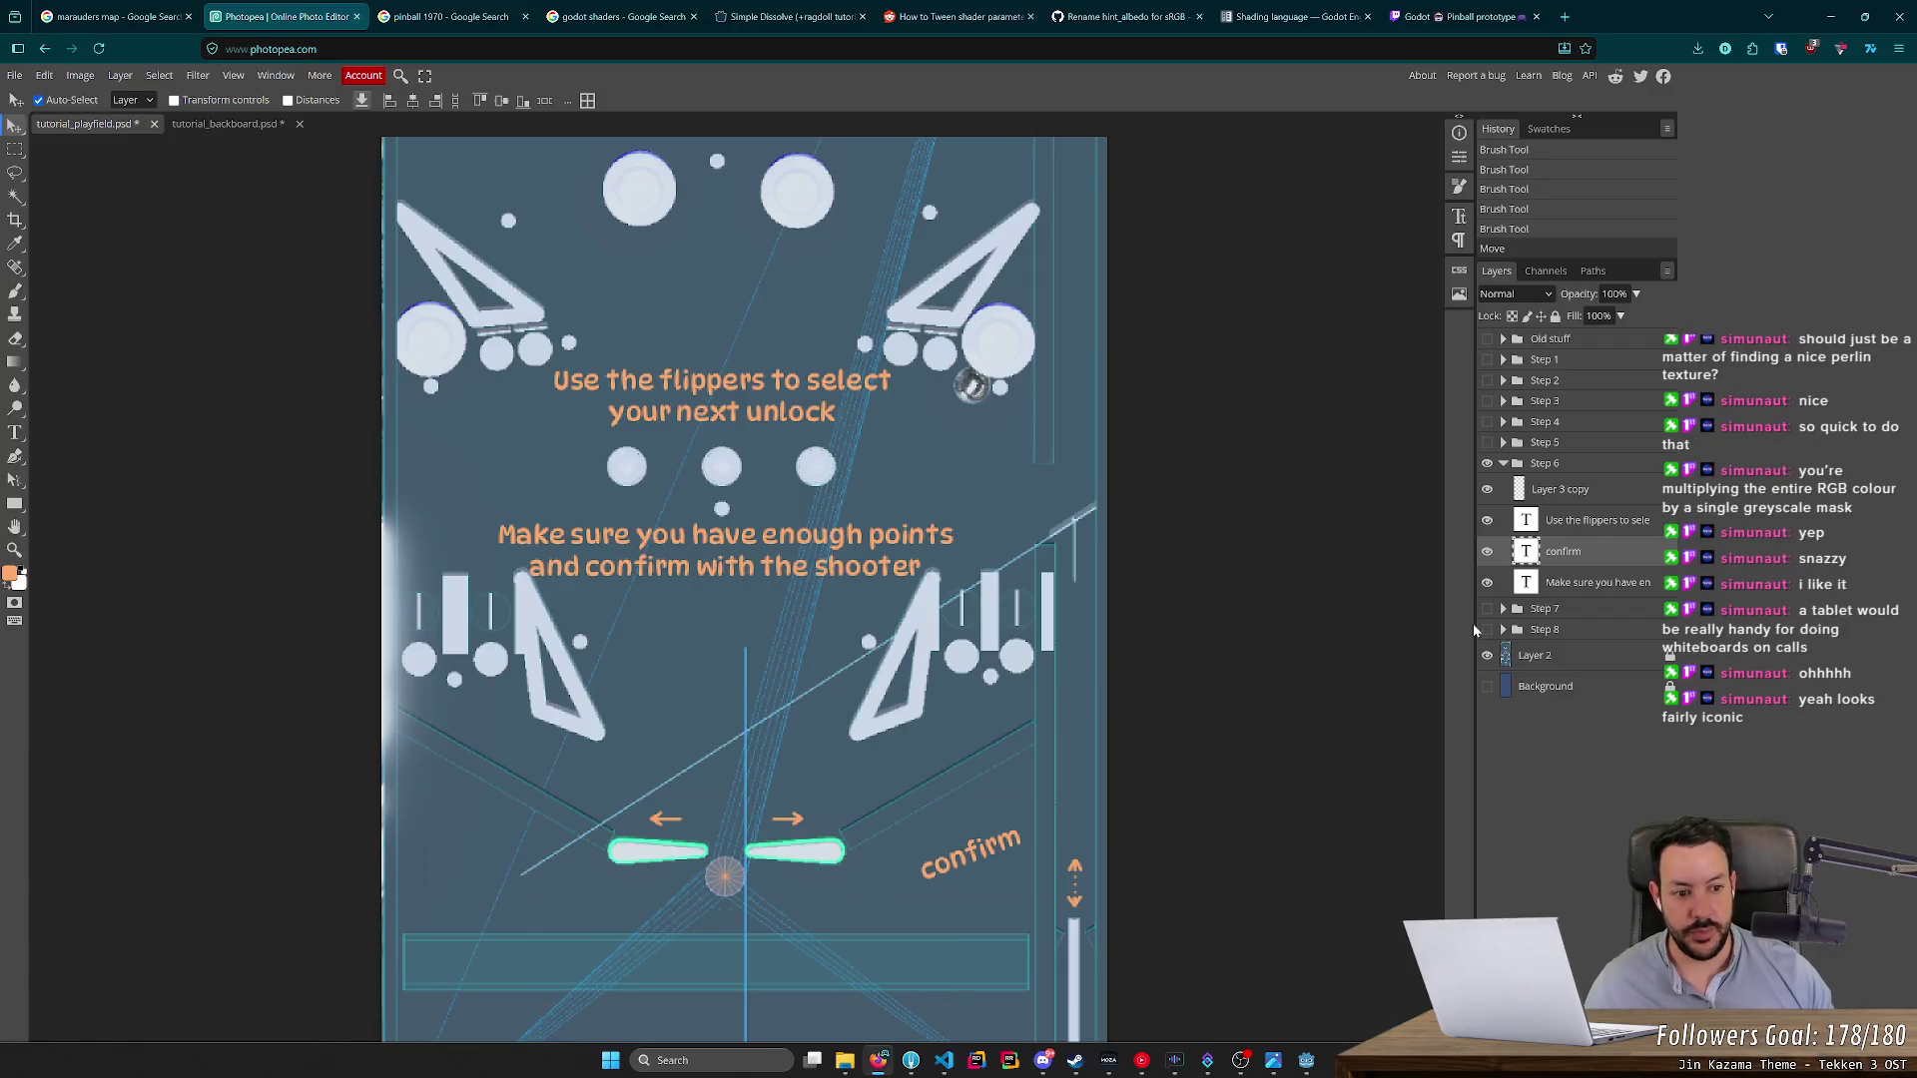
Marquee the shooter arrow on Layer 3 copy and nudge it slightly upward.
left_click(1595, 492)
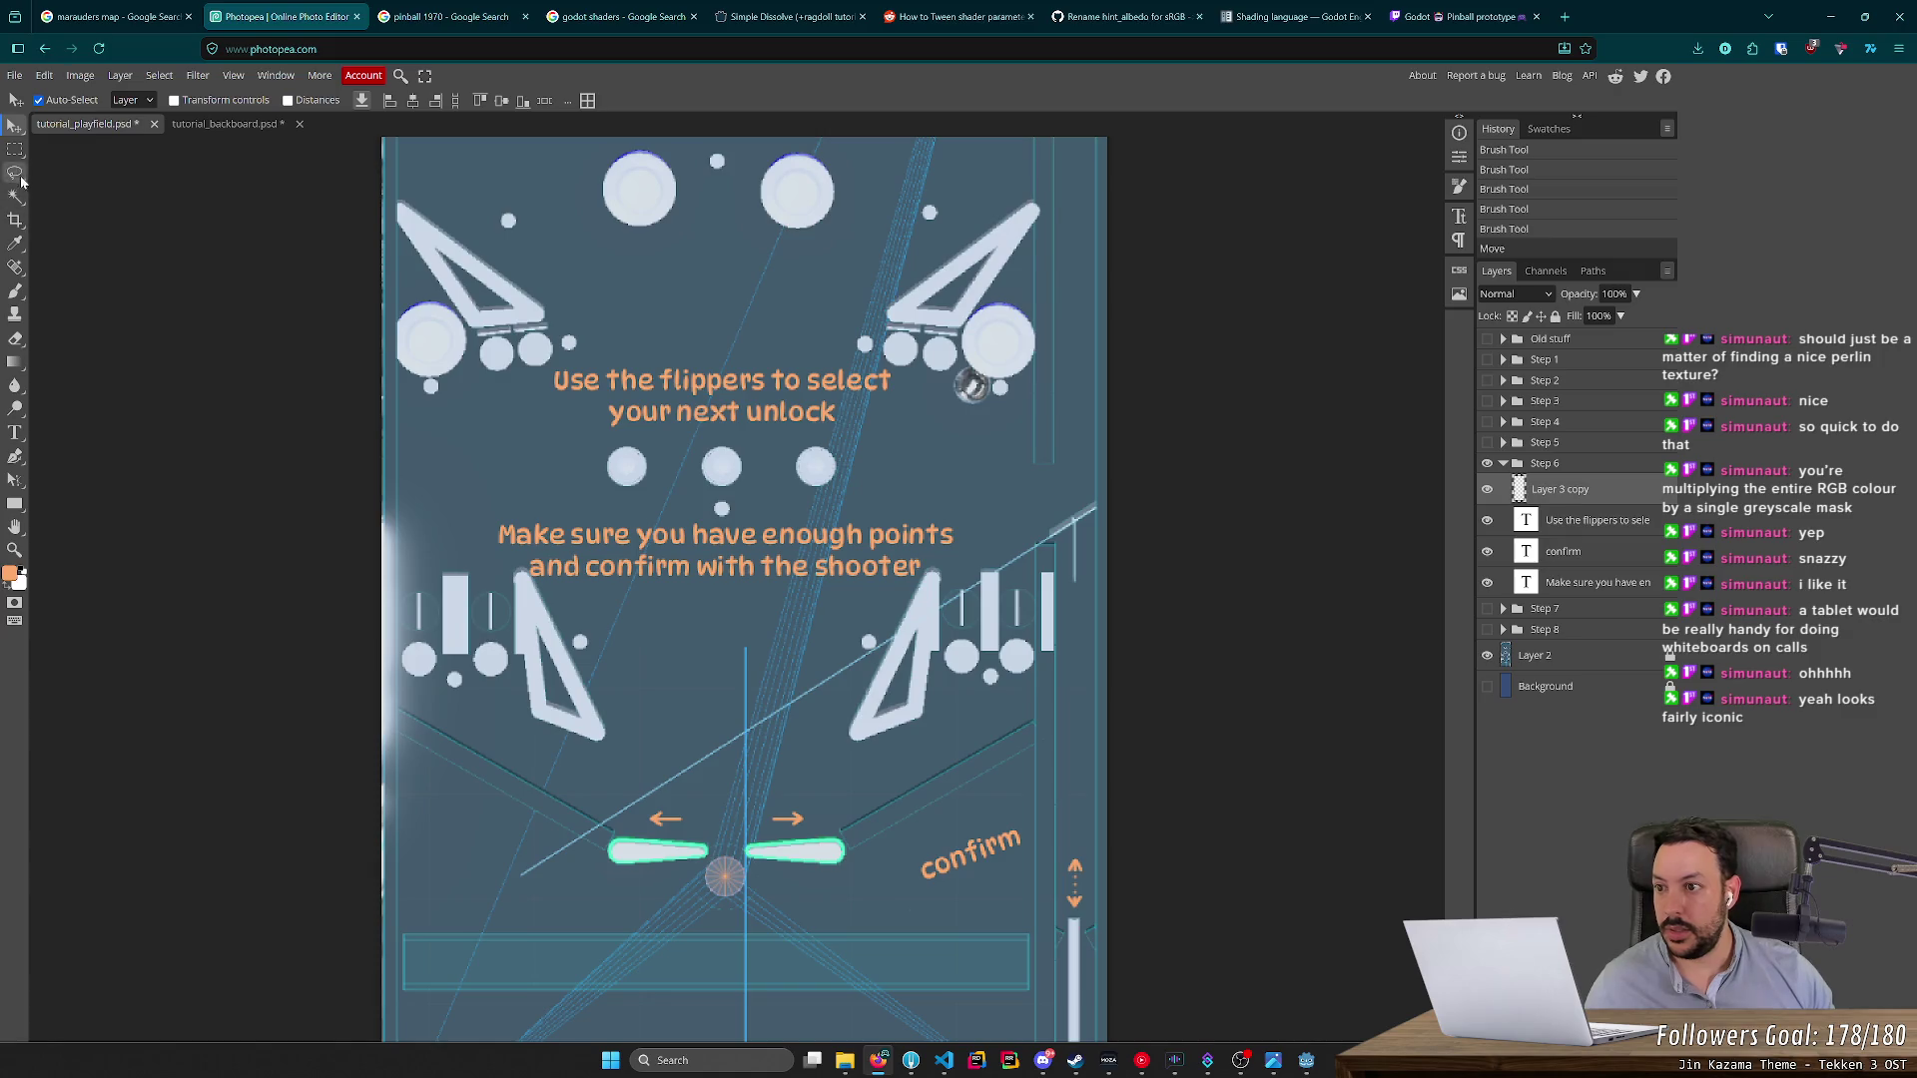
left_click(15, 149)
mouse_move(1047, 848)
left_mouse_down()
mouse_move(1121, 899)
mouse_move(1098, 921)
left_mouse_up()
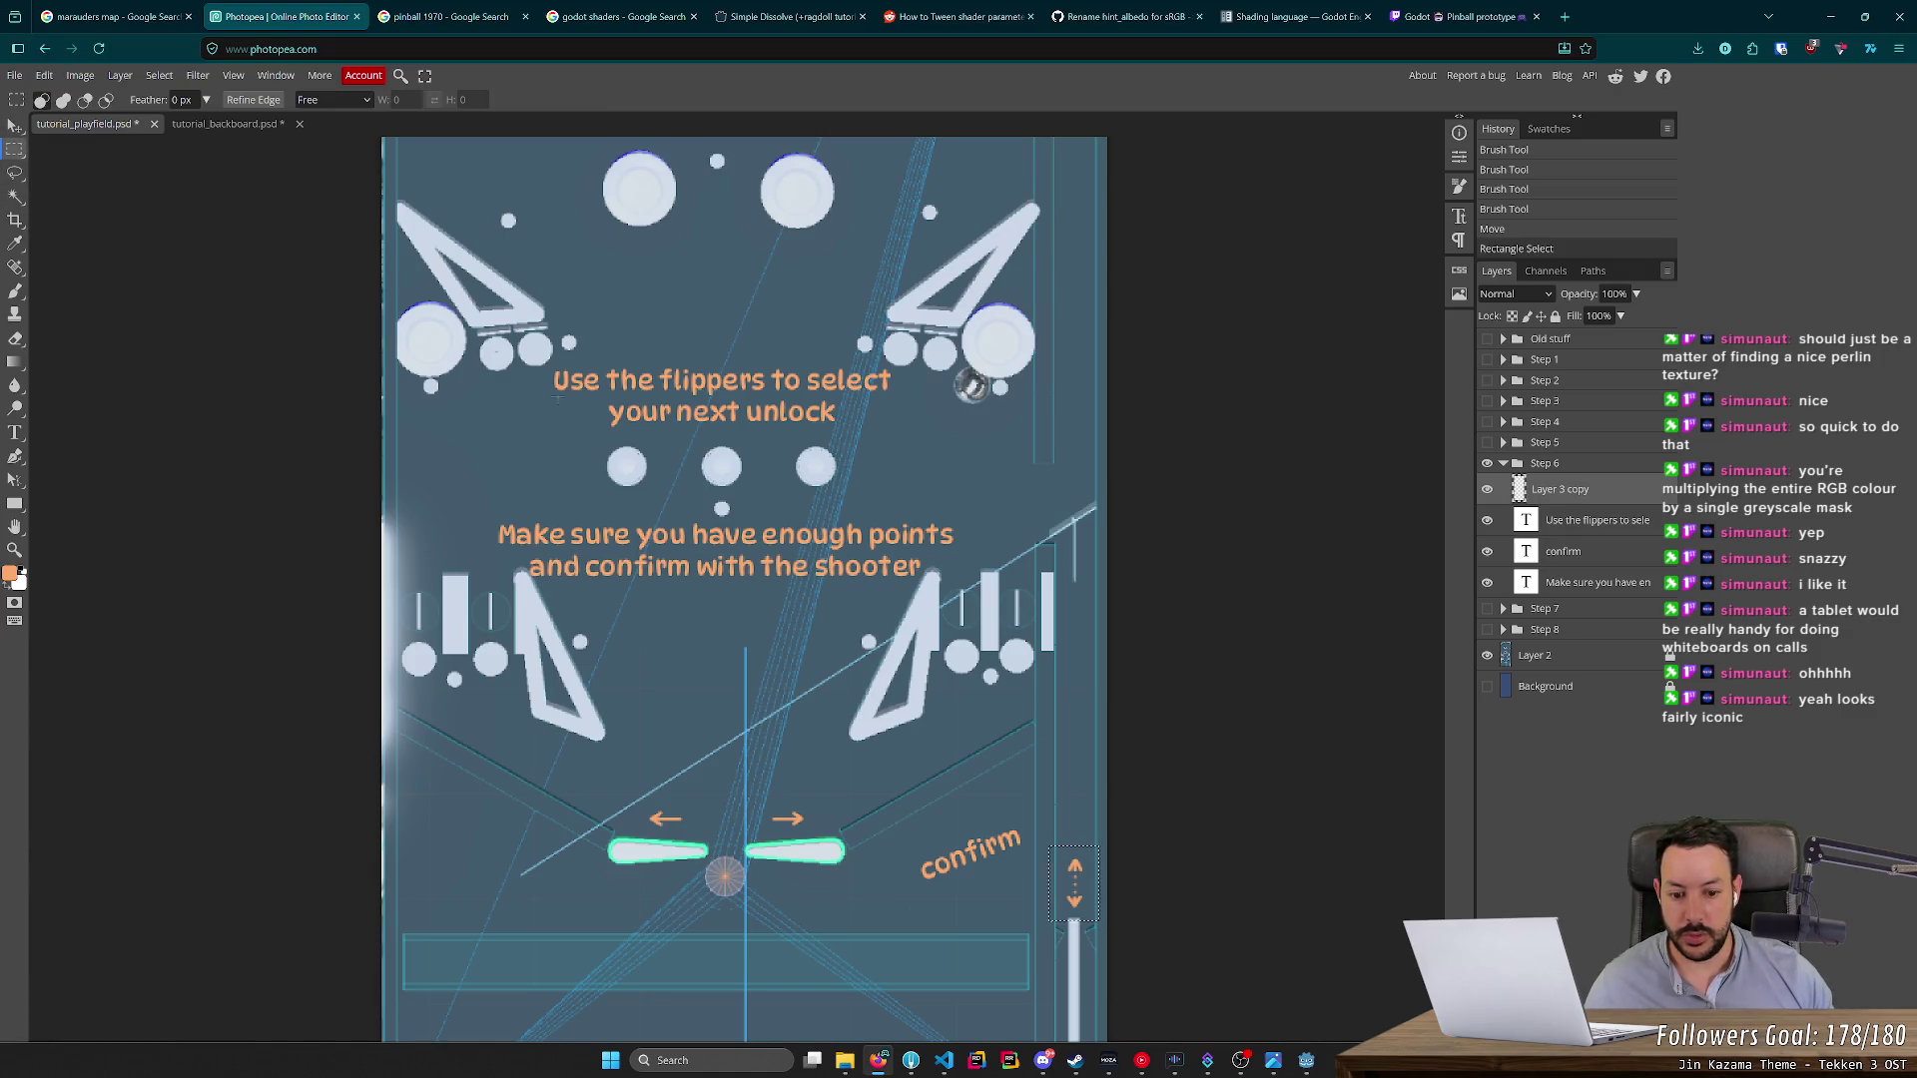
left_click(13, 125)
key("shift+Up")
key("shift+Up")
key("shift+Up")
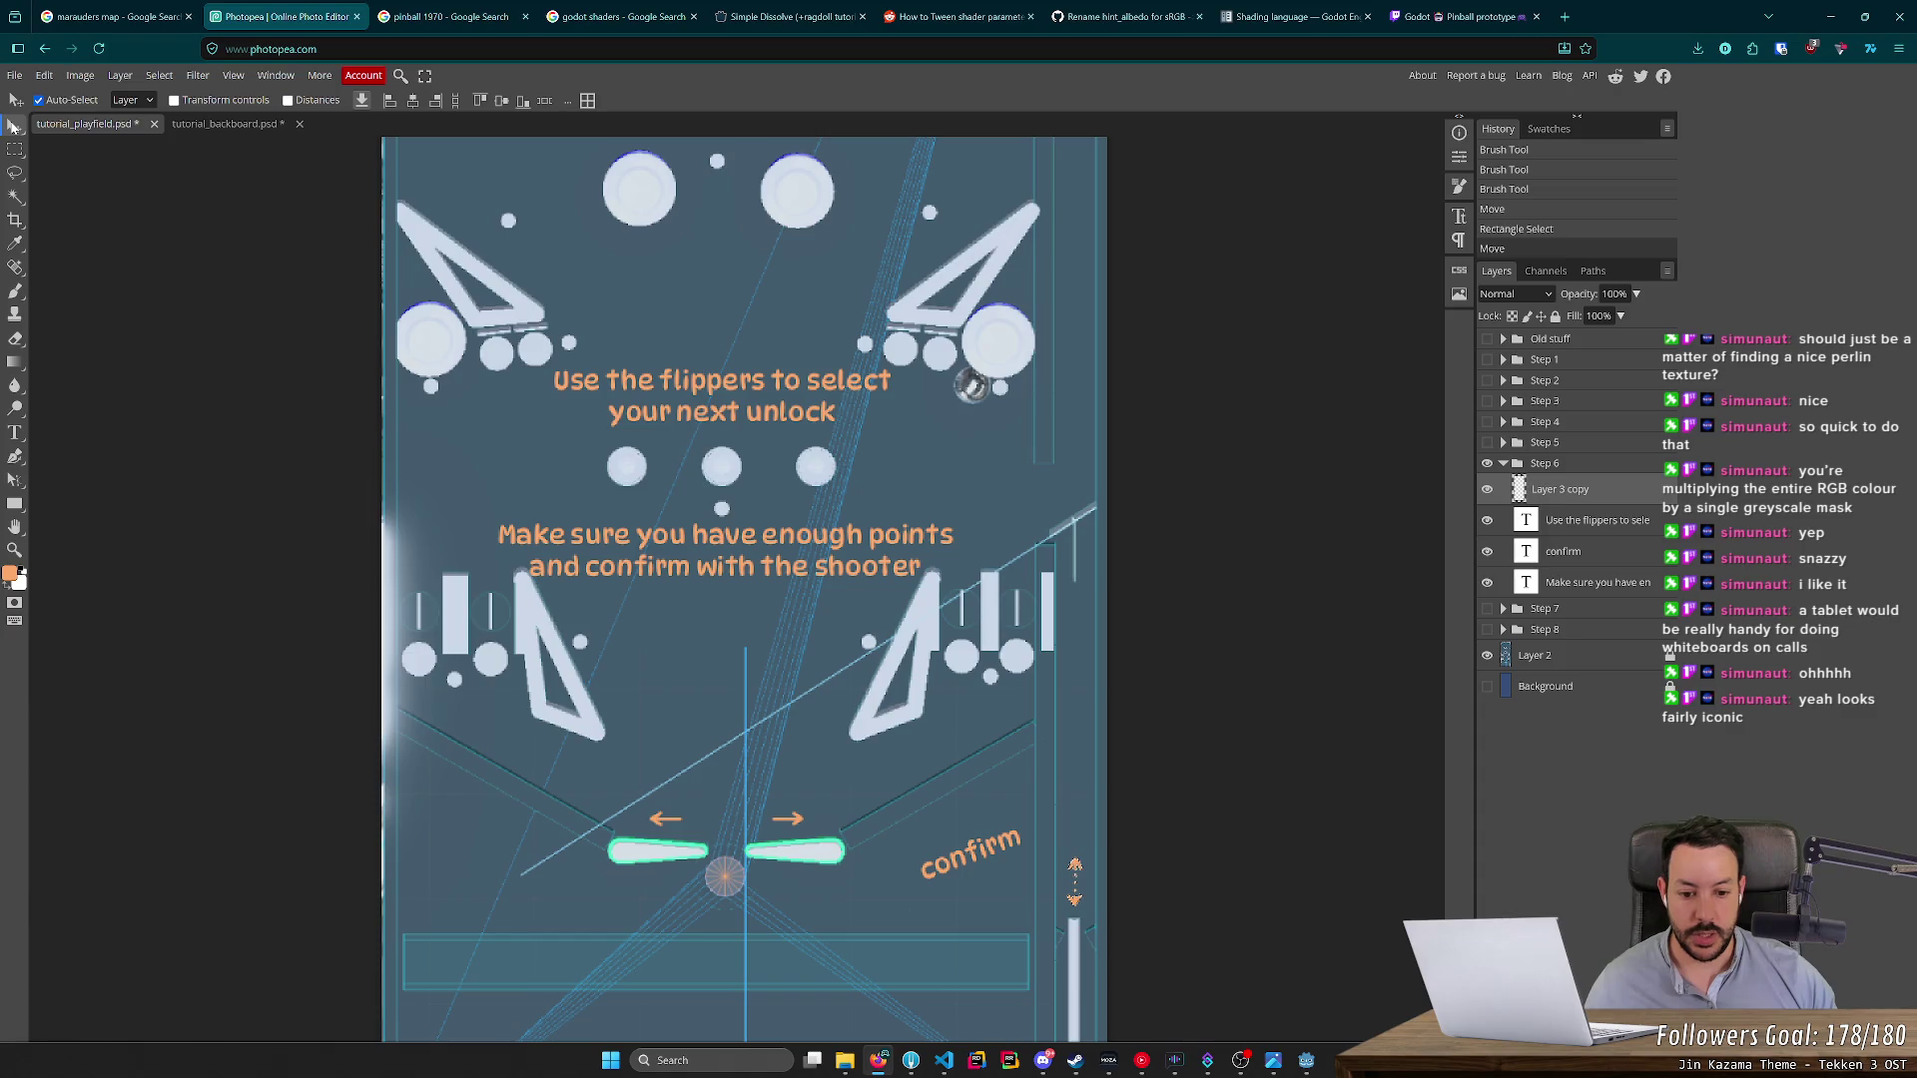
key("Up")
key("Up")
key("Up")
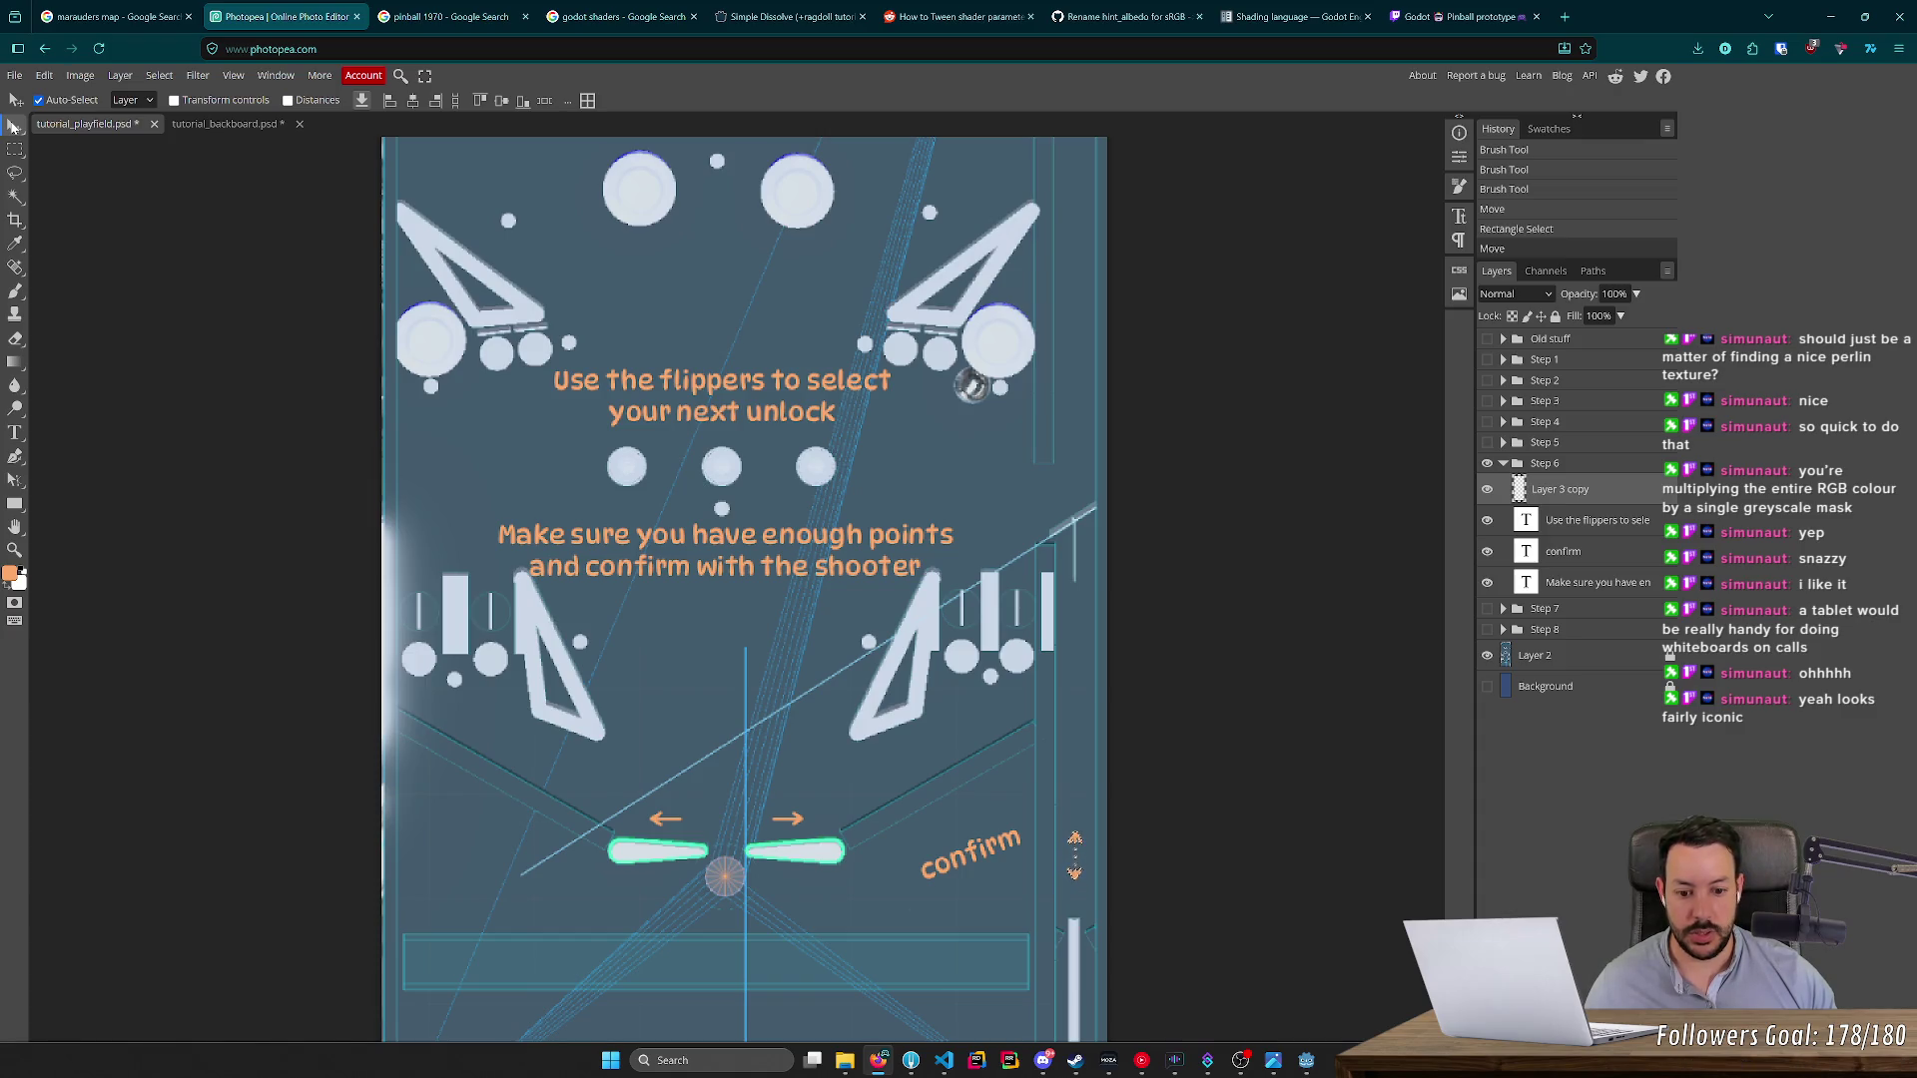
Check the arrow placement in the game, then hide Layer 2's blue playfield art.
key("alt+Tab")
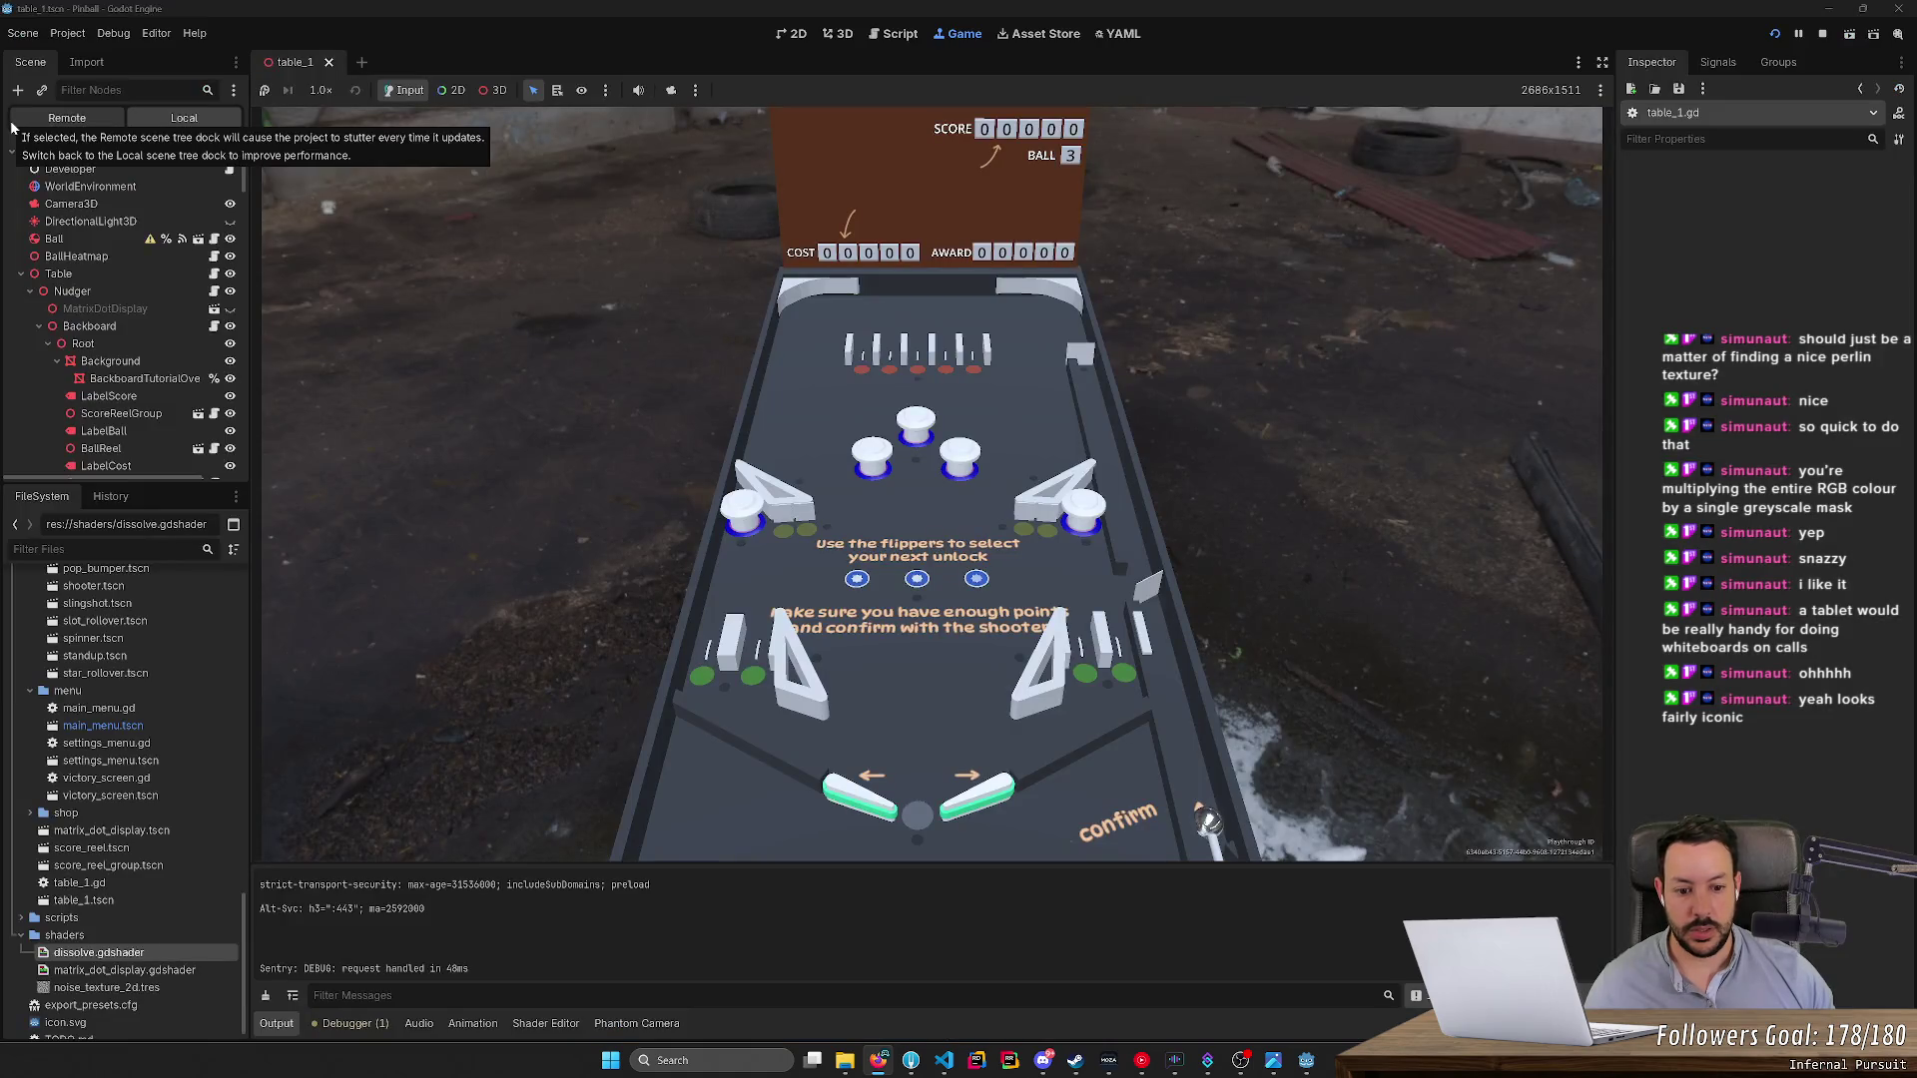
key("alt+Tab")
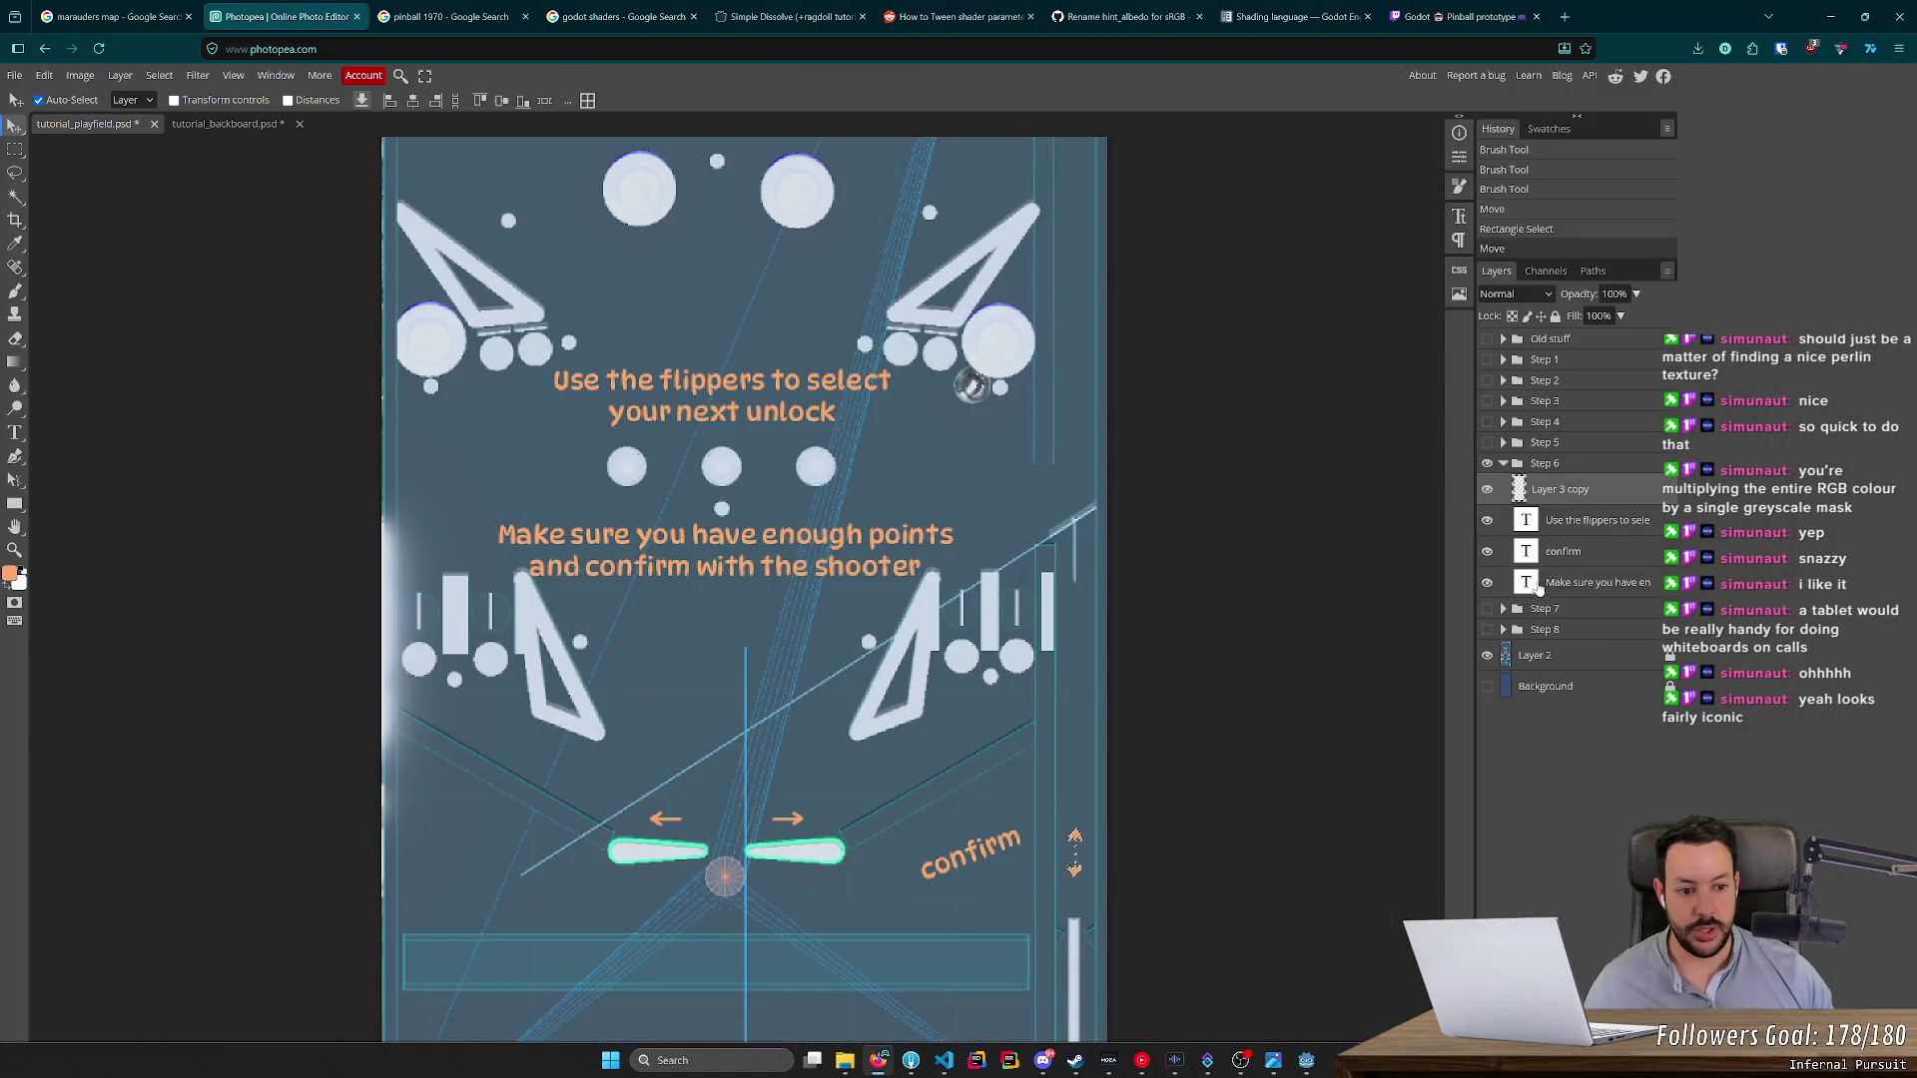
left_click(1487, 657)
left_click(15, 75)
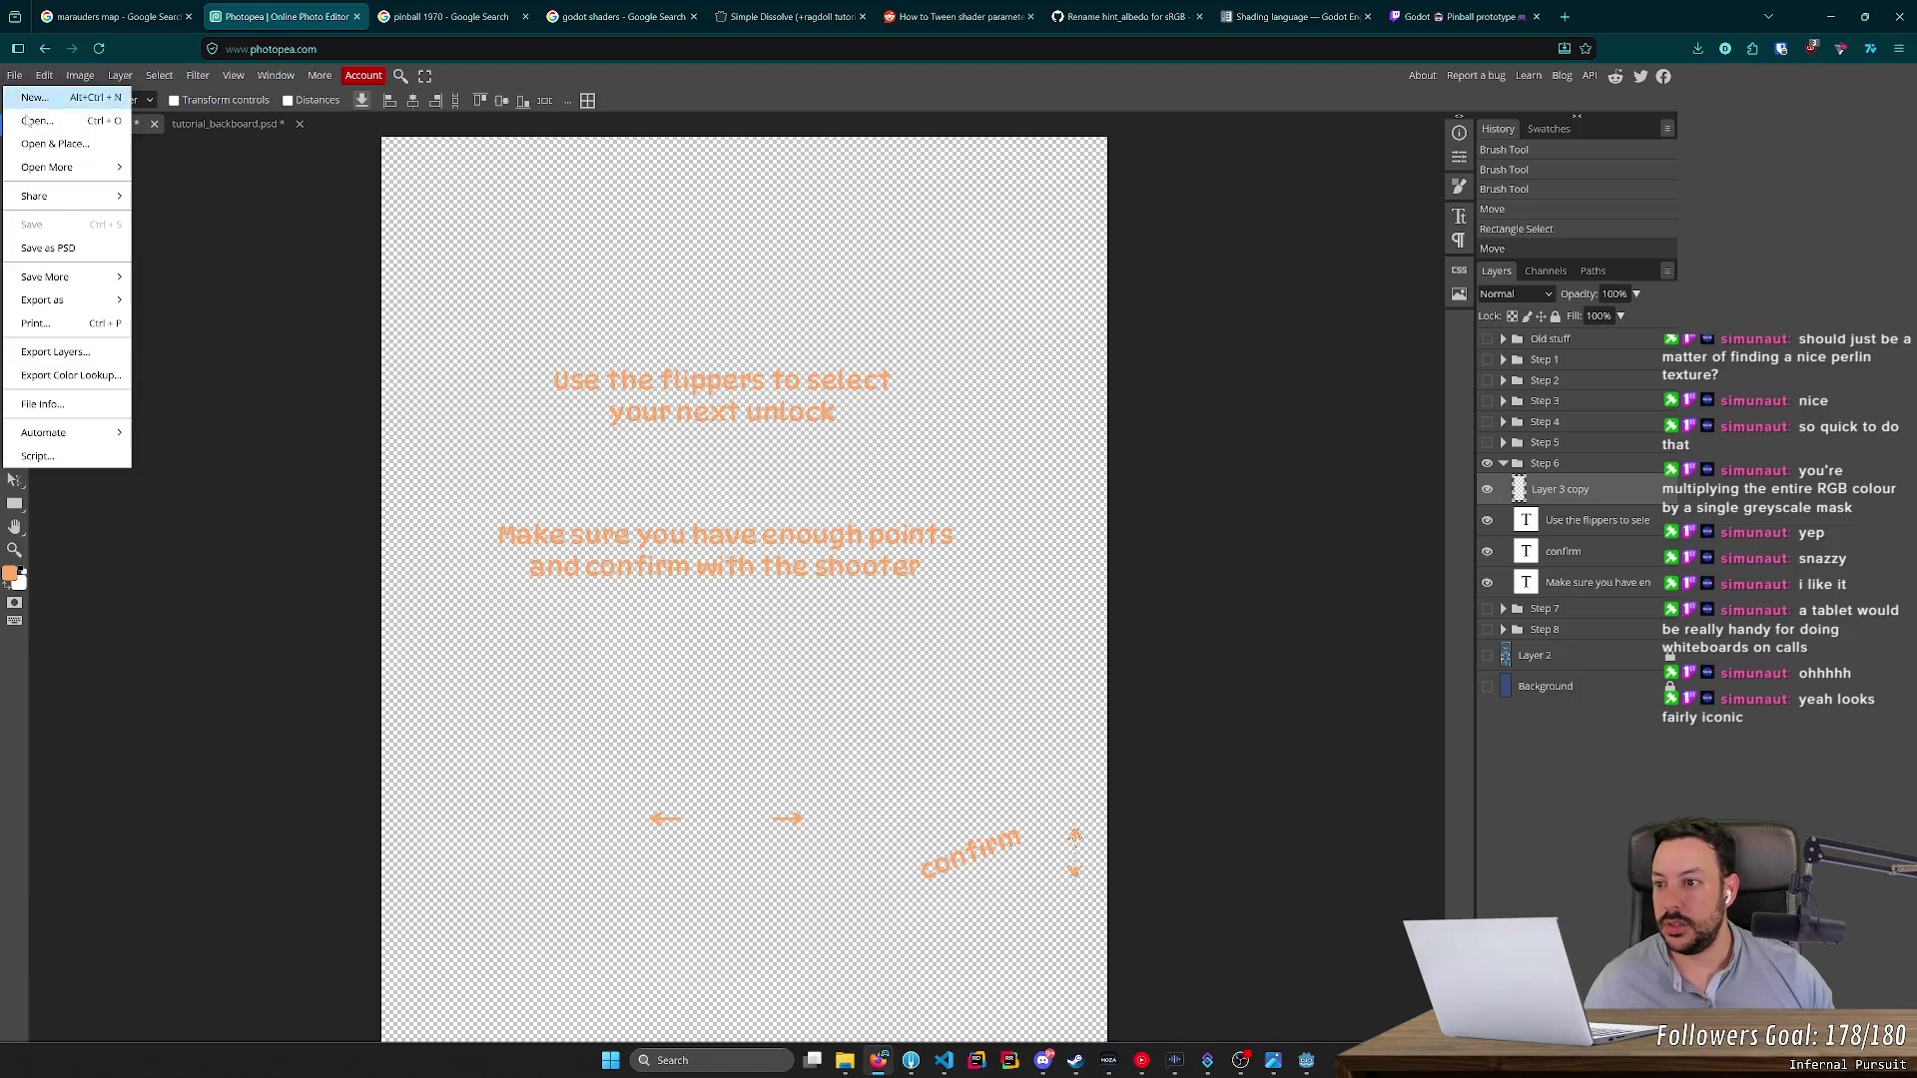
Export the overlay as a PNG named tutorial_6_playfield.png.
mouse_move(70, 304)
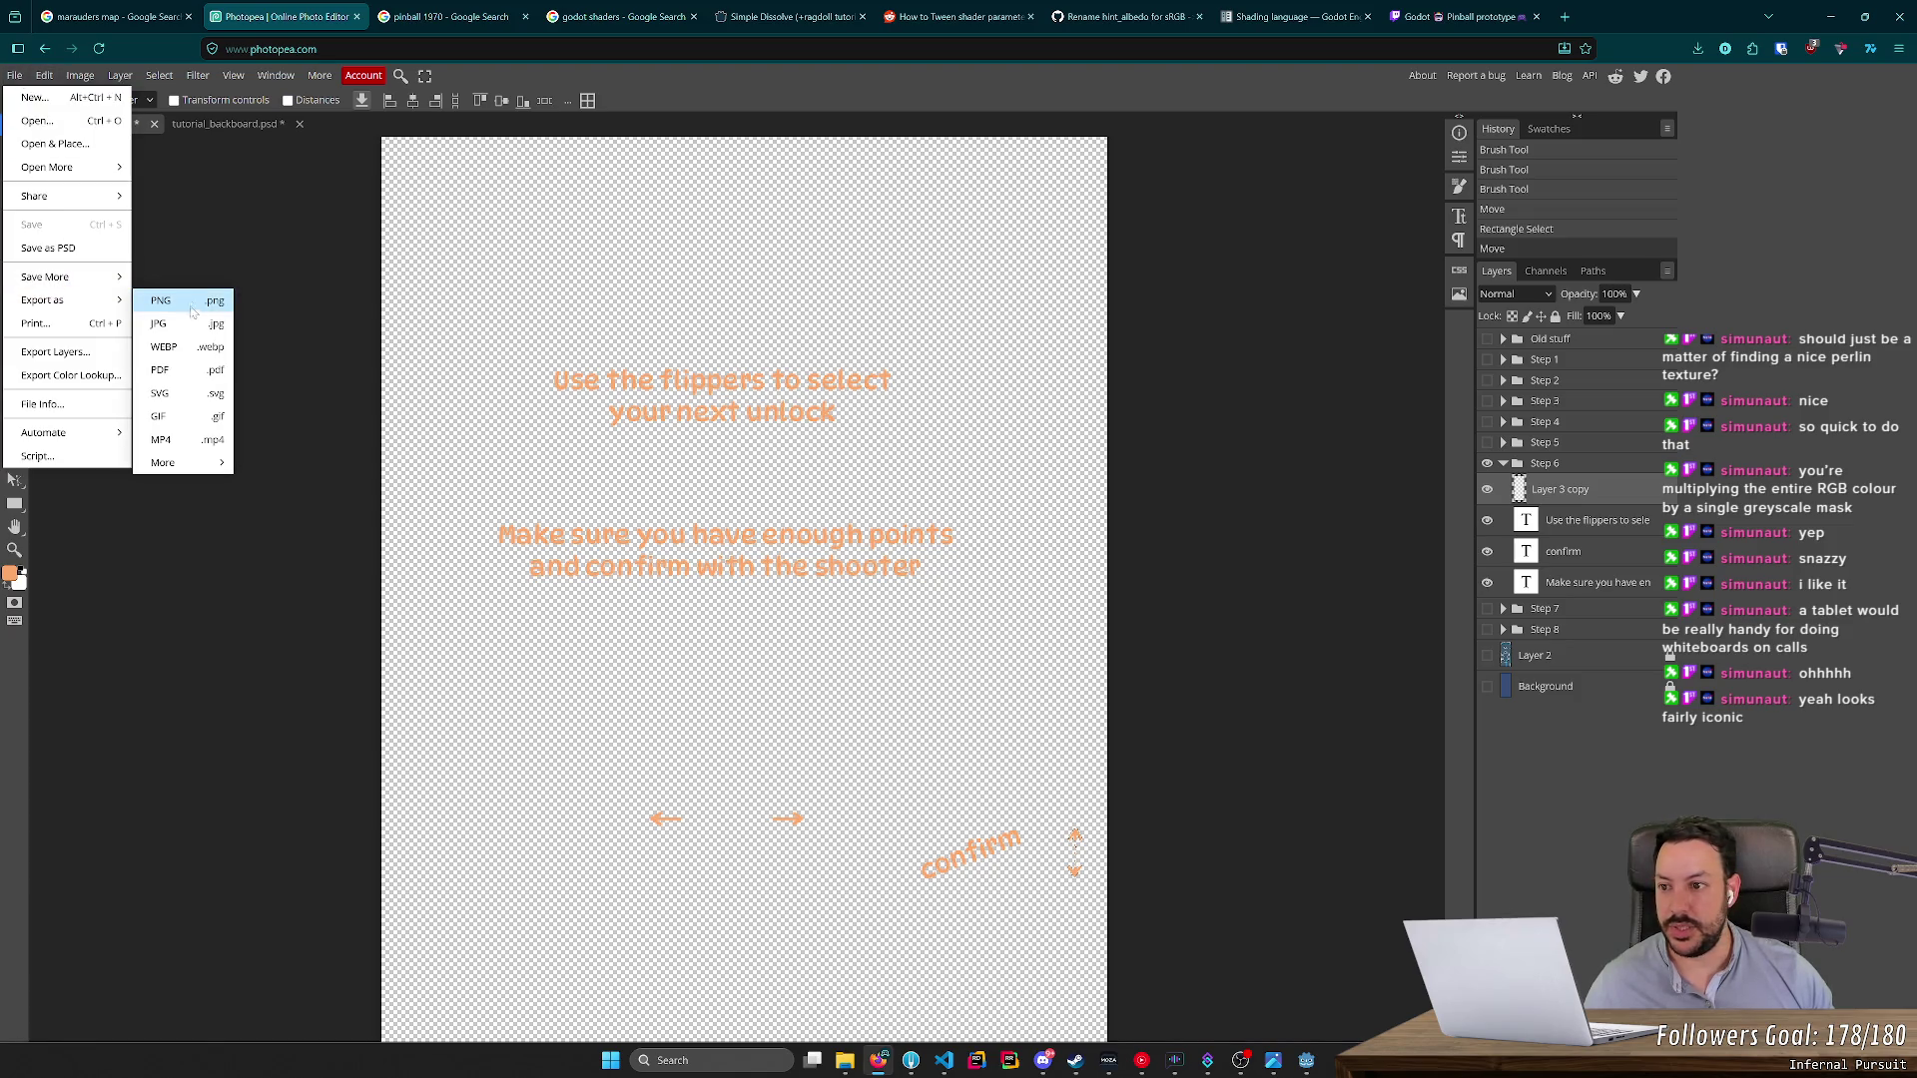
left_click(190, 302)
type("6_")
left_click(584, 393)
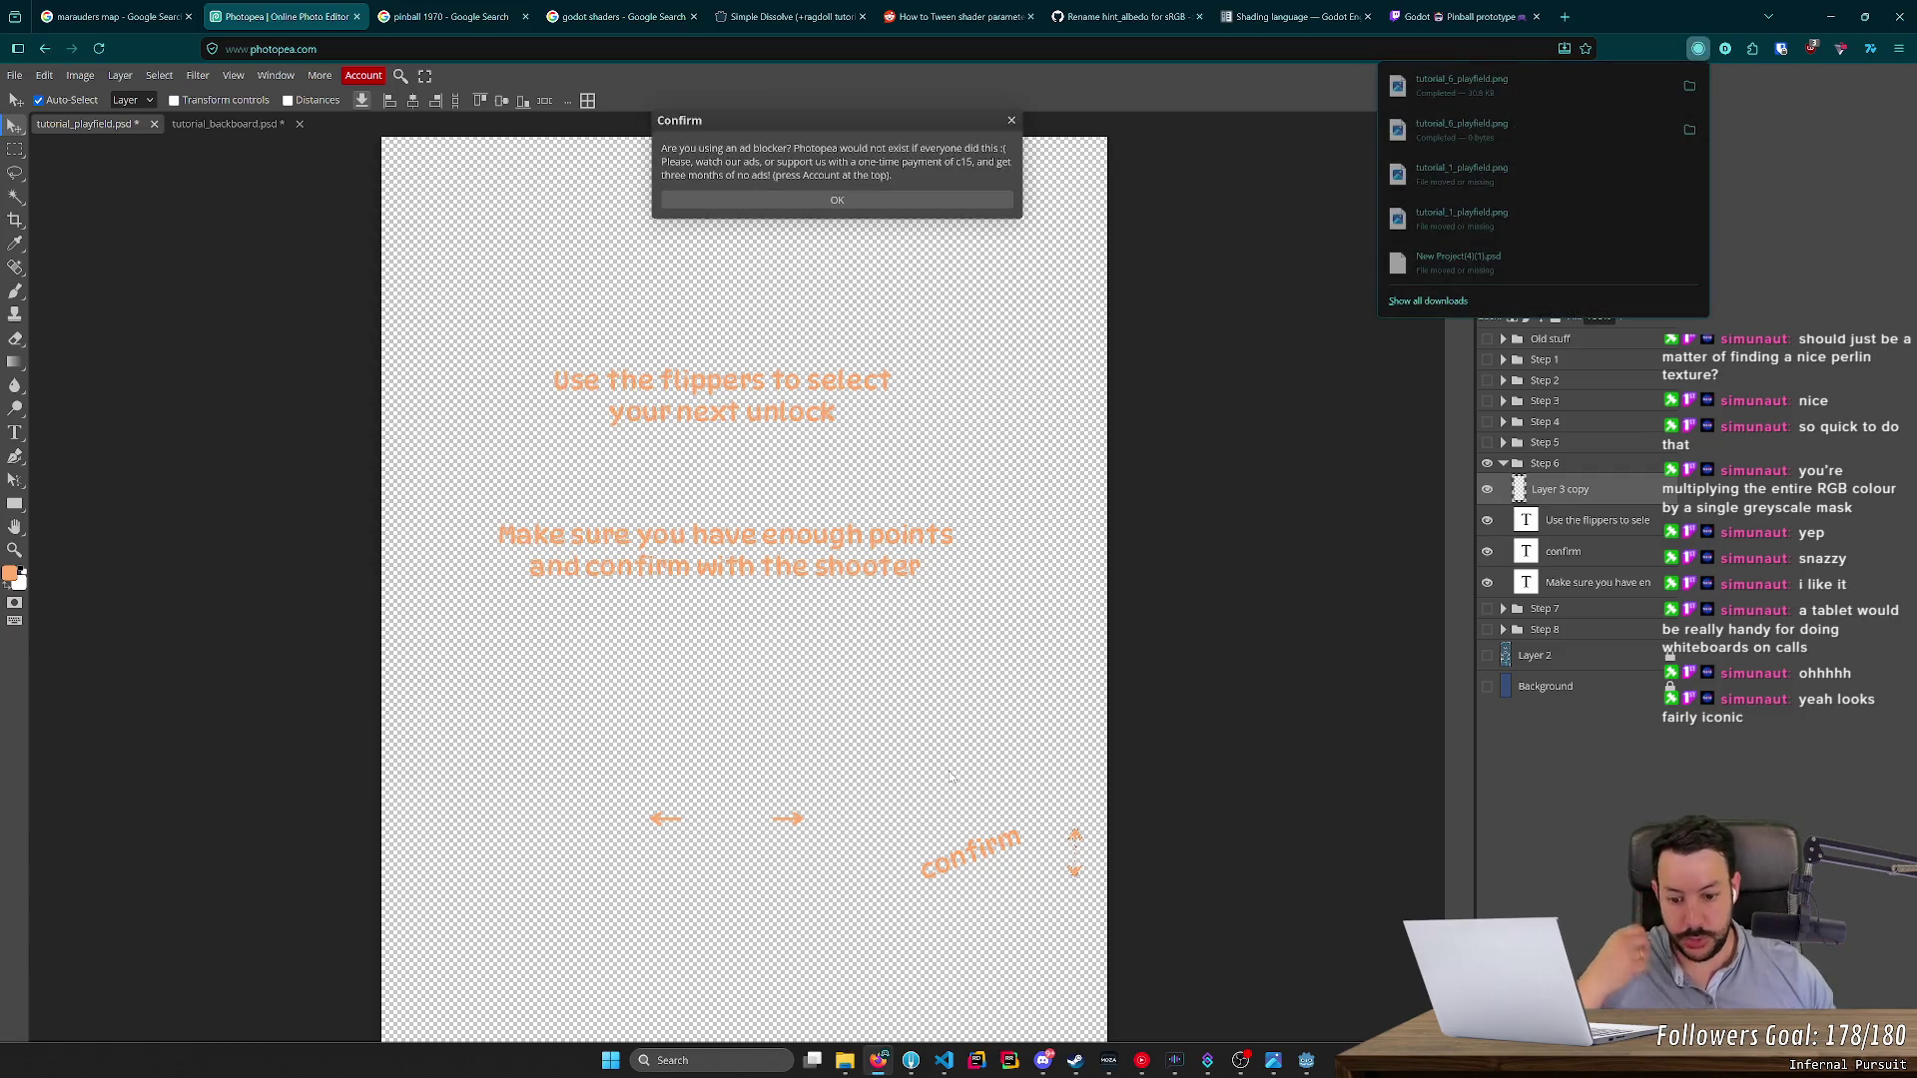
Move tutorial_6_playfield.png from Downloads into assets/images/tutorial, replacing the old file, and return to Godot.
left_click(1685, 86)
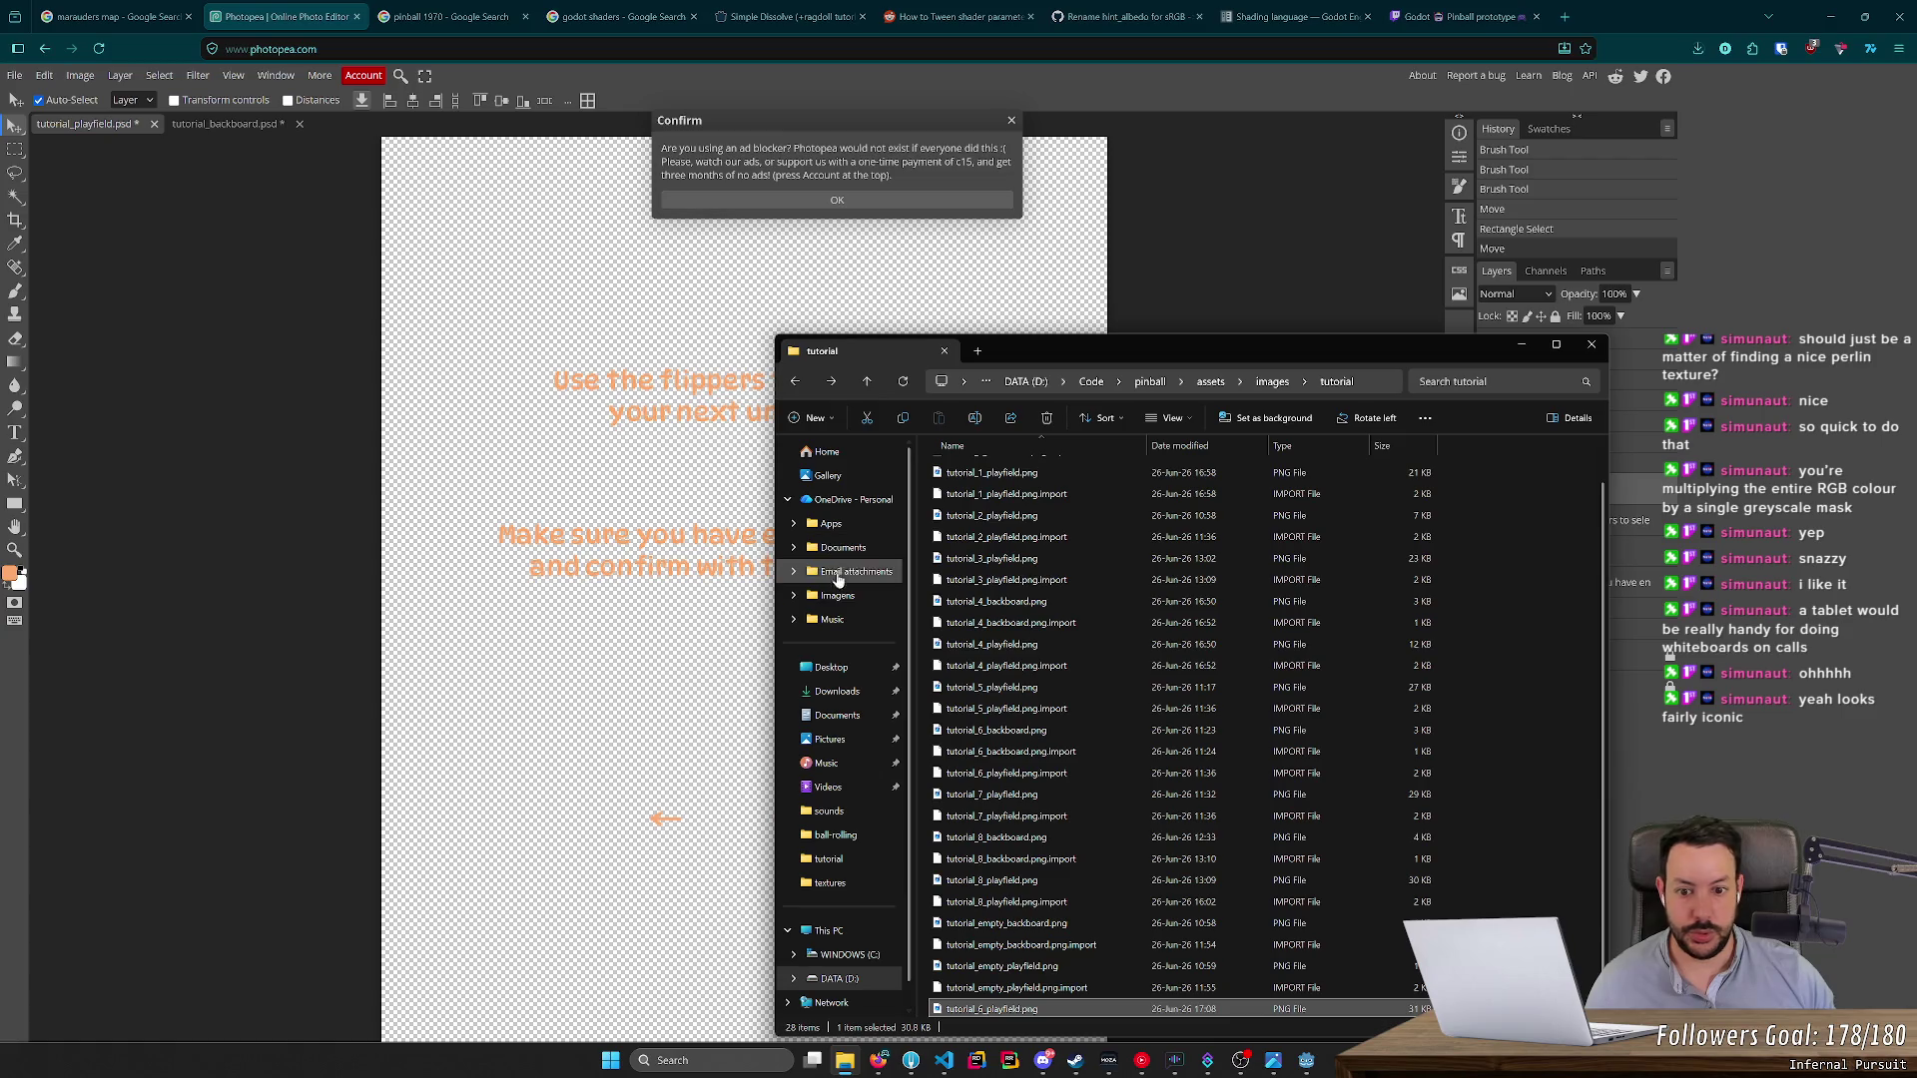
left_click(837, 691)
left_click(1034, 491)
key("ctrl+x")
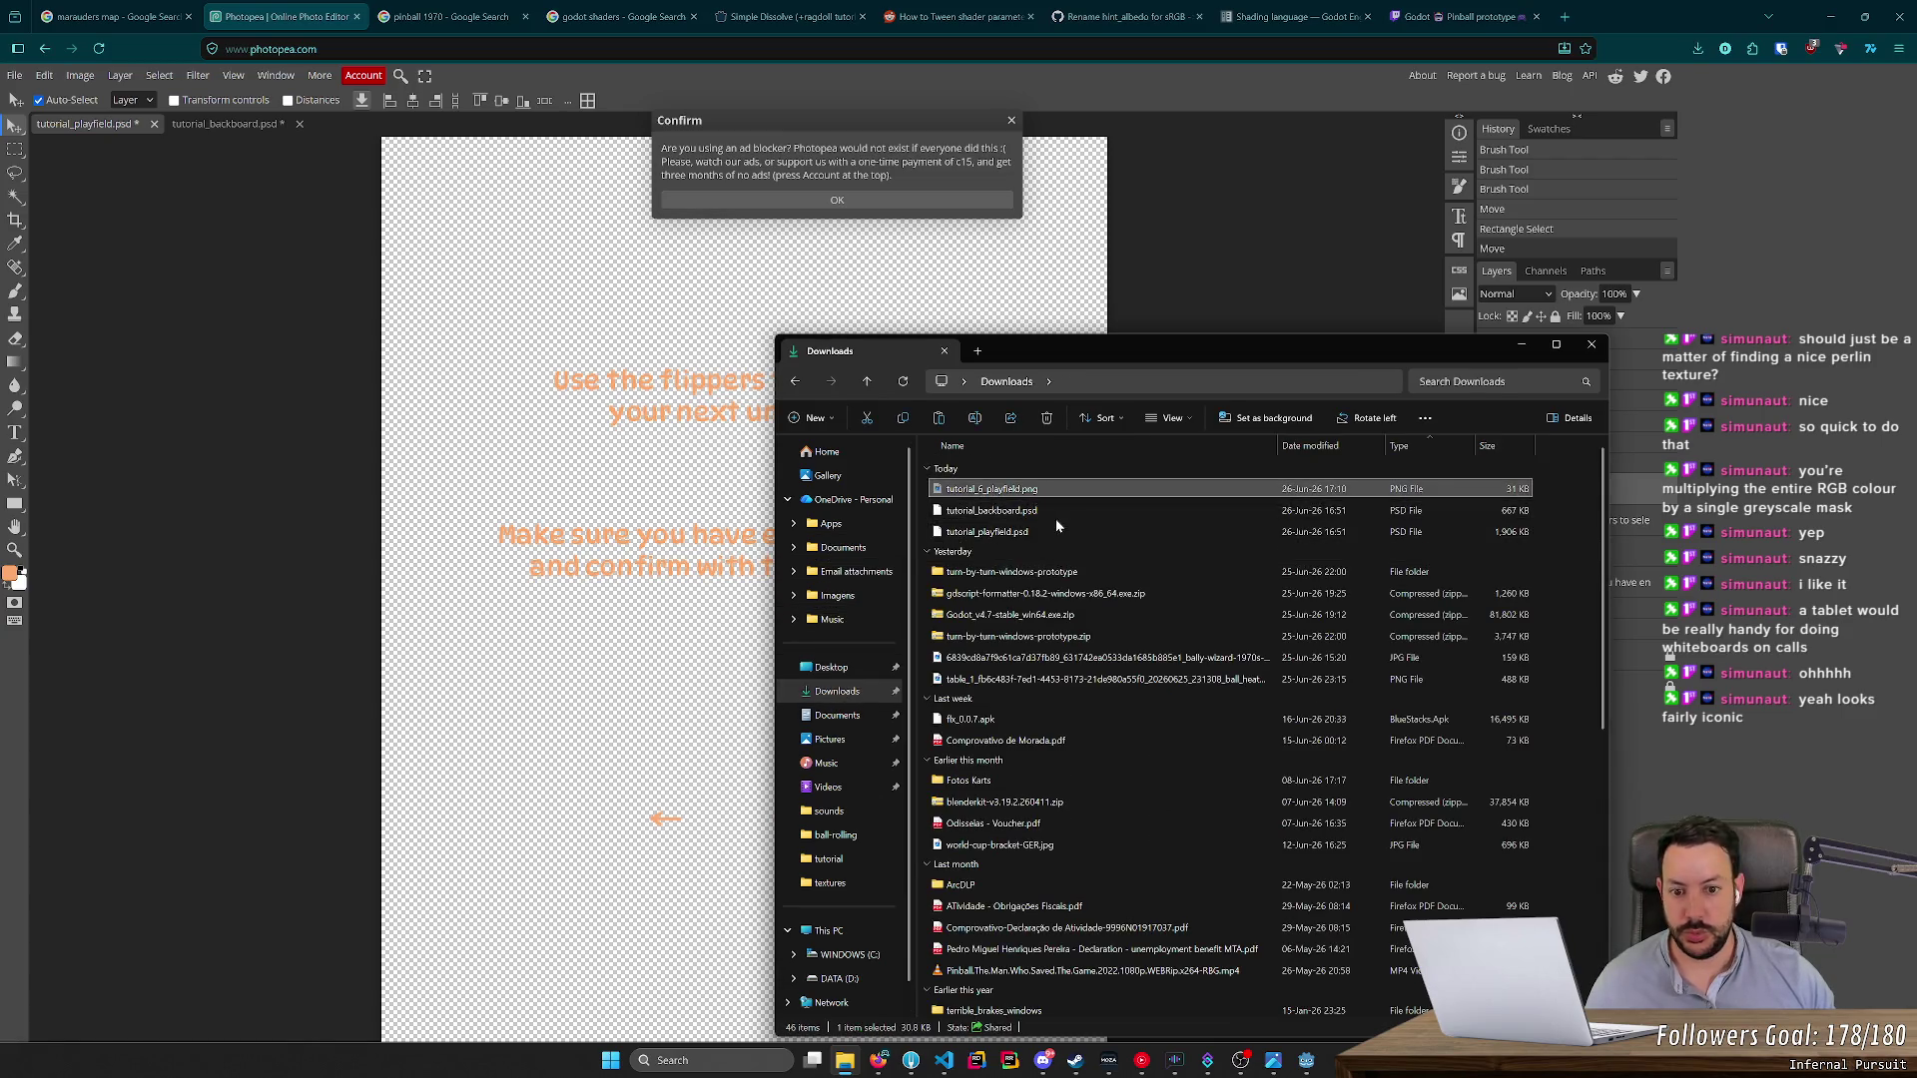
key("alt+Left")
key("ctrl+v")
left_click(1084, 500)
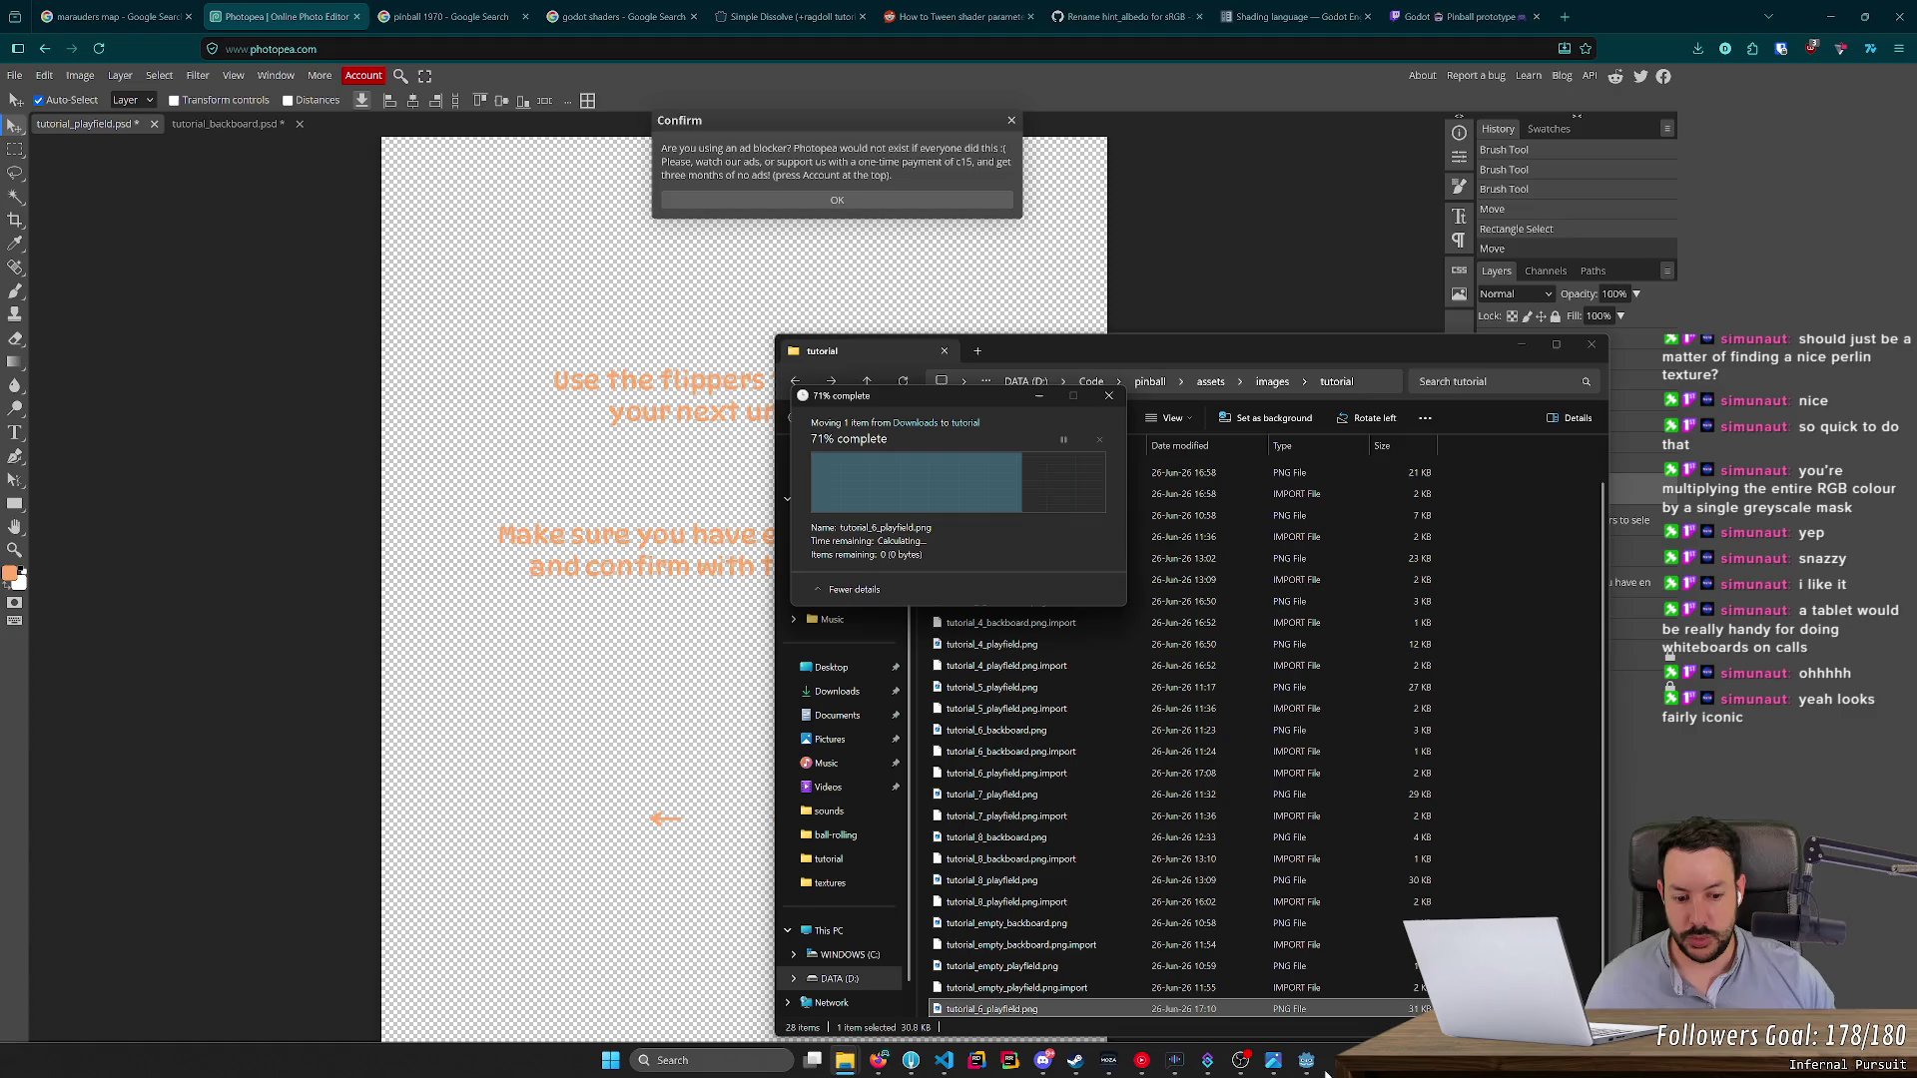
left_click(1308, 989)
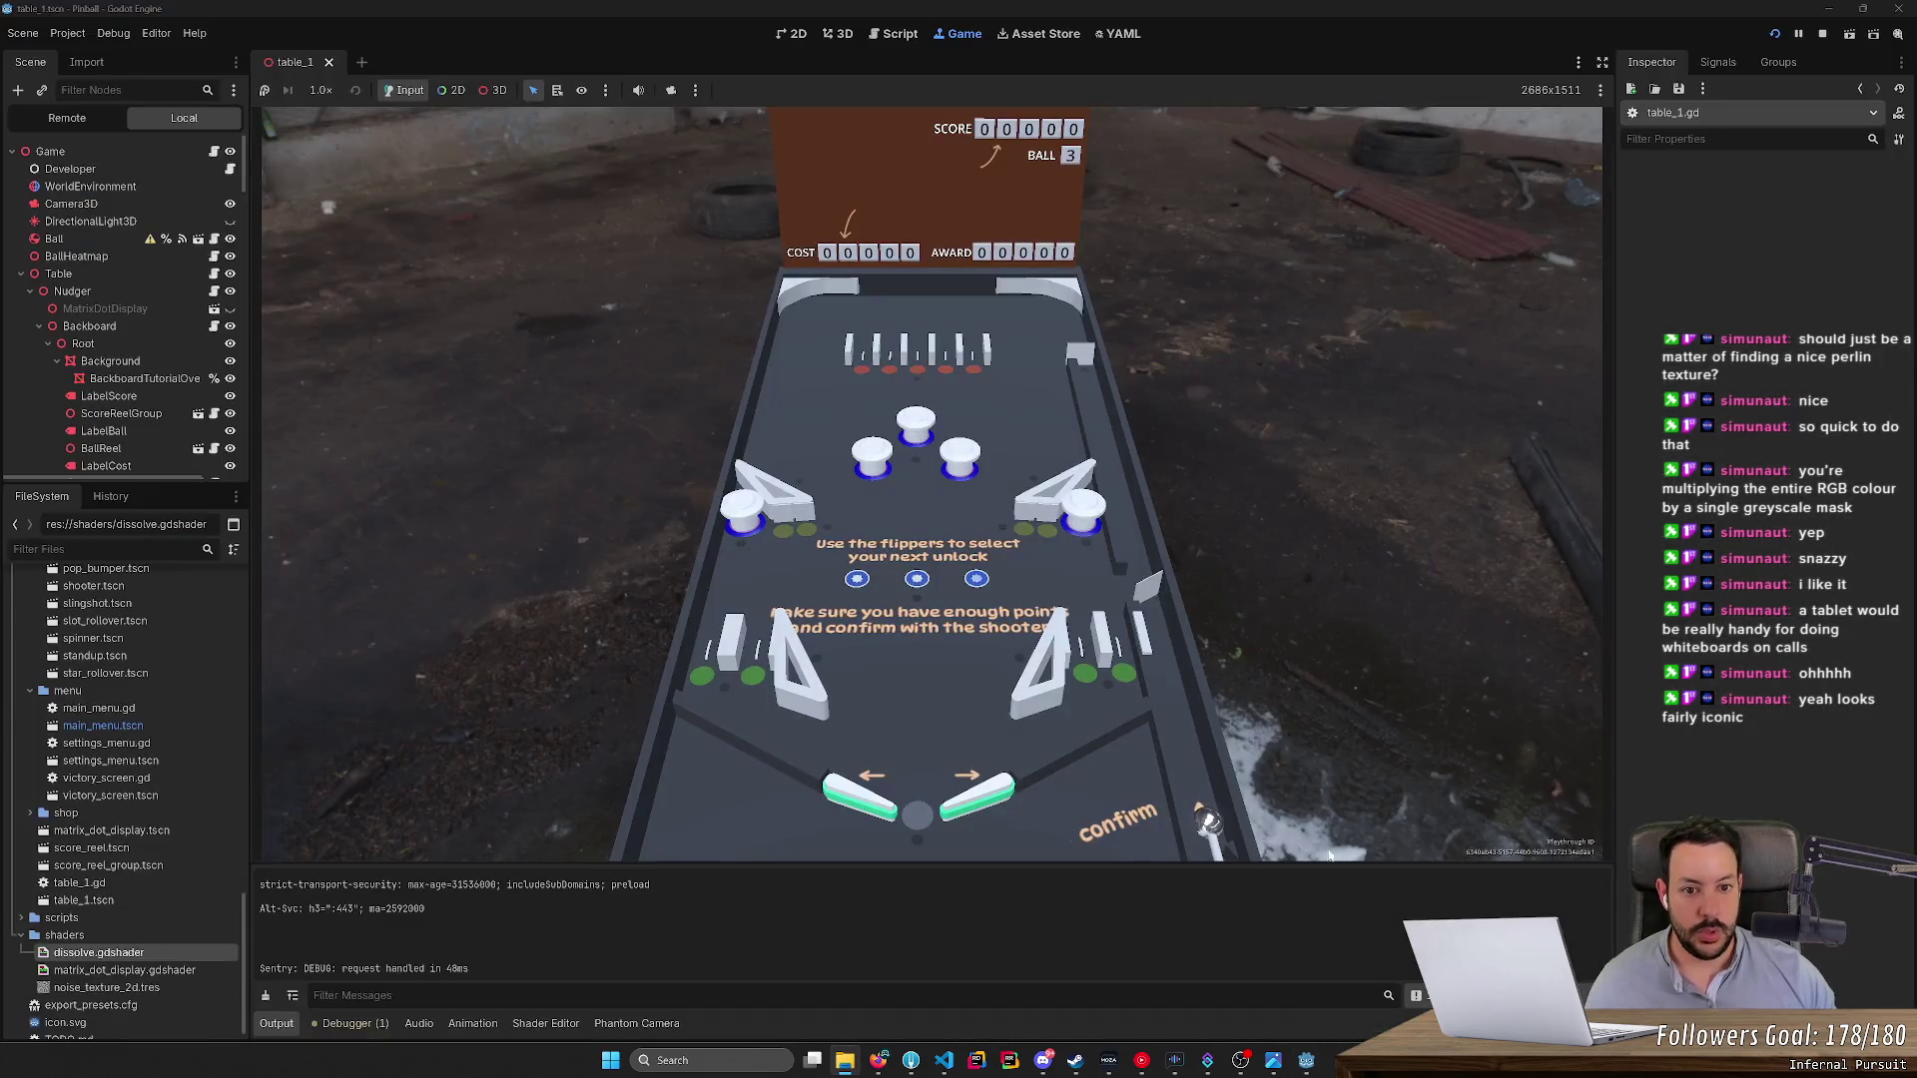
Stop and rerun the pinball project, then choose New Game from the main menu.
left_click(1822, 34)
left_click(1777, 34)
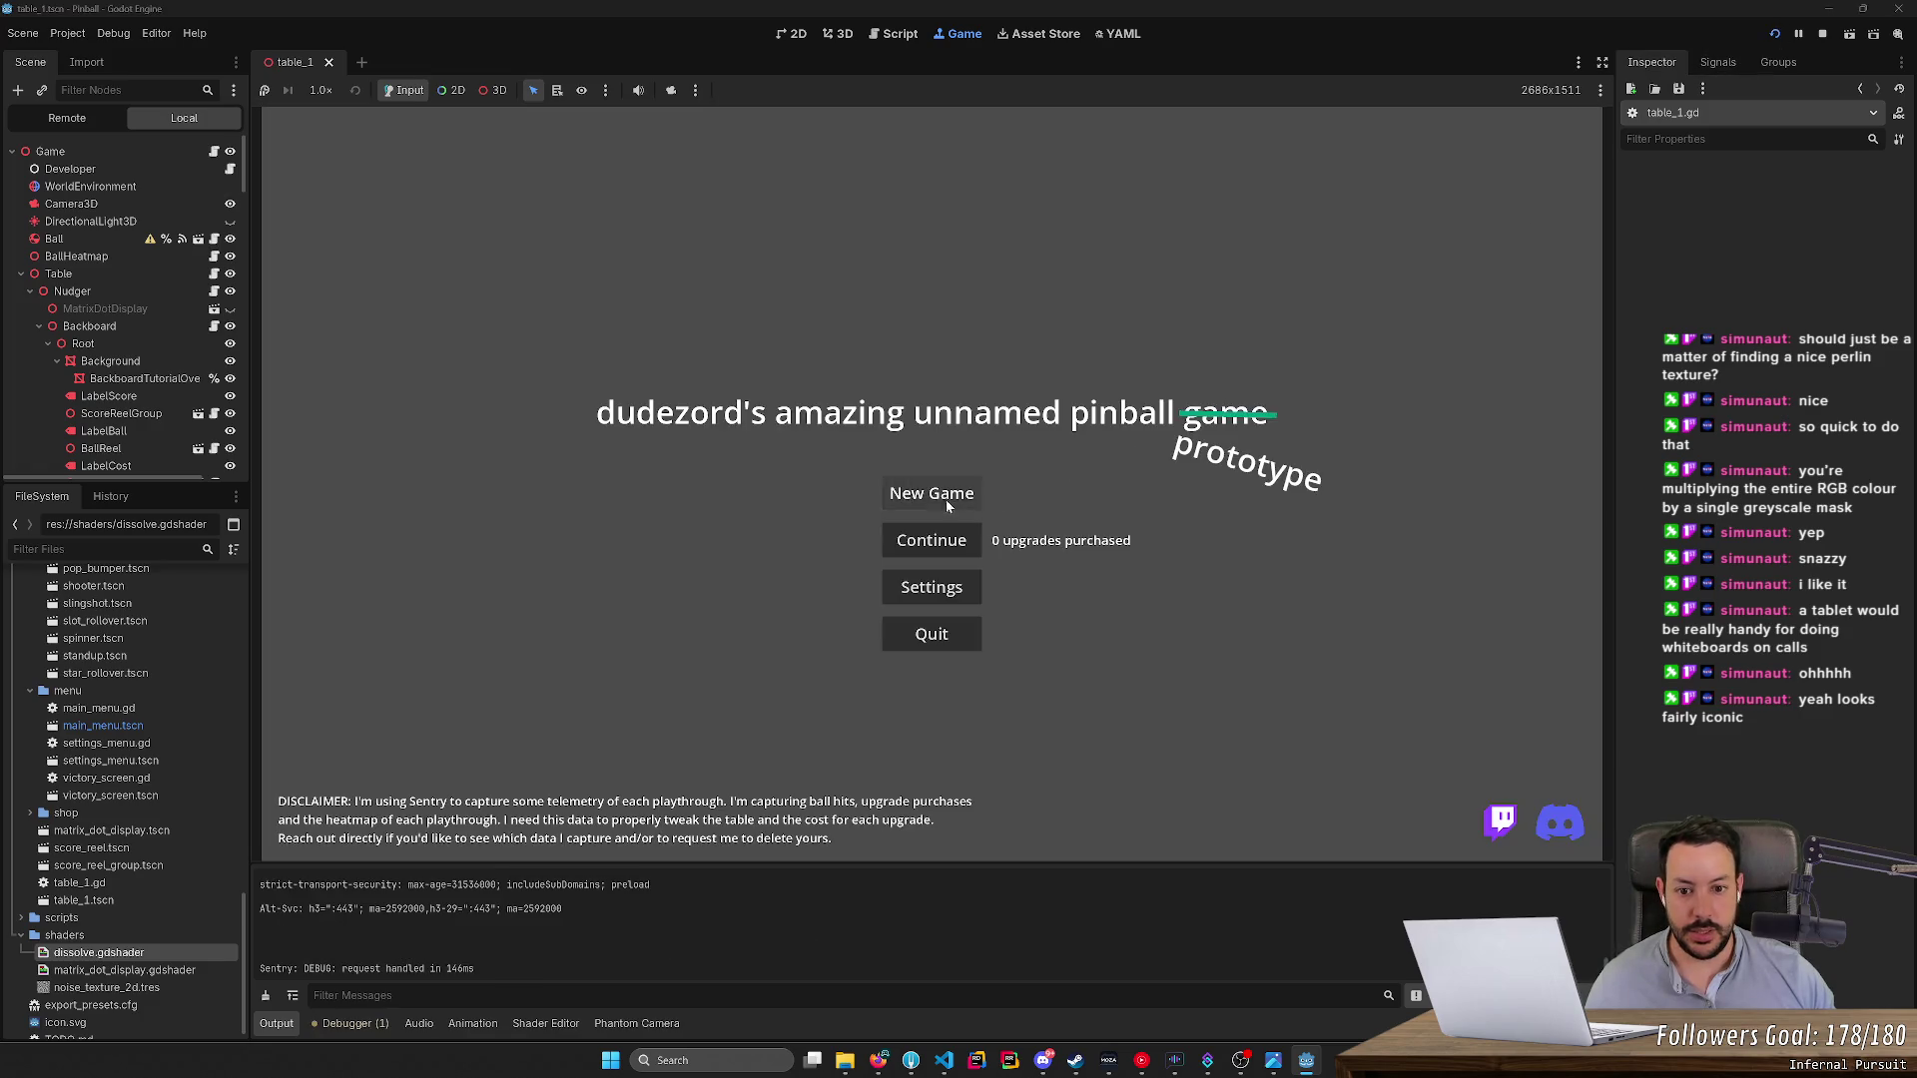
left_click(944, 500)
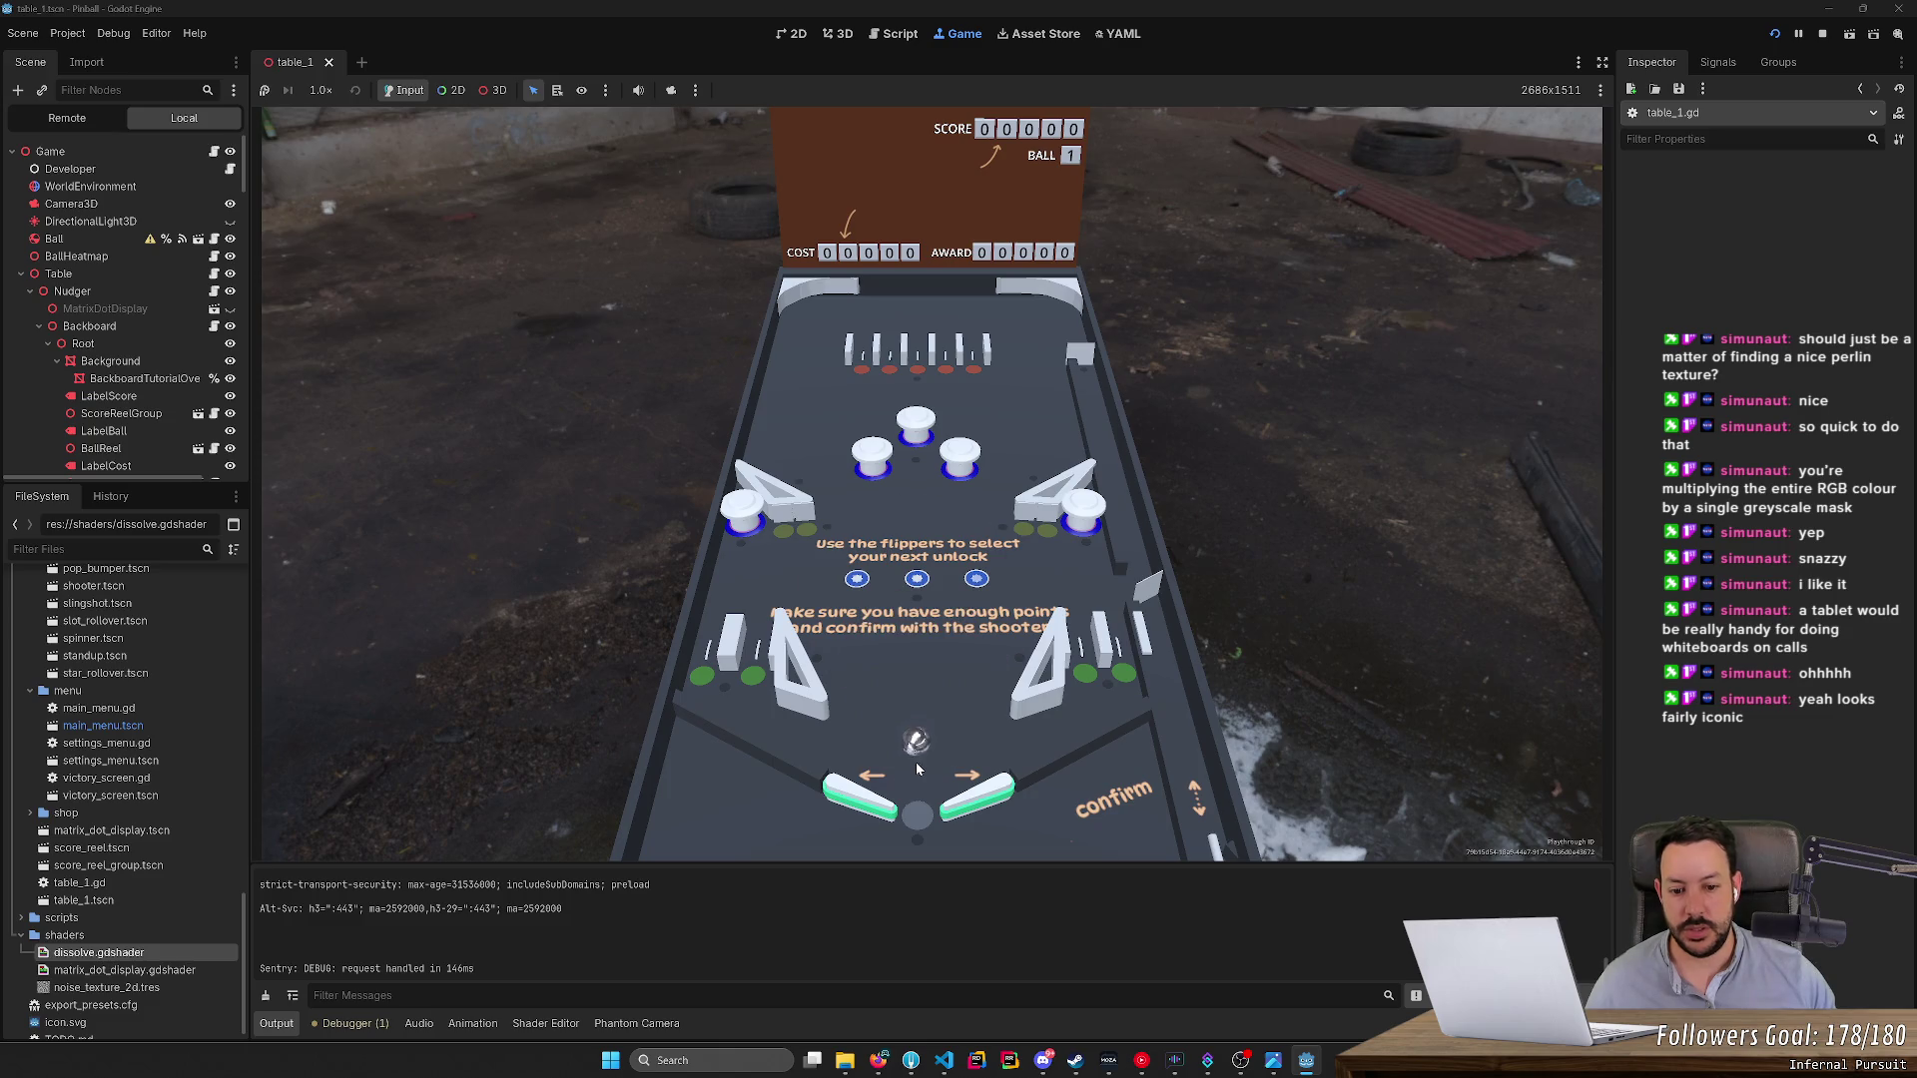
Cycle the unlock options with the left and right flipper keys until COST 30, AWARD 4 shows.
key("Left")
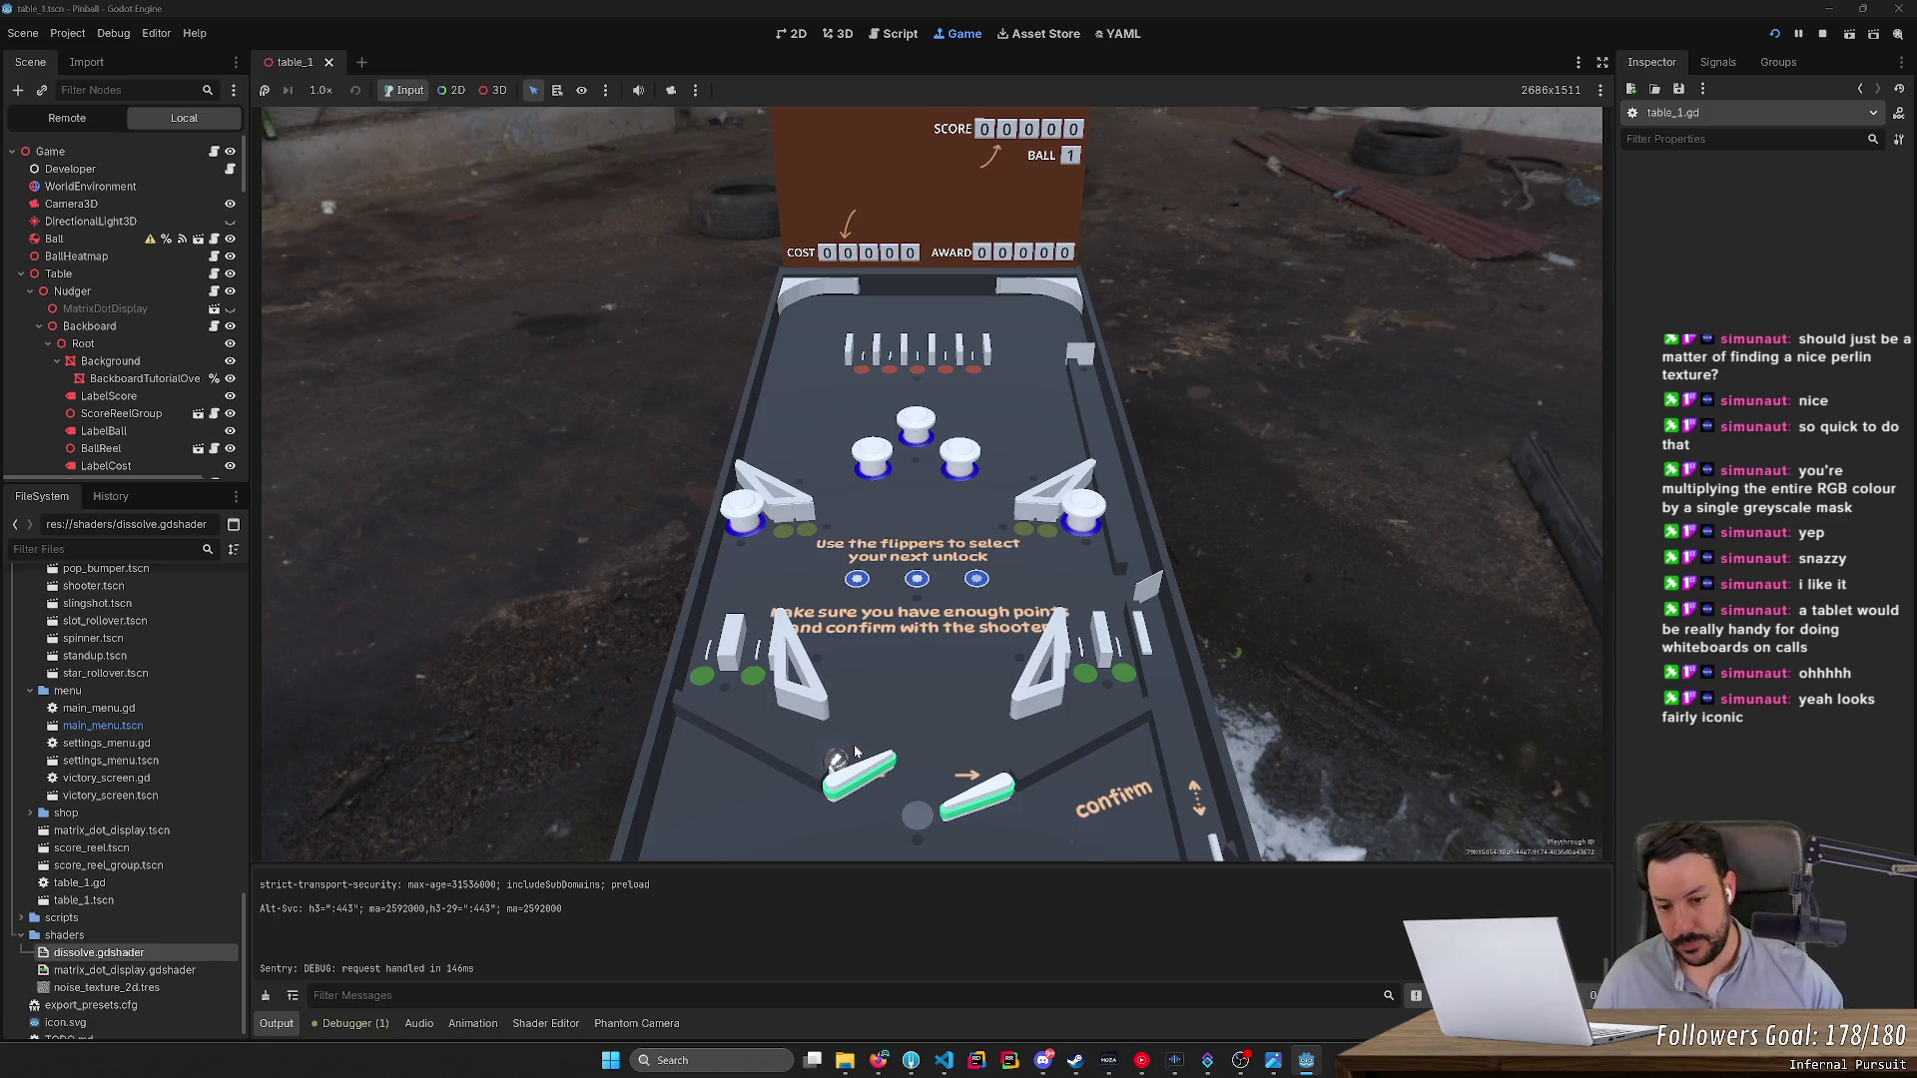
key("Right")
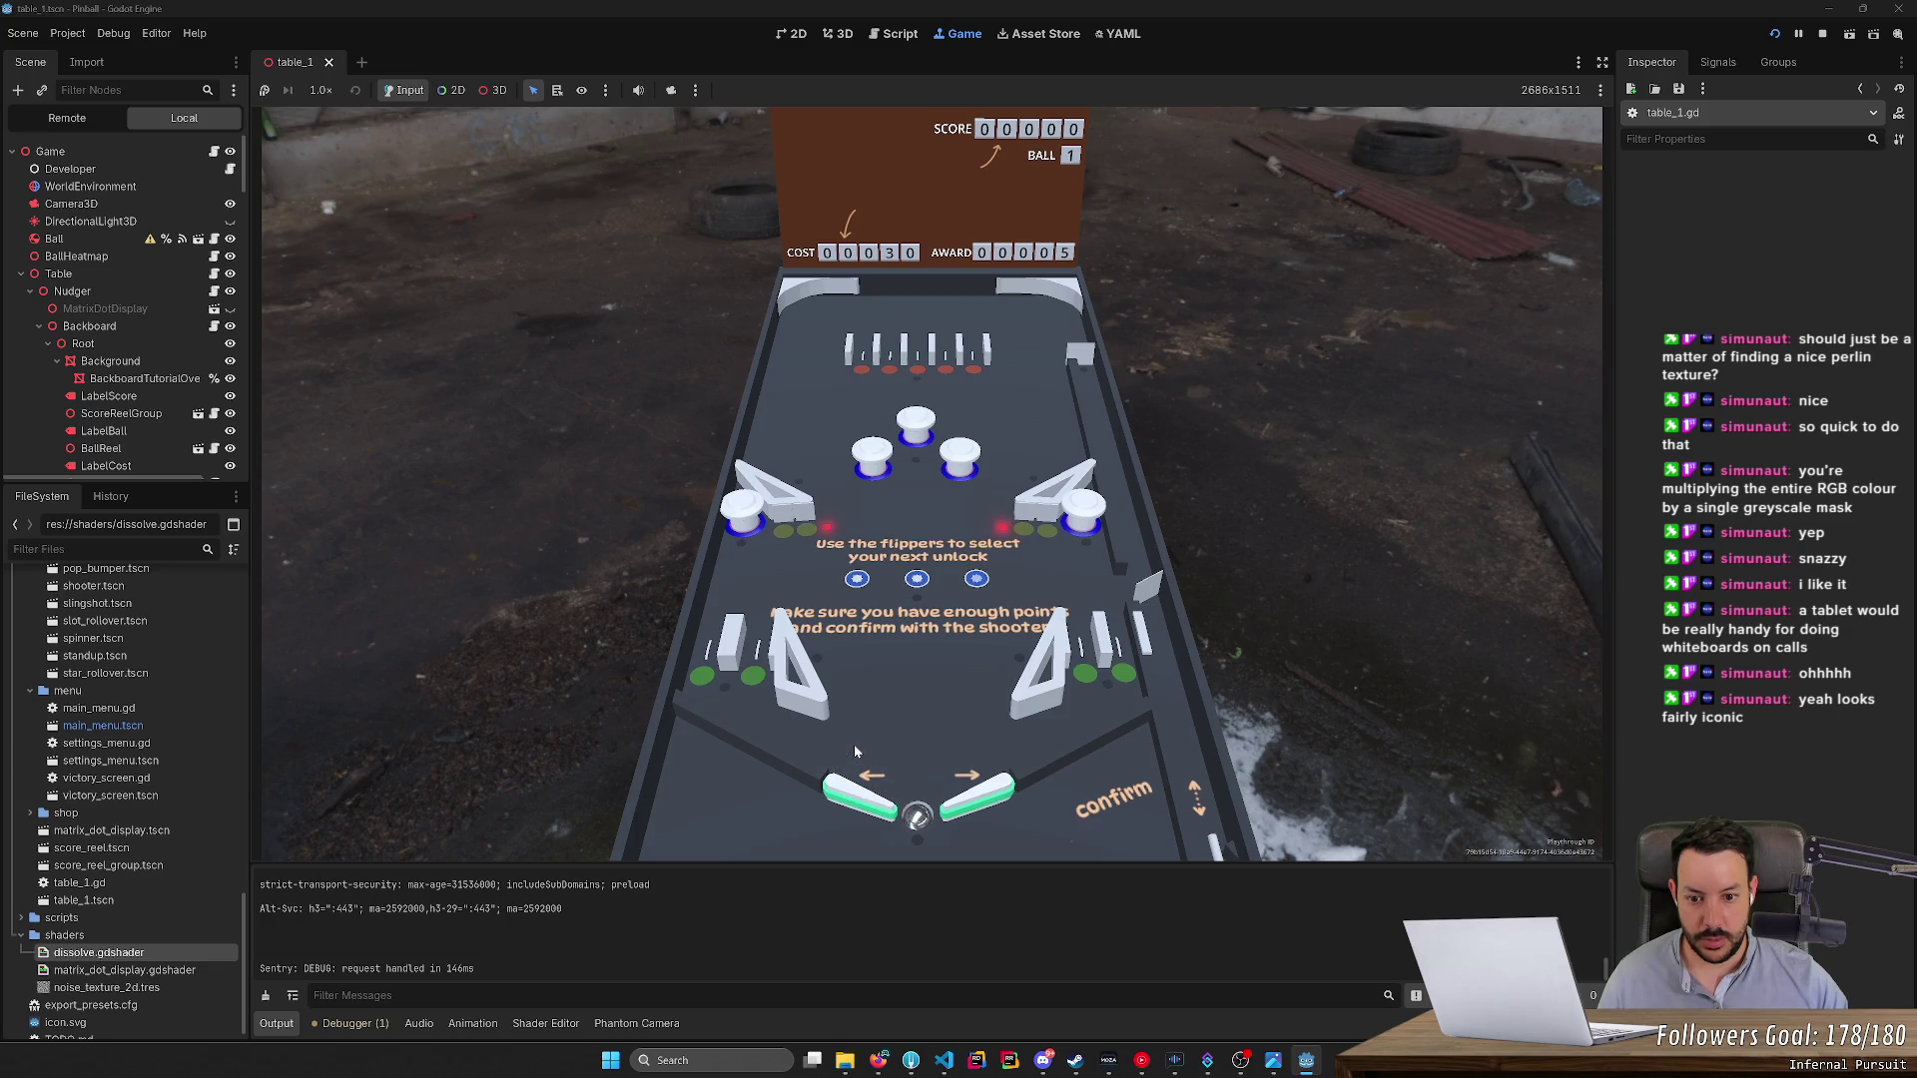
key("Left")
key("Right")
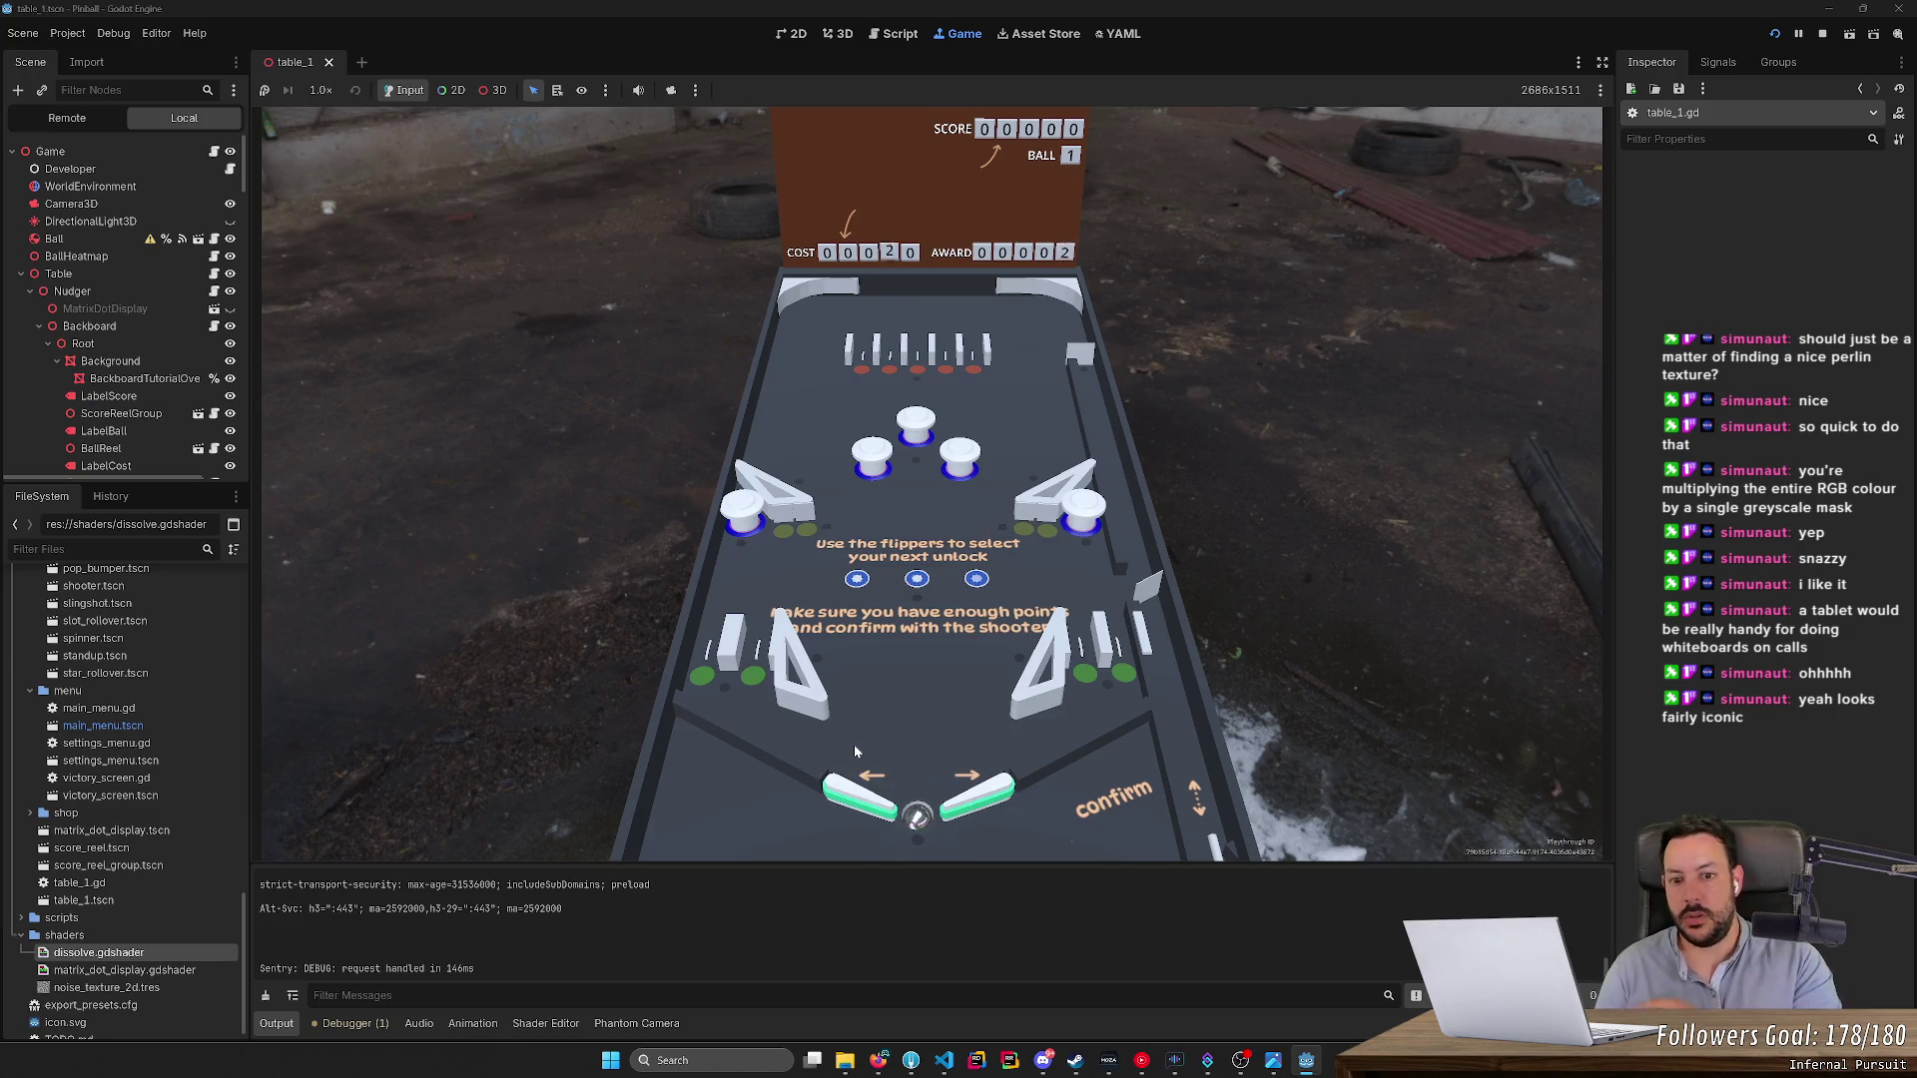
key("Left")
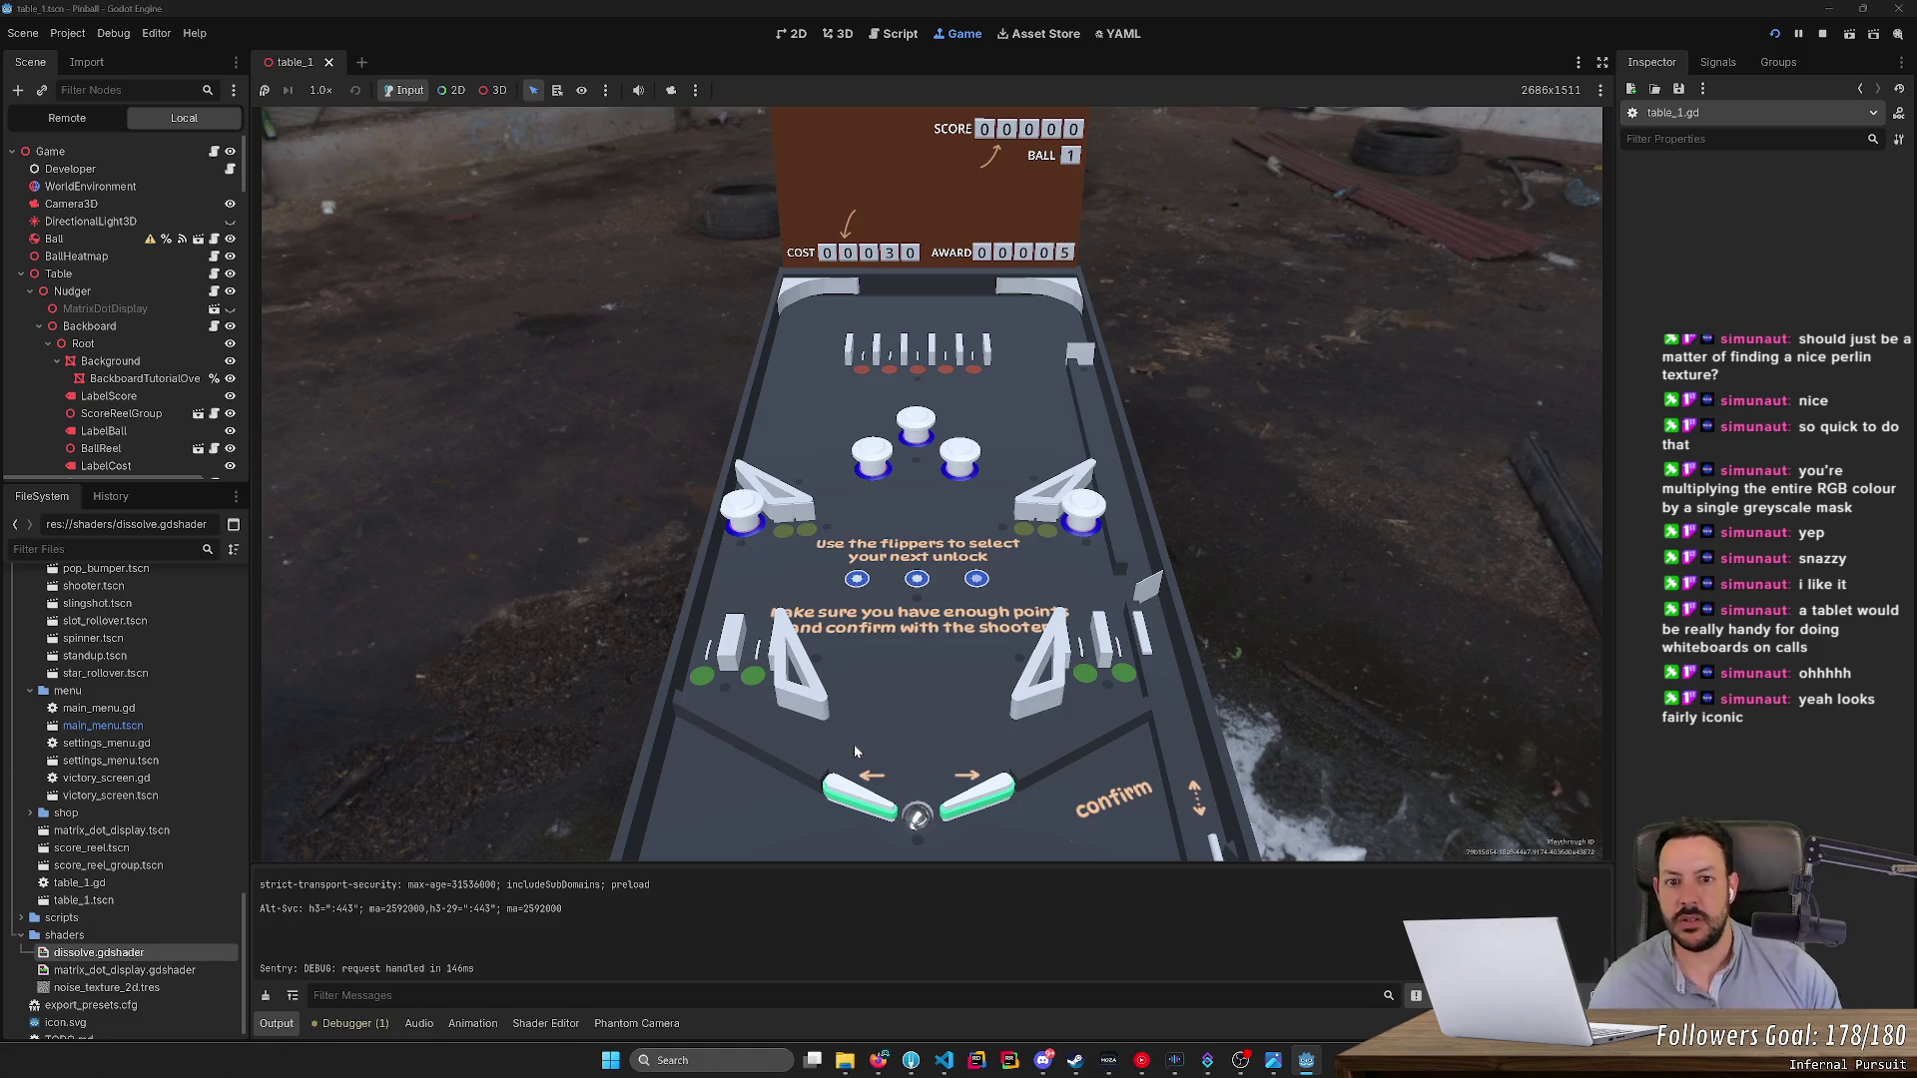
key("Right")
key("Down")
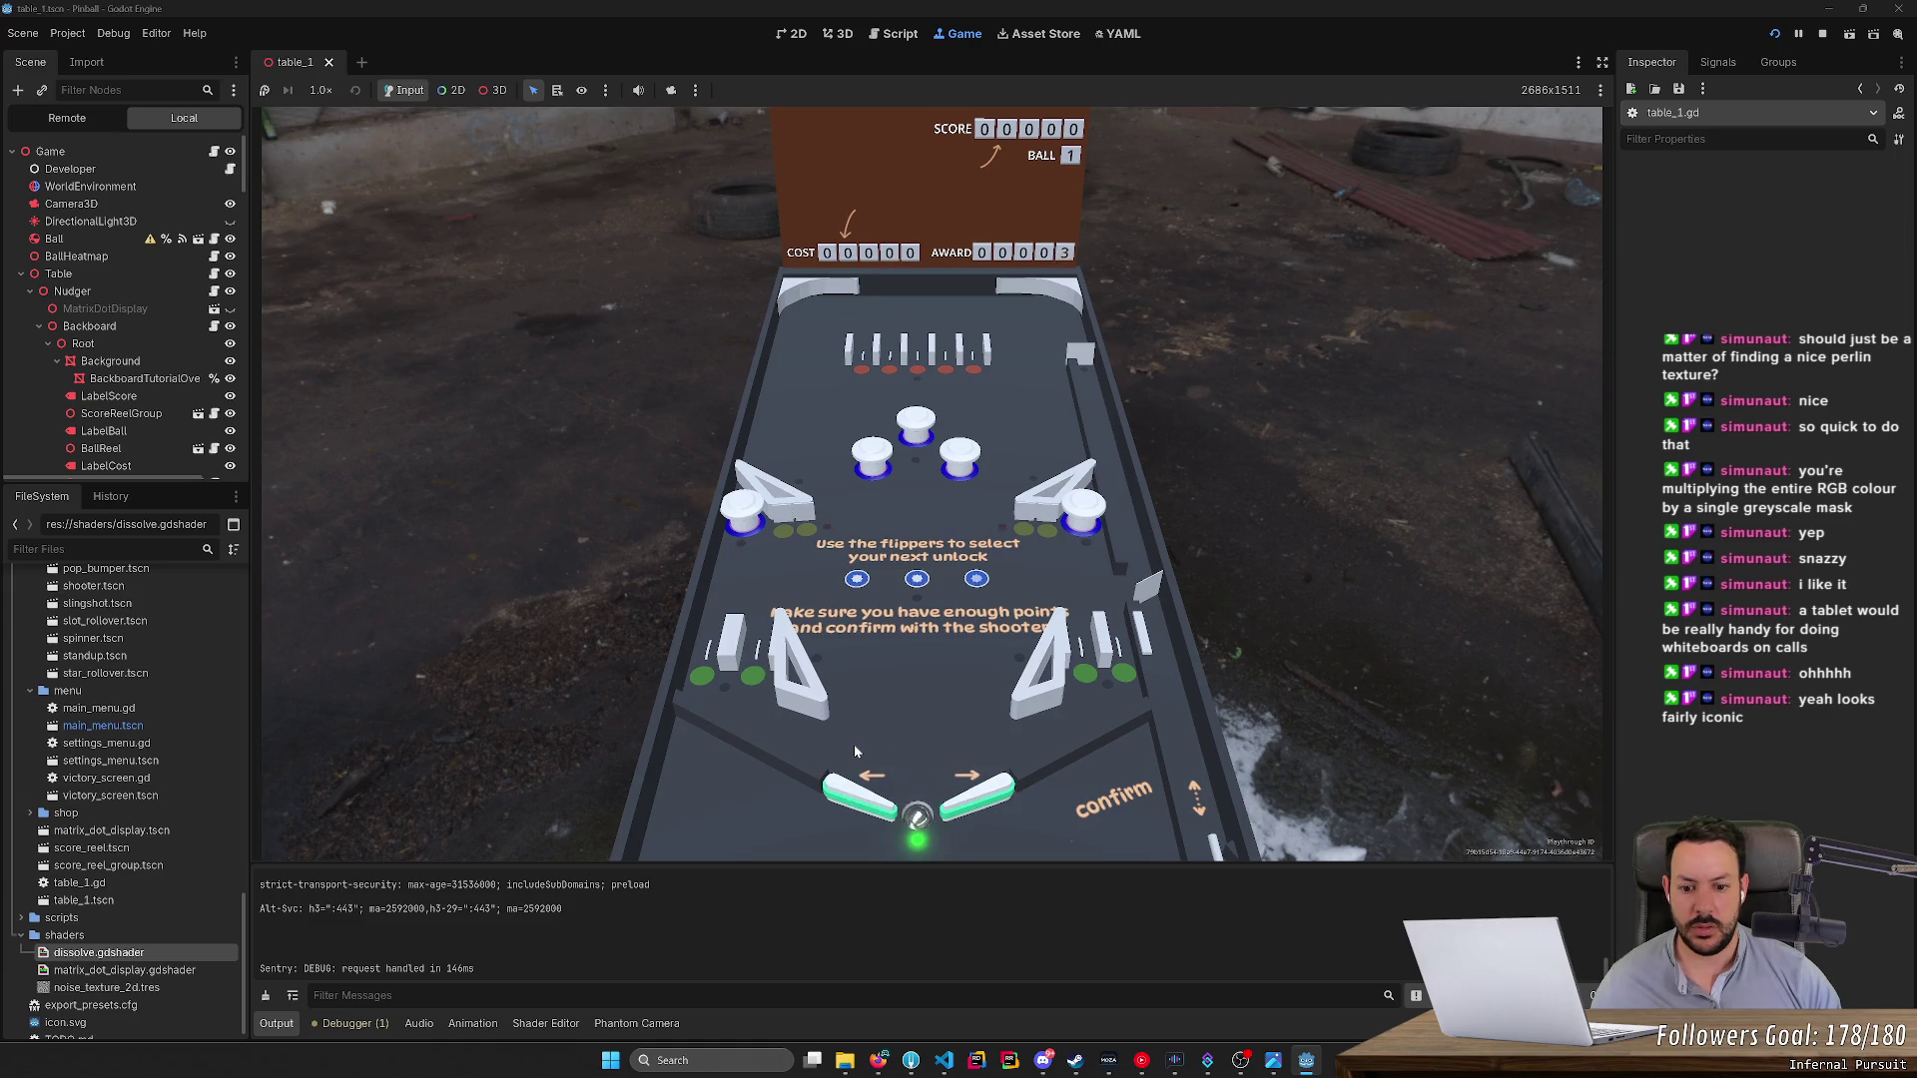
key("Right")
key("Left")
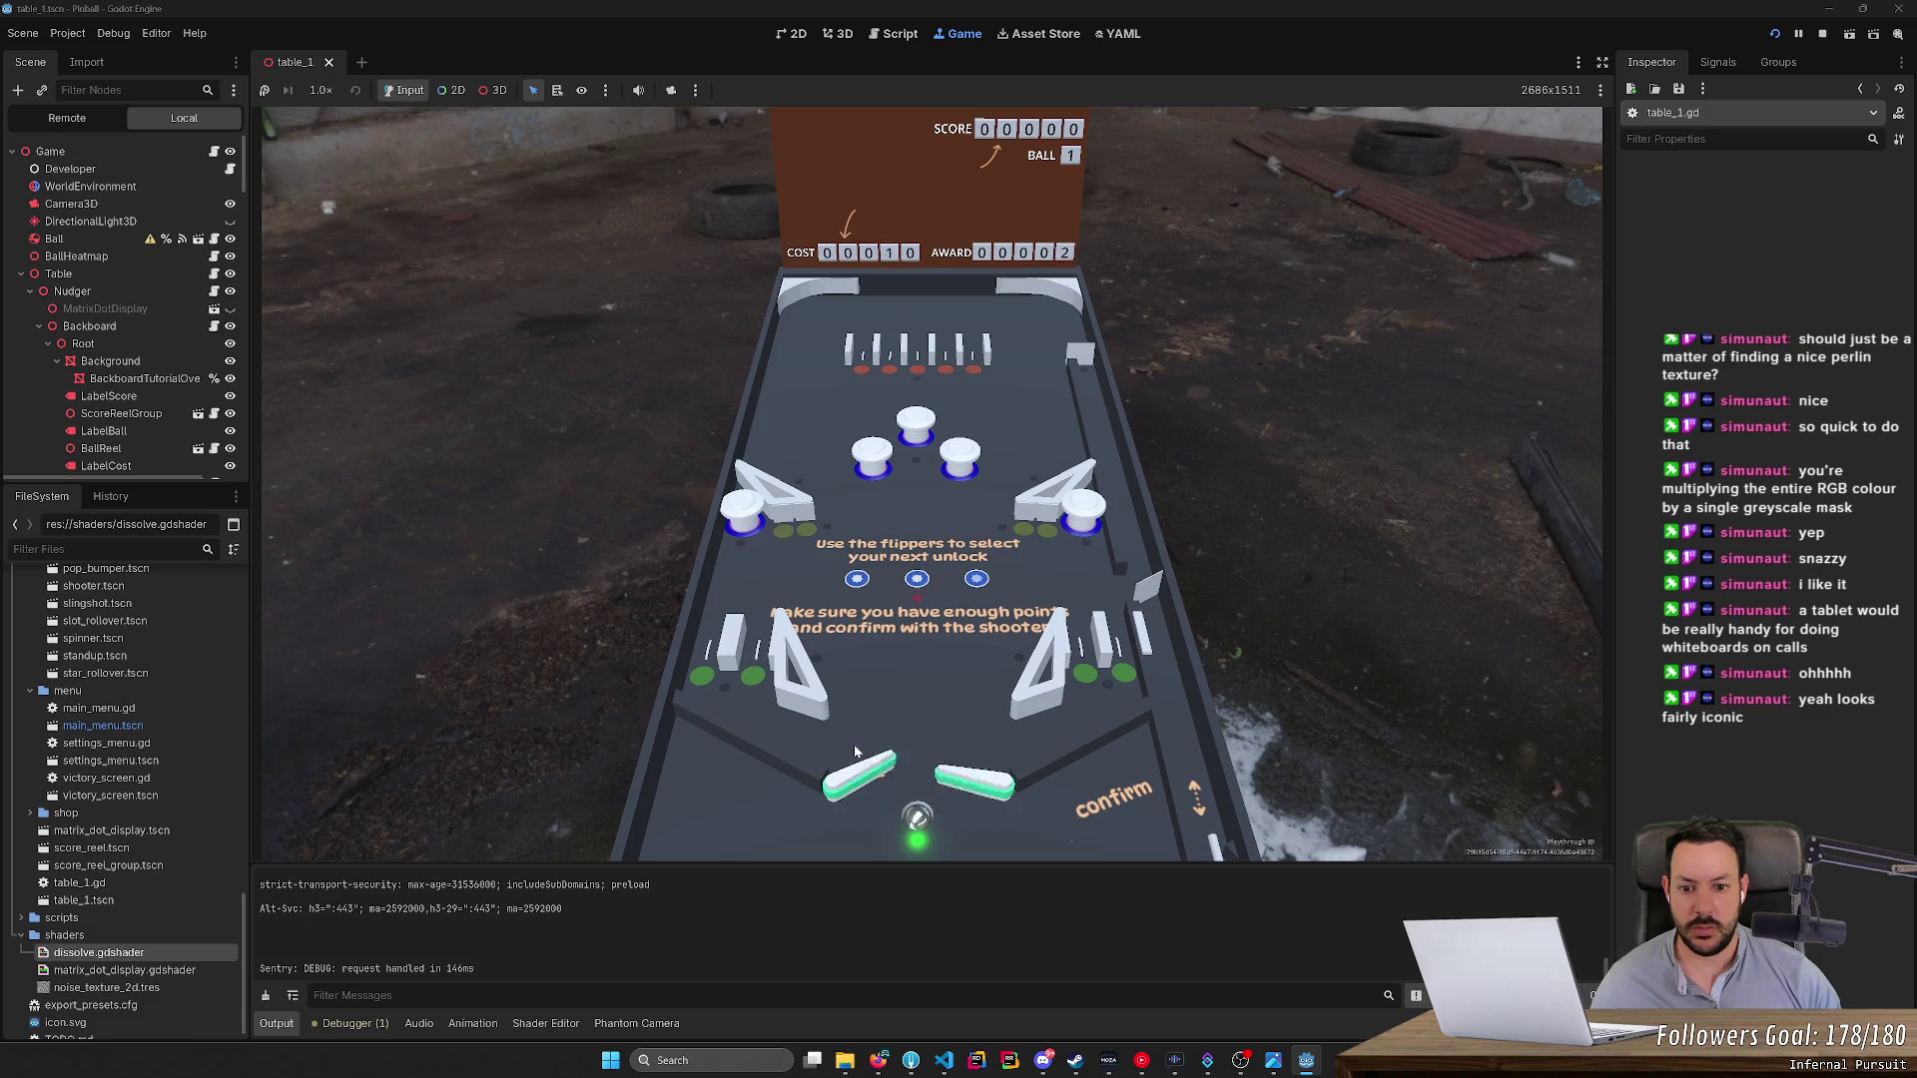
key("Right")
key("Left")
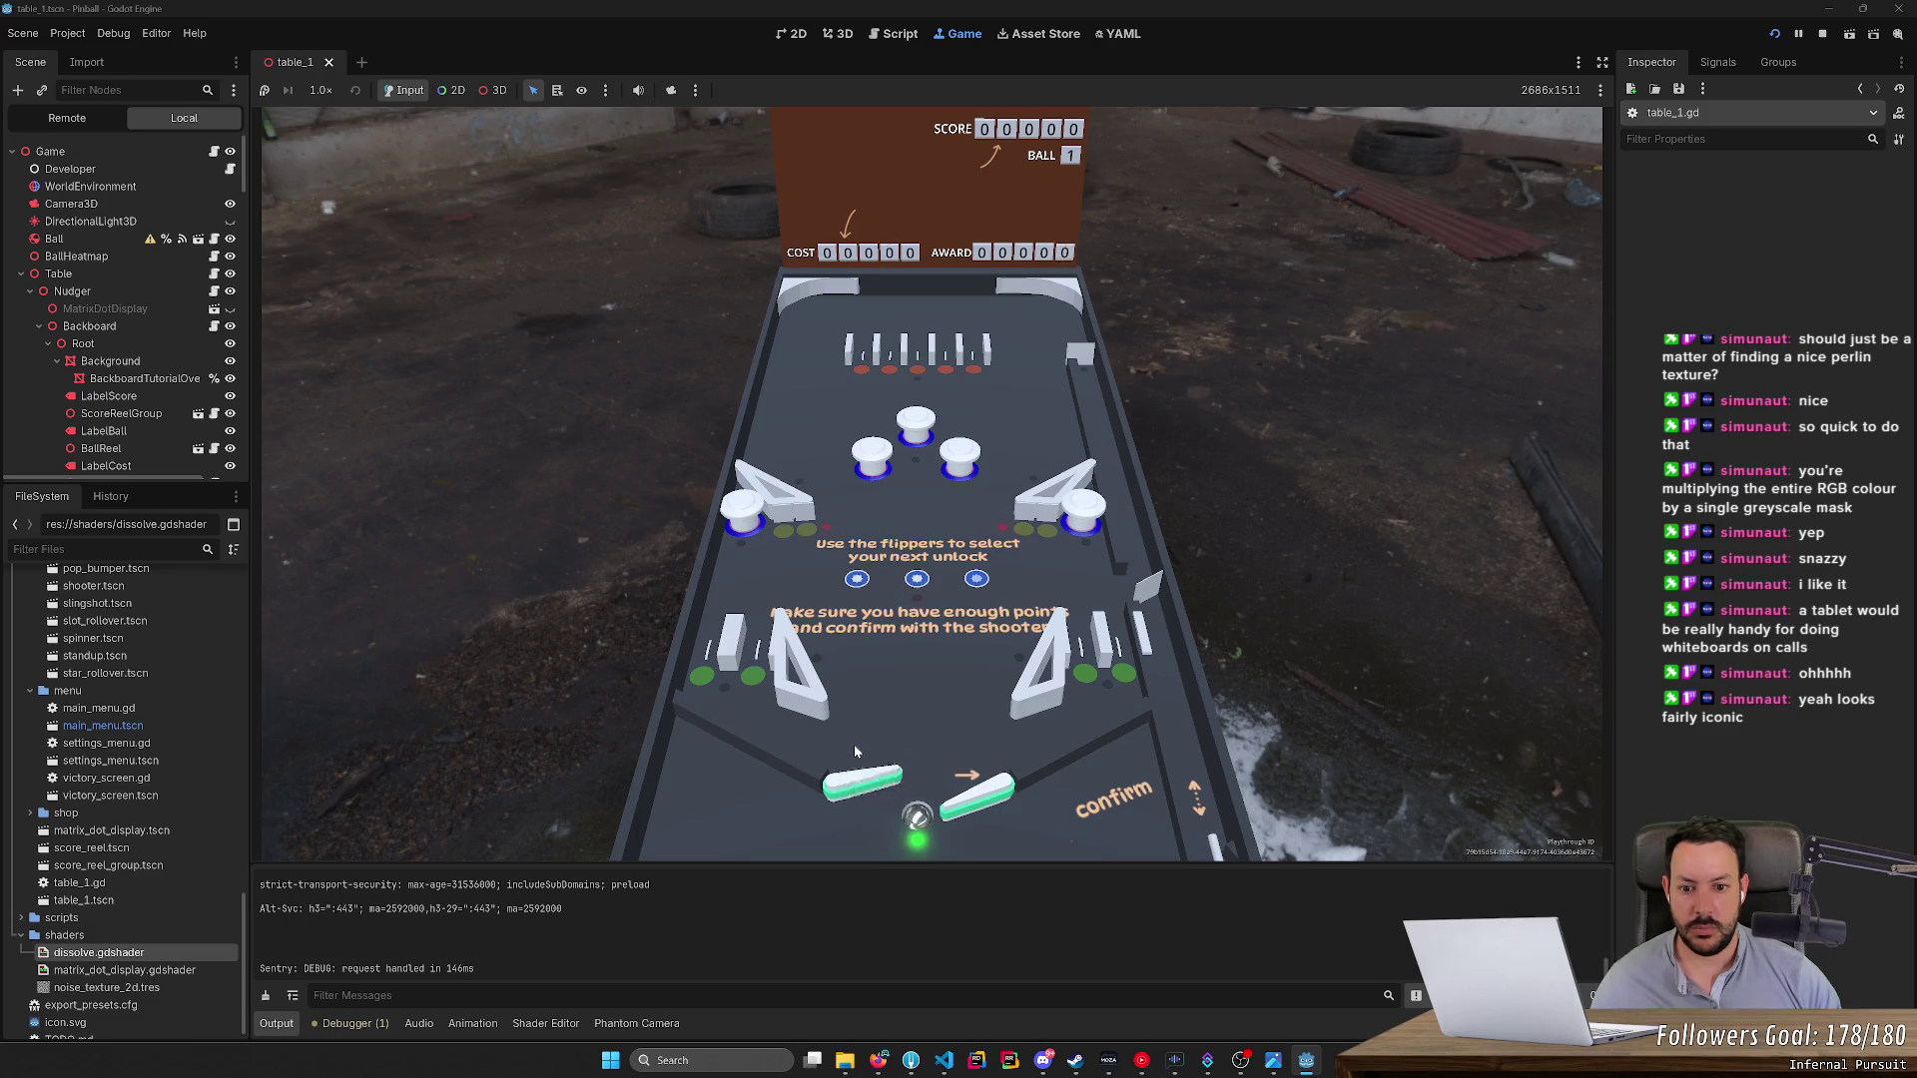
key("Right")
key("Right")
key("Right")
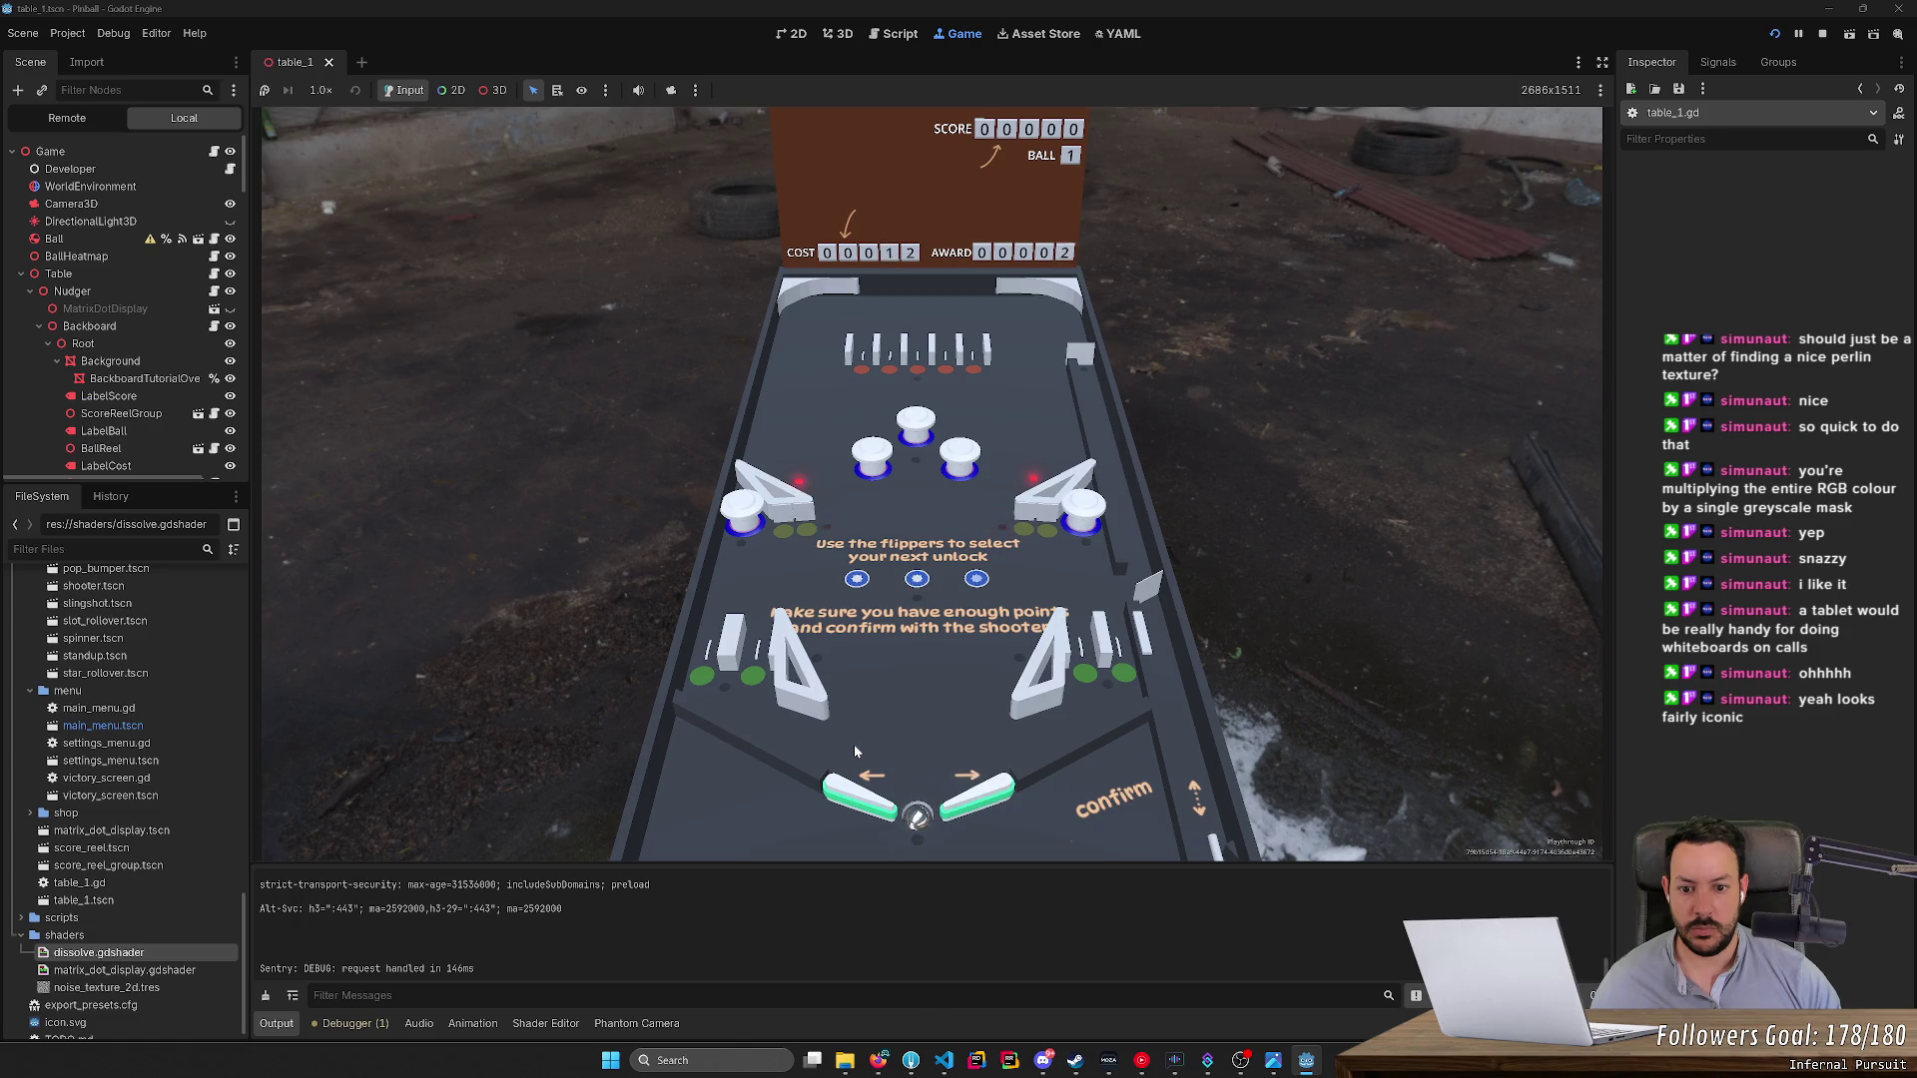
key("Left")
key("Right")
key("Left")
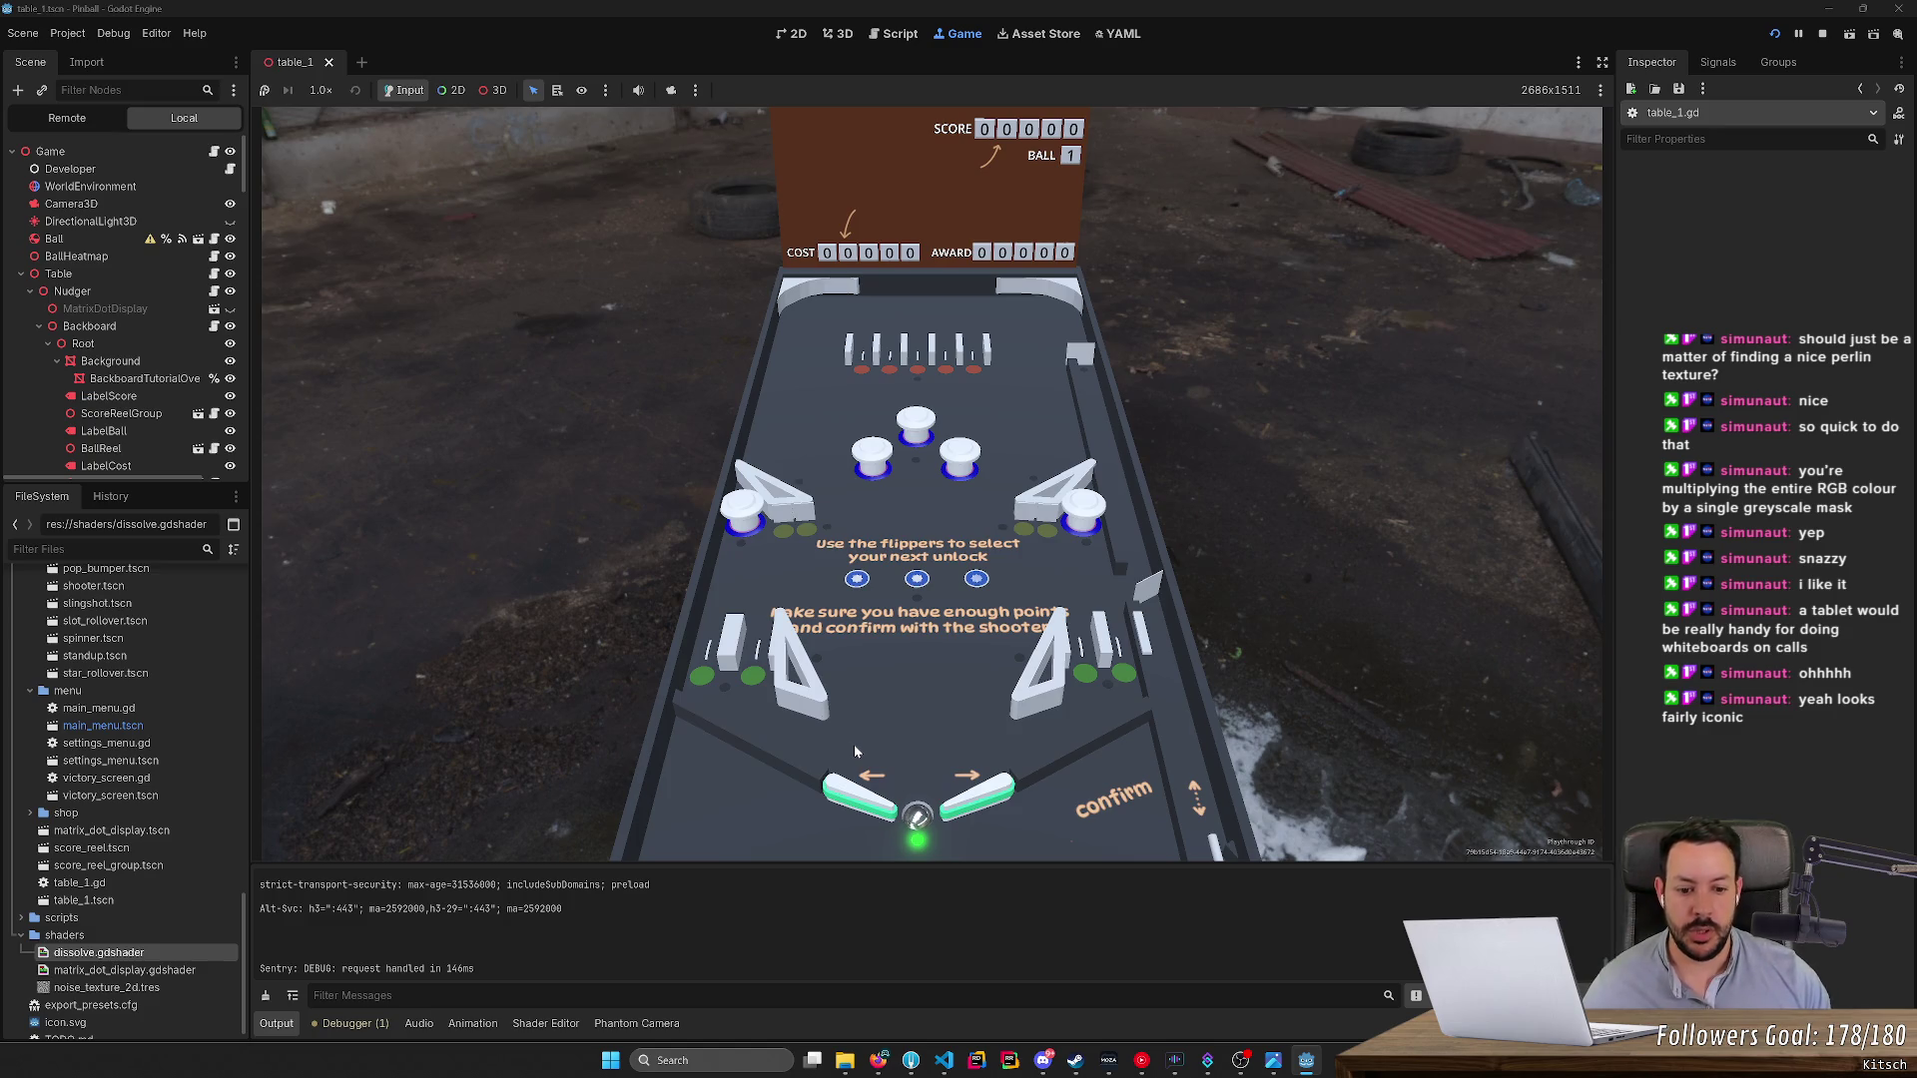
Confirm the unlock with the shooter key, let the tutorial reach its Store message, then stop with F8.
key("Down")
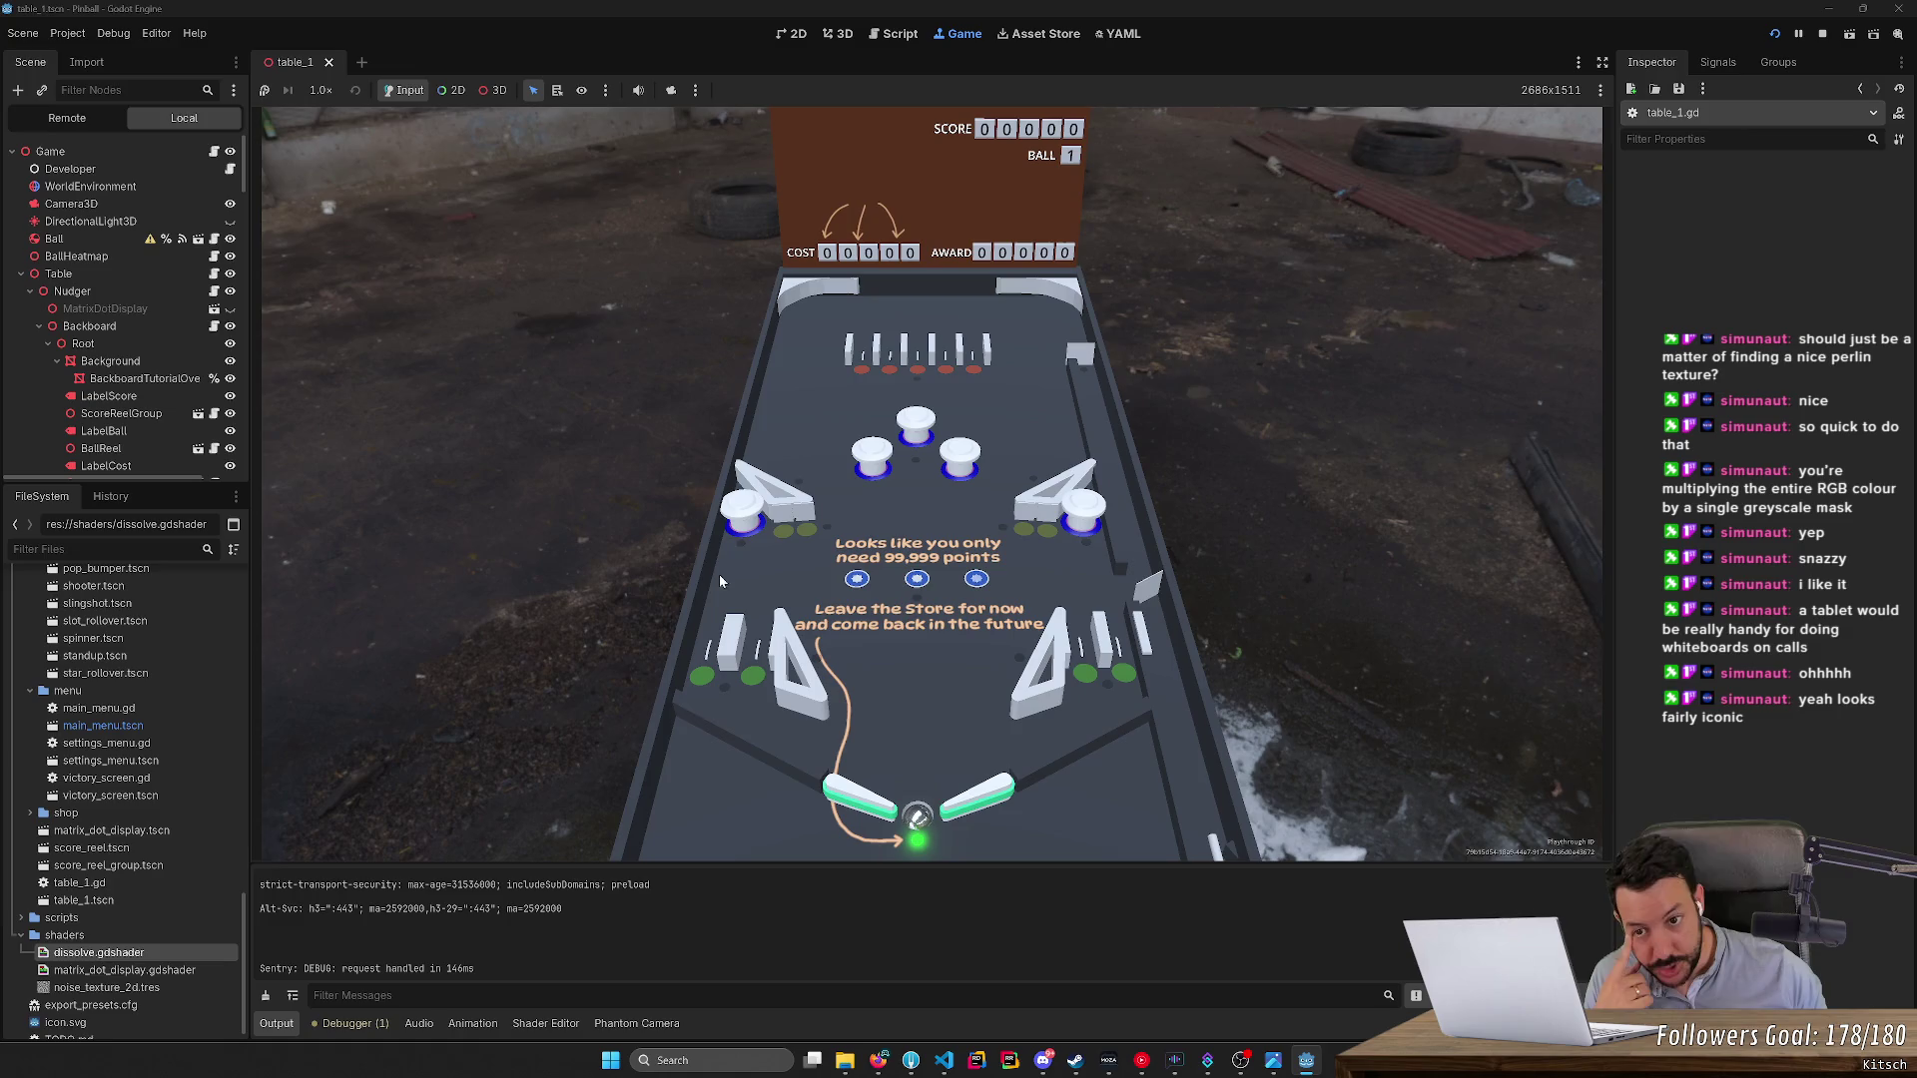
key("F8")
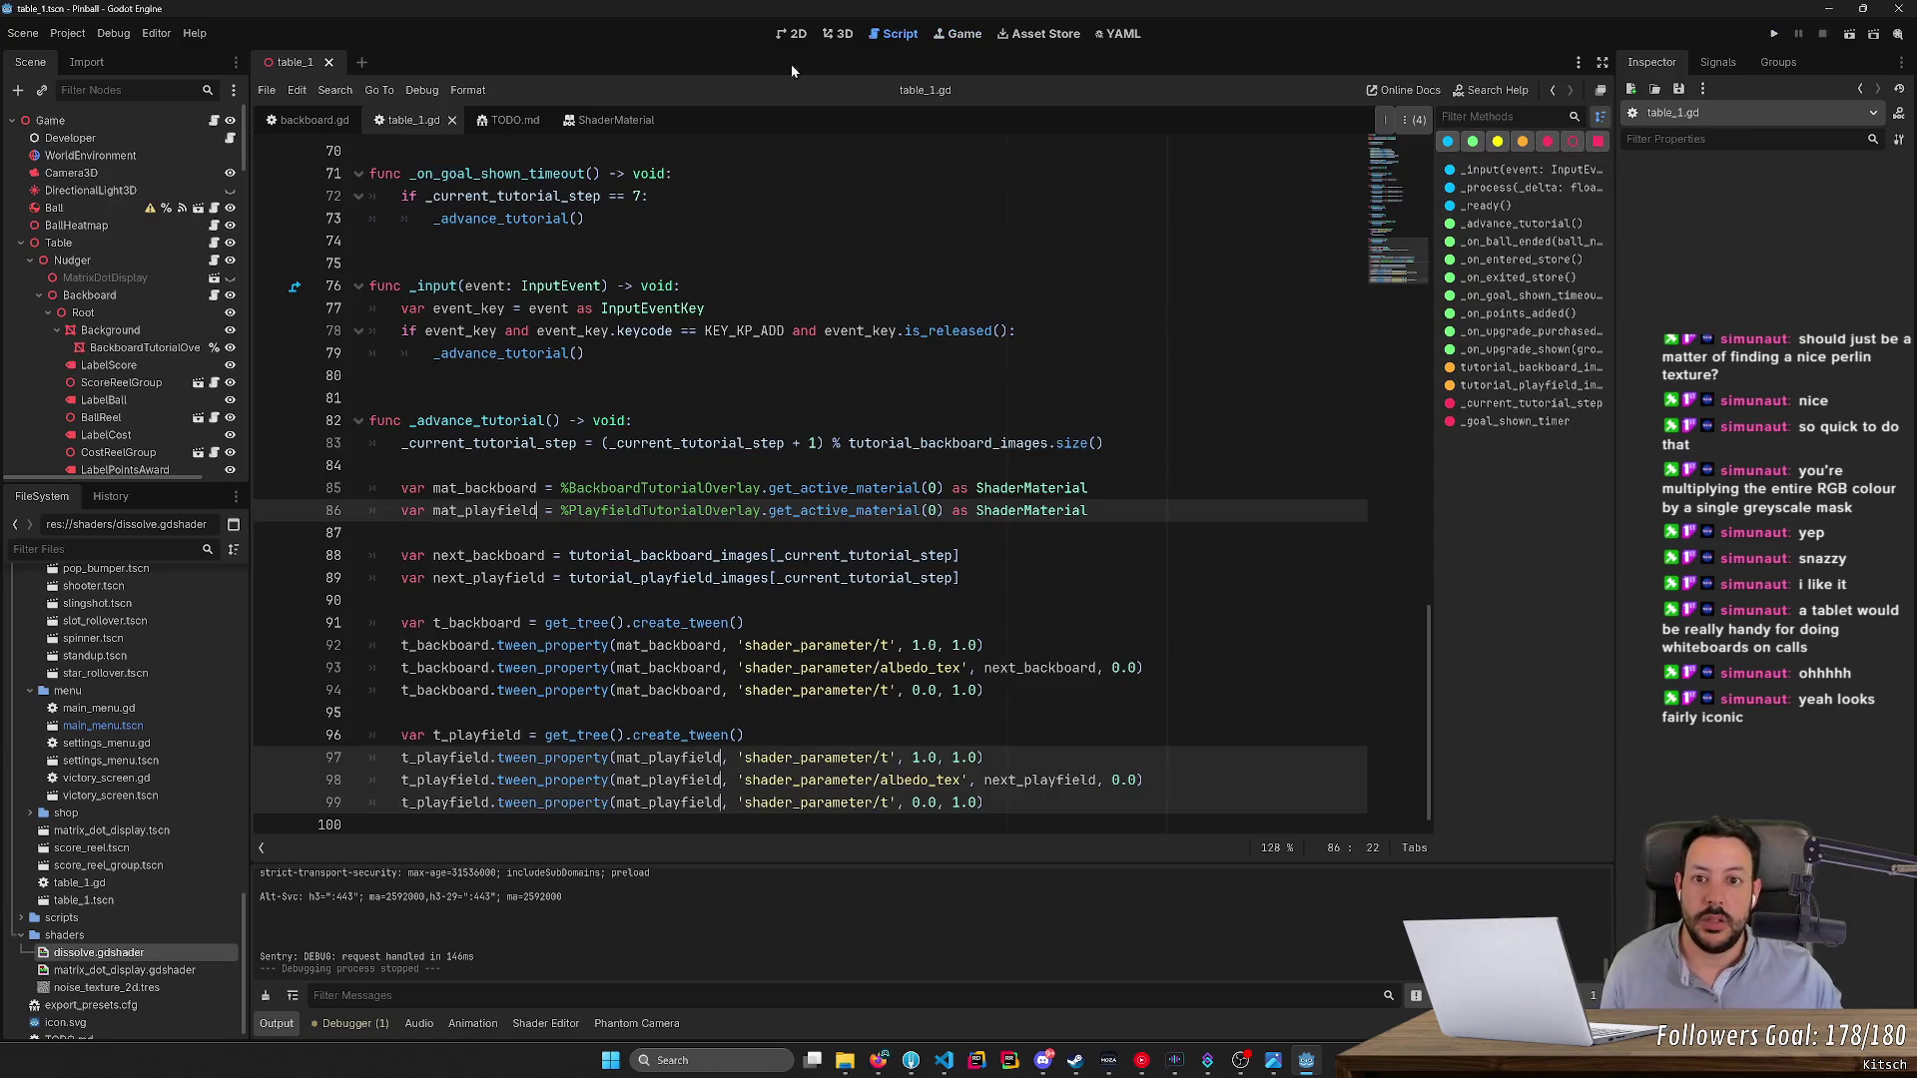
Switch to the table_1 3D view and select the PlayfieldTutorialOverlay on the playfield.
left_click(845, 36)
scroll(844, 472, "up", 3)
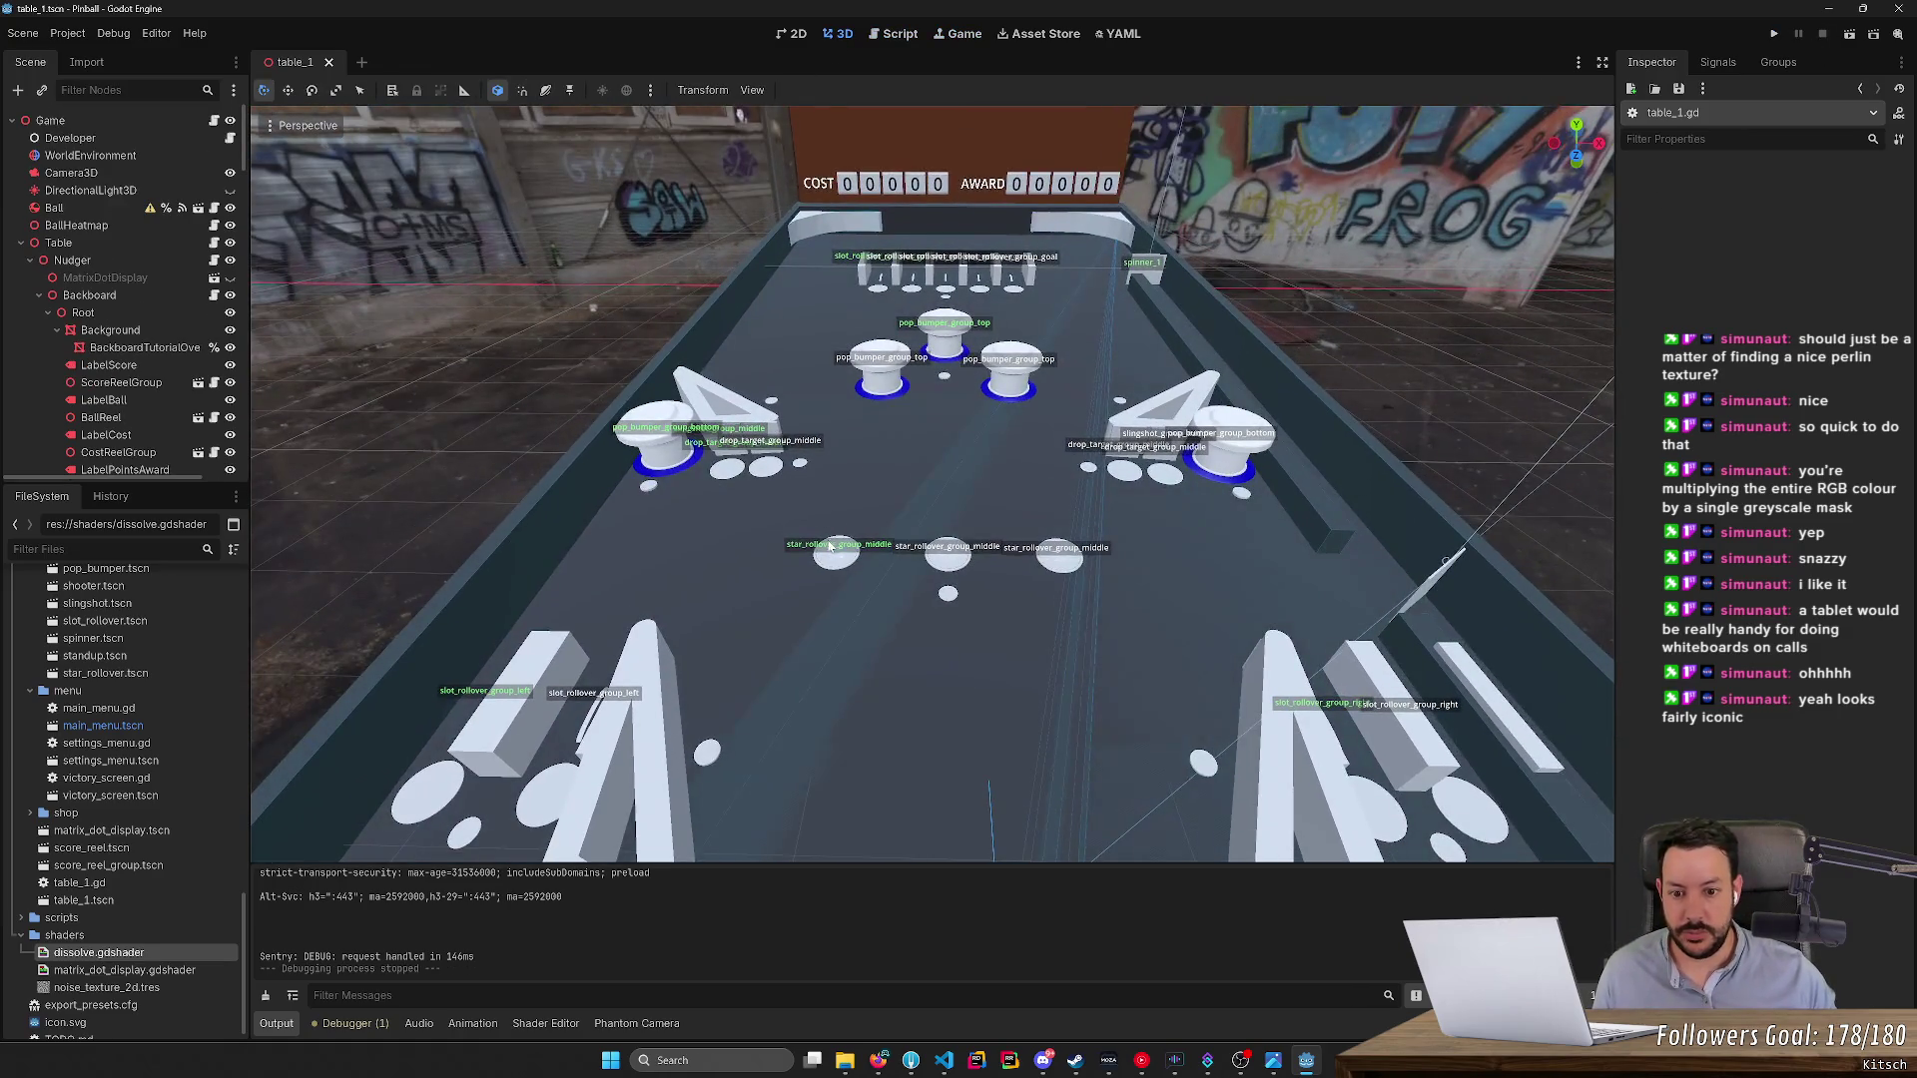
left_click(829, 546)
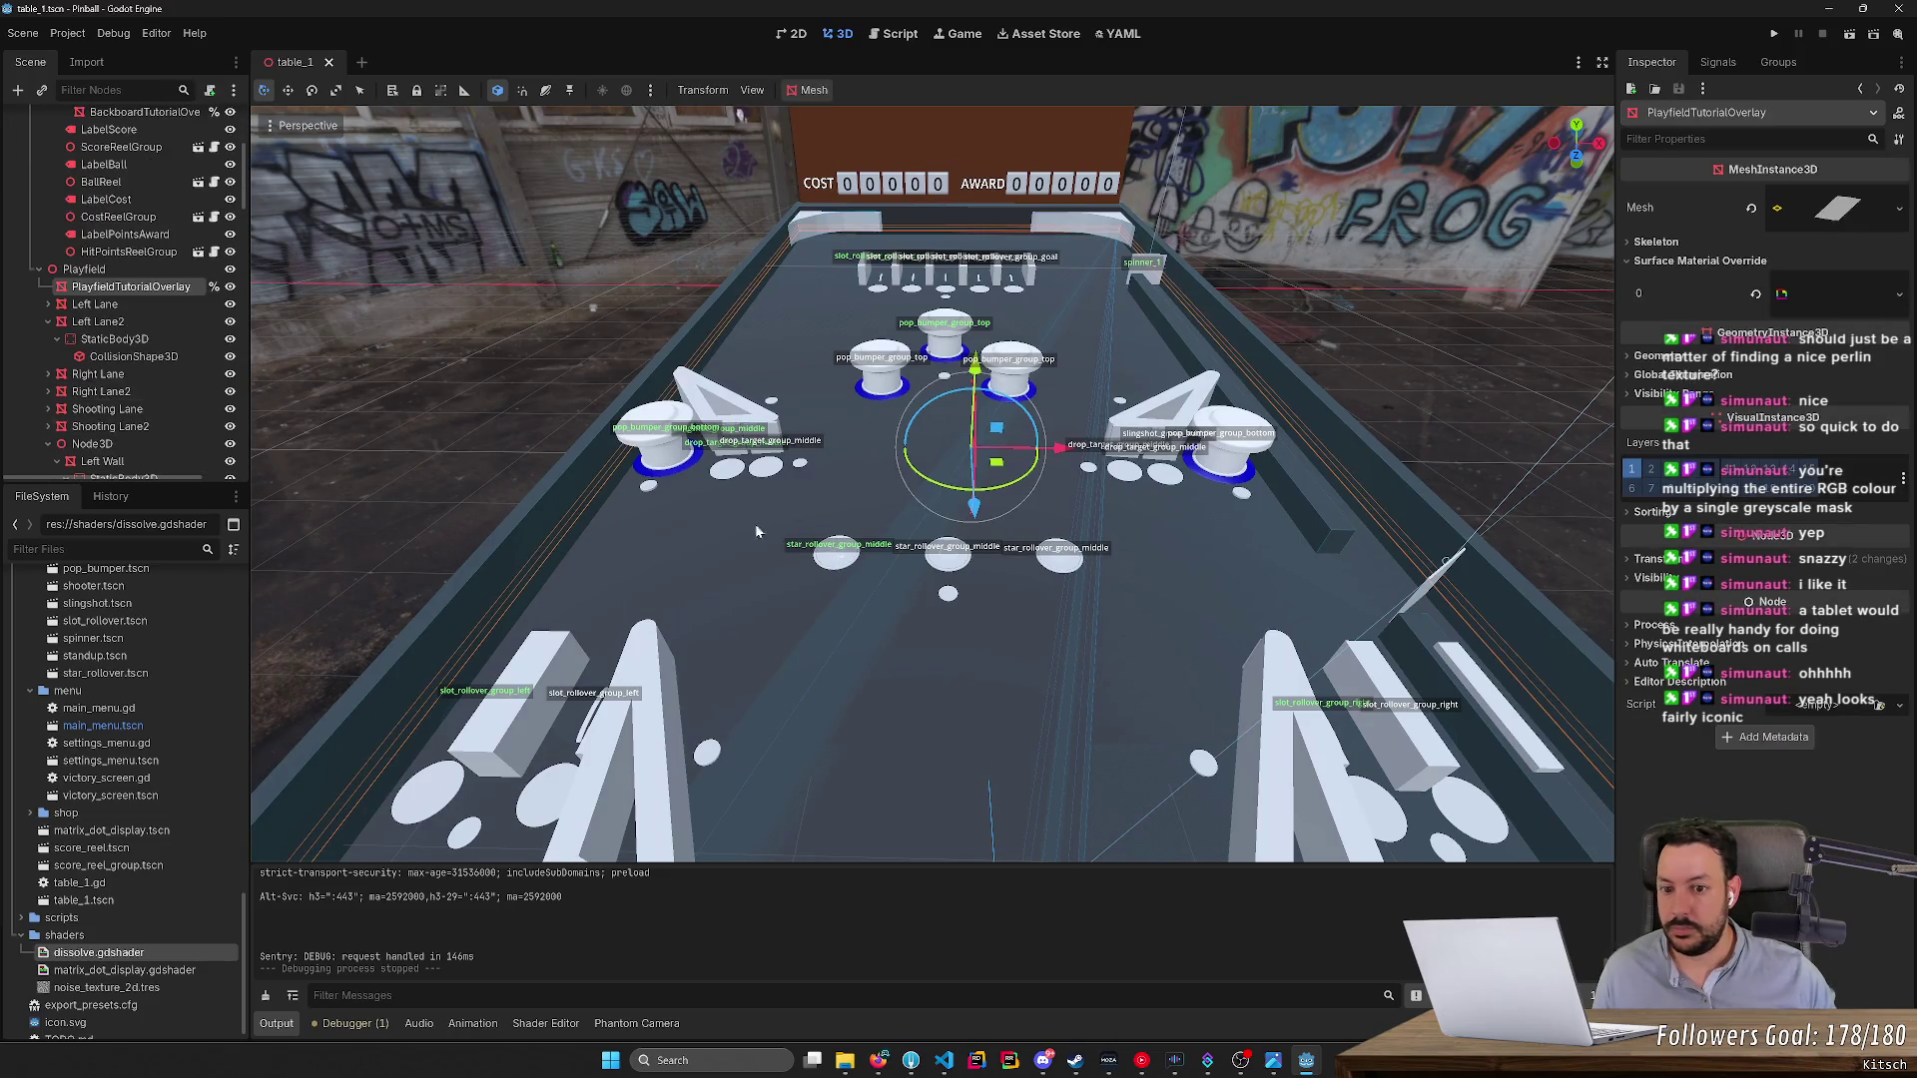
scroll(761, 531, "up", 3)
scroll(883, 671, "up", 5)
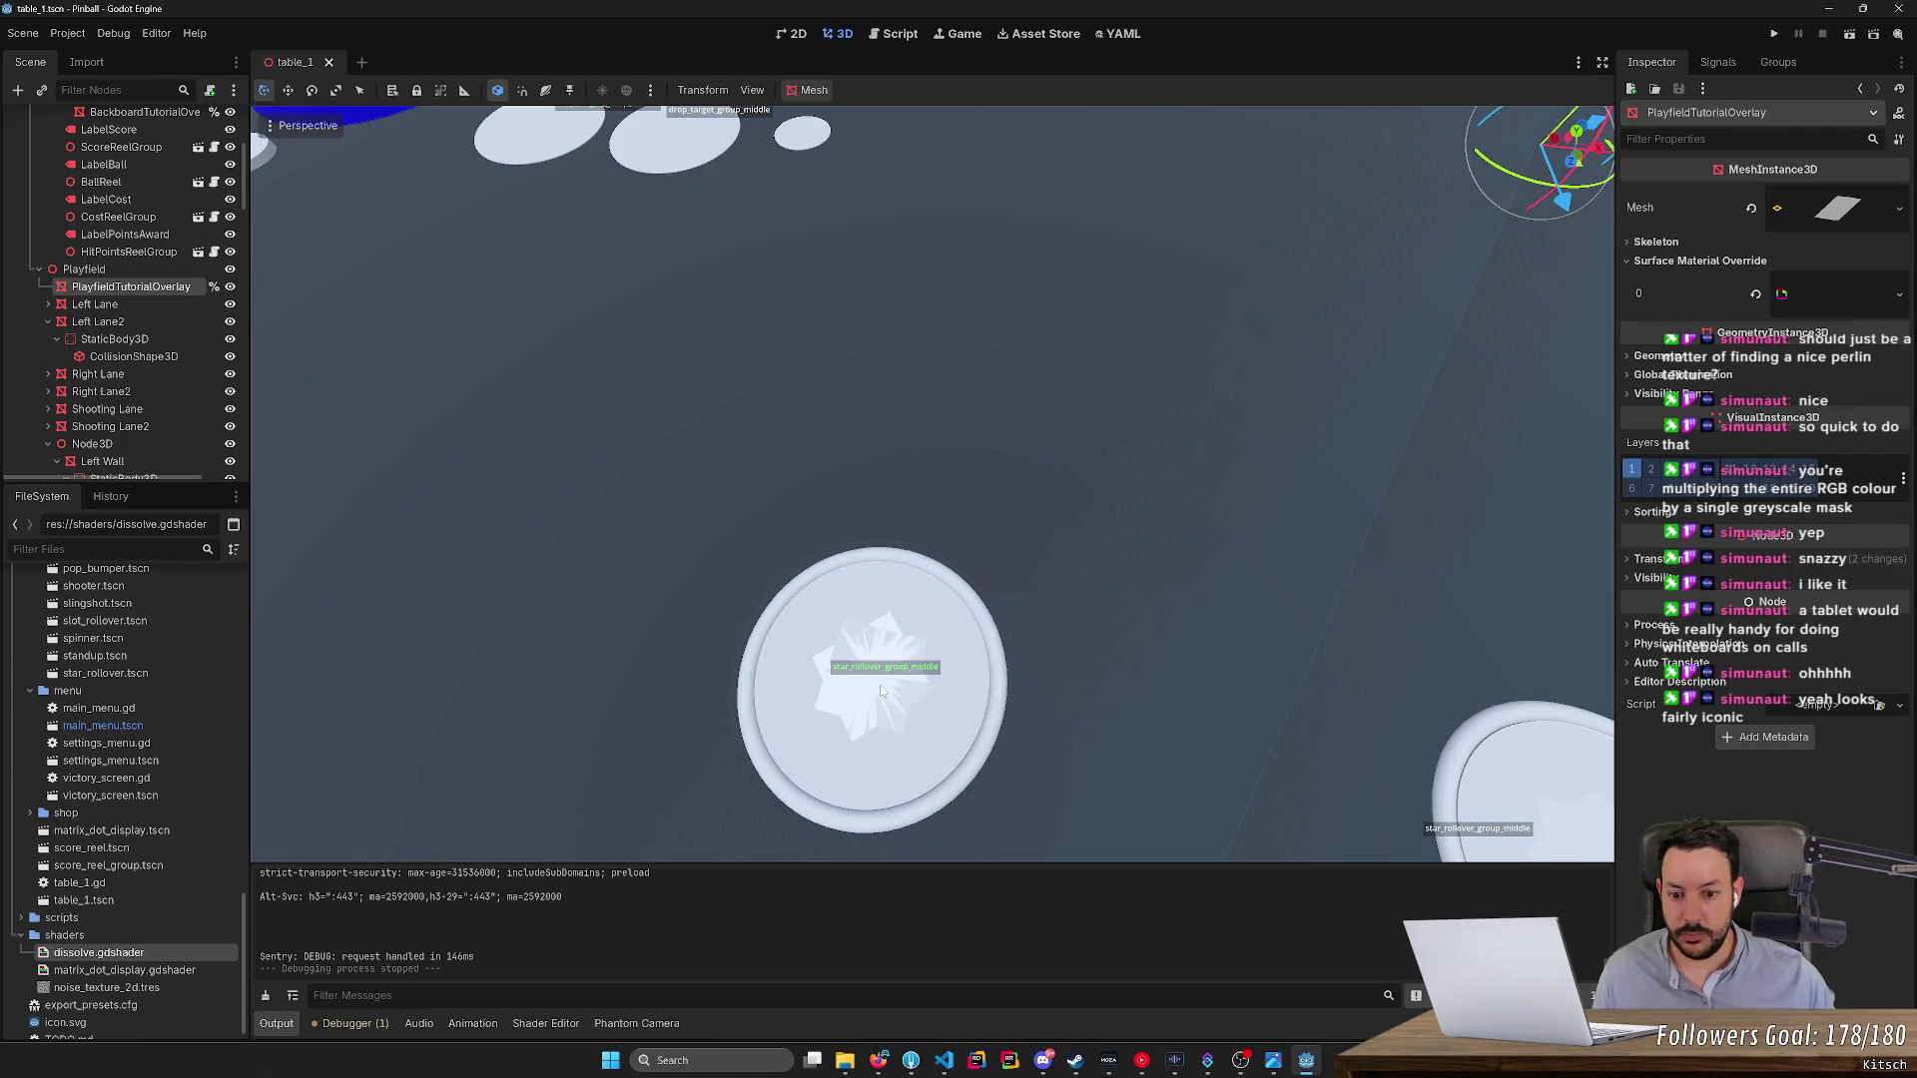
scroll(878, 687, "down", 8)
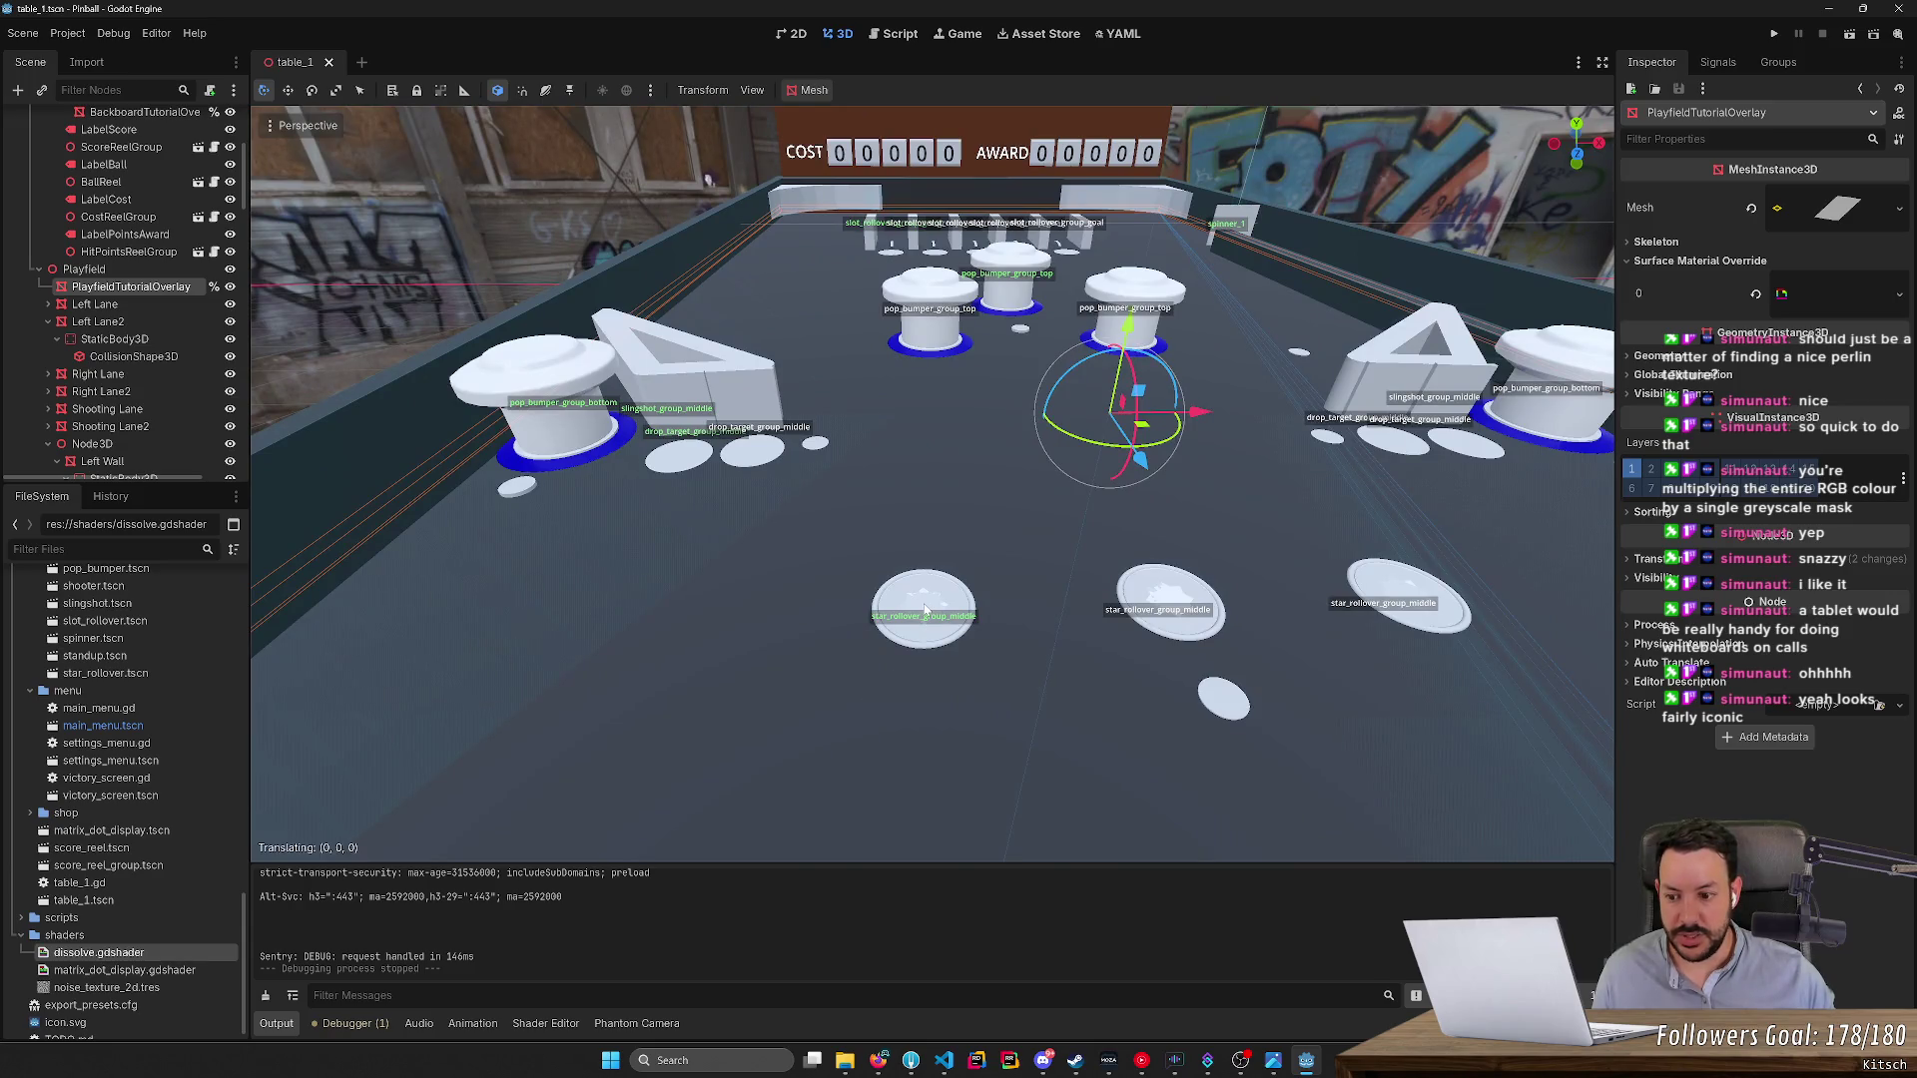
With List Select, pick Light5 from the objects stacked at the first star rollover.
left_click(393, 90)
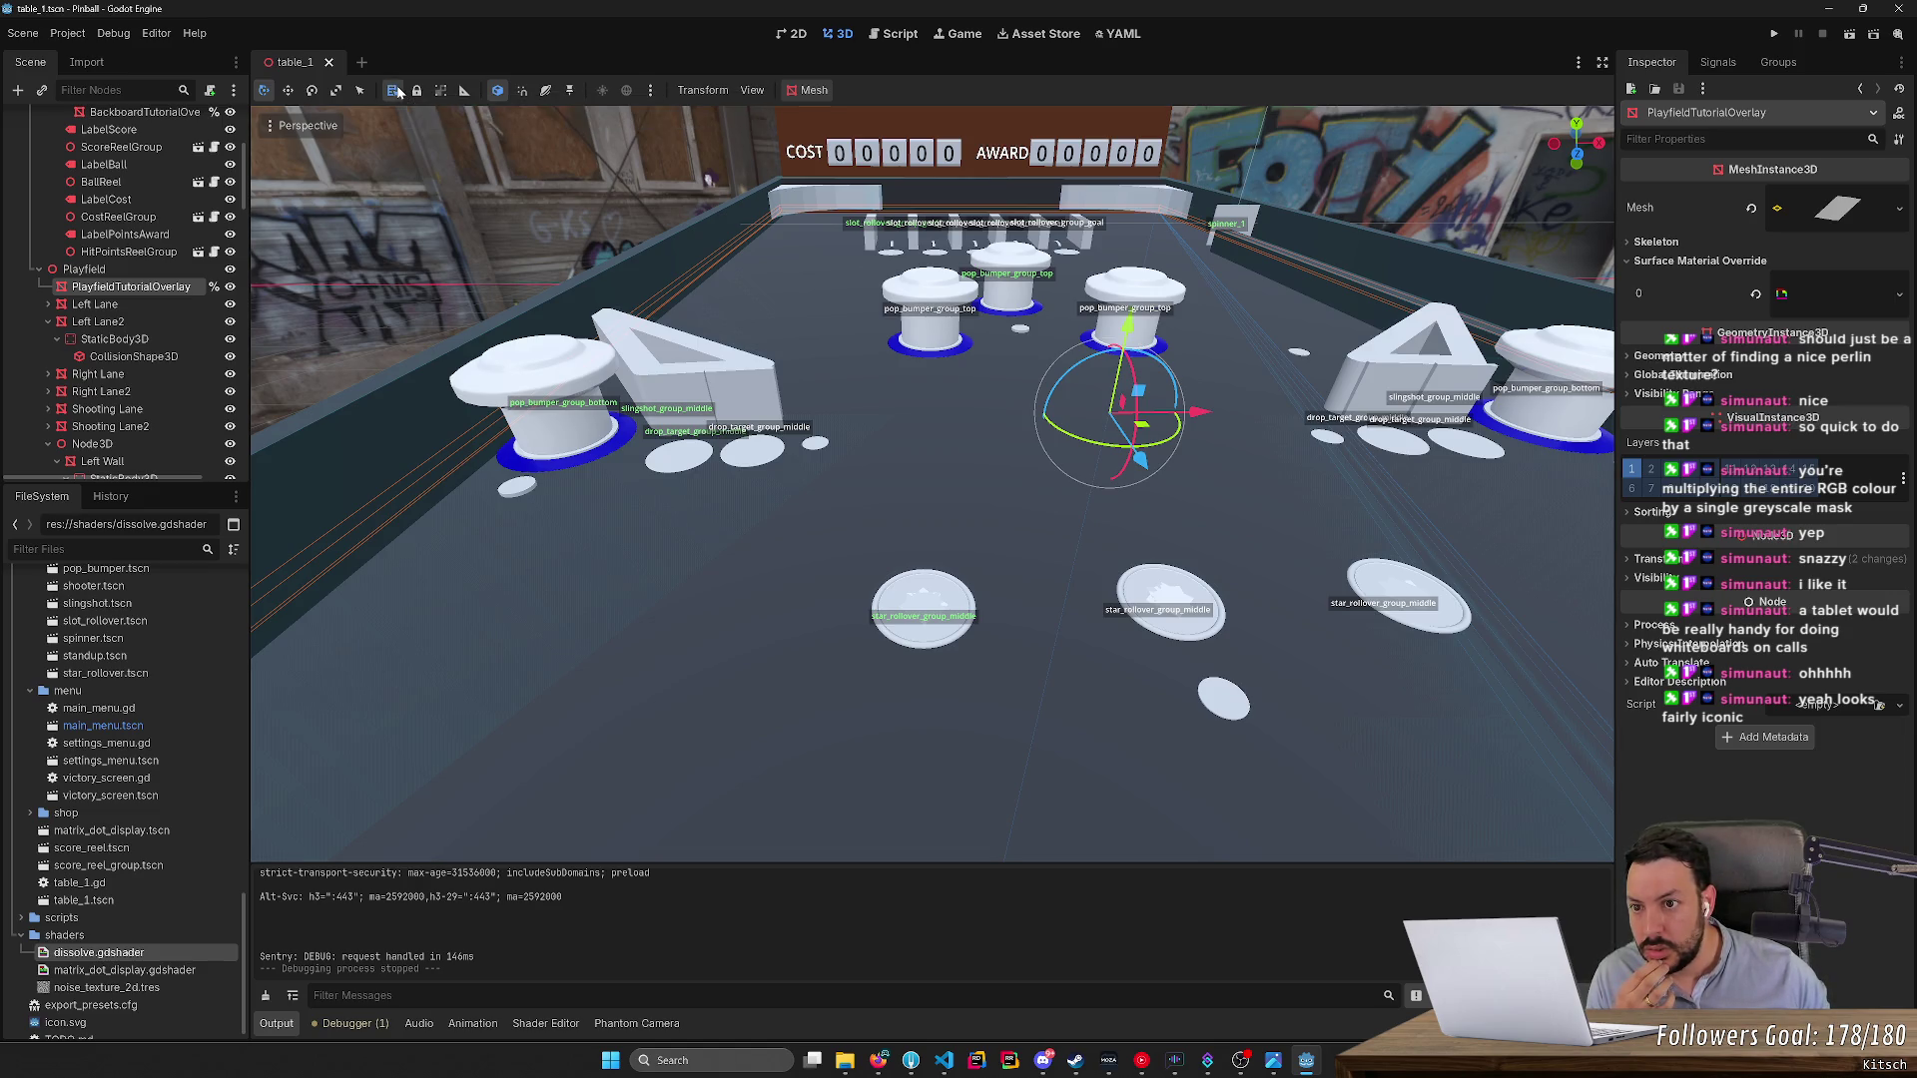
left_click(909, 600)
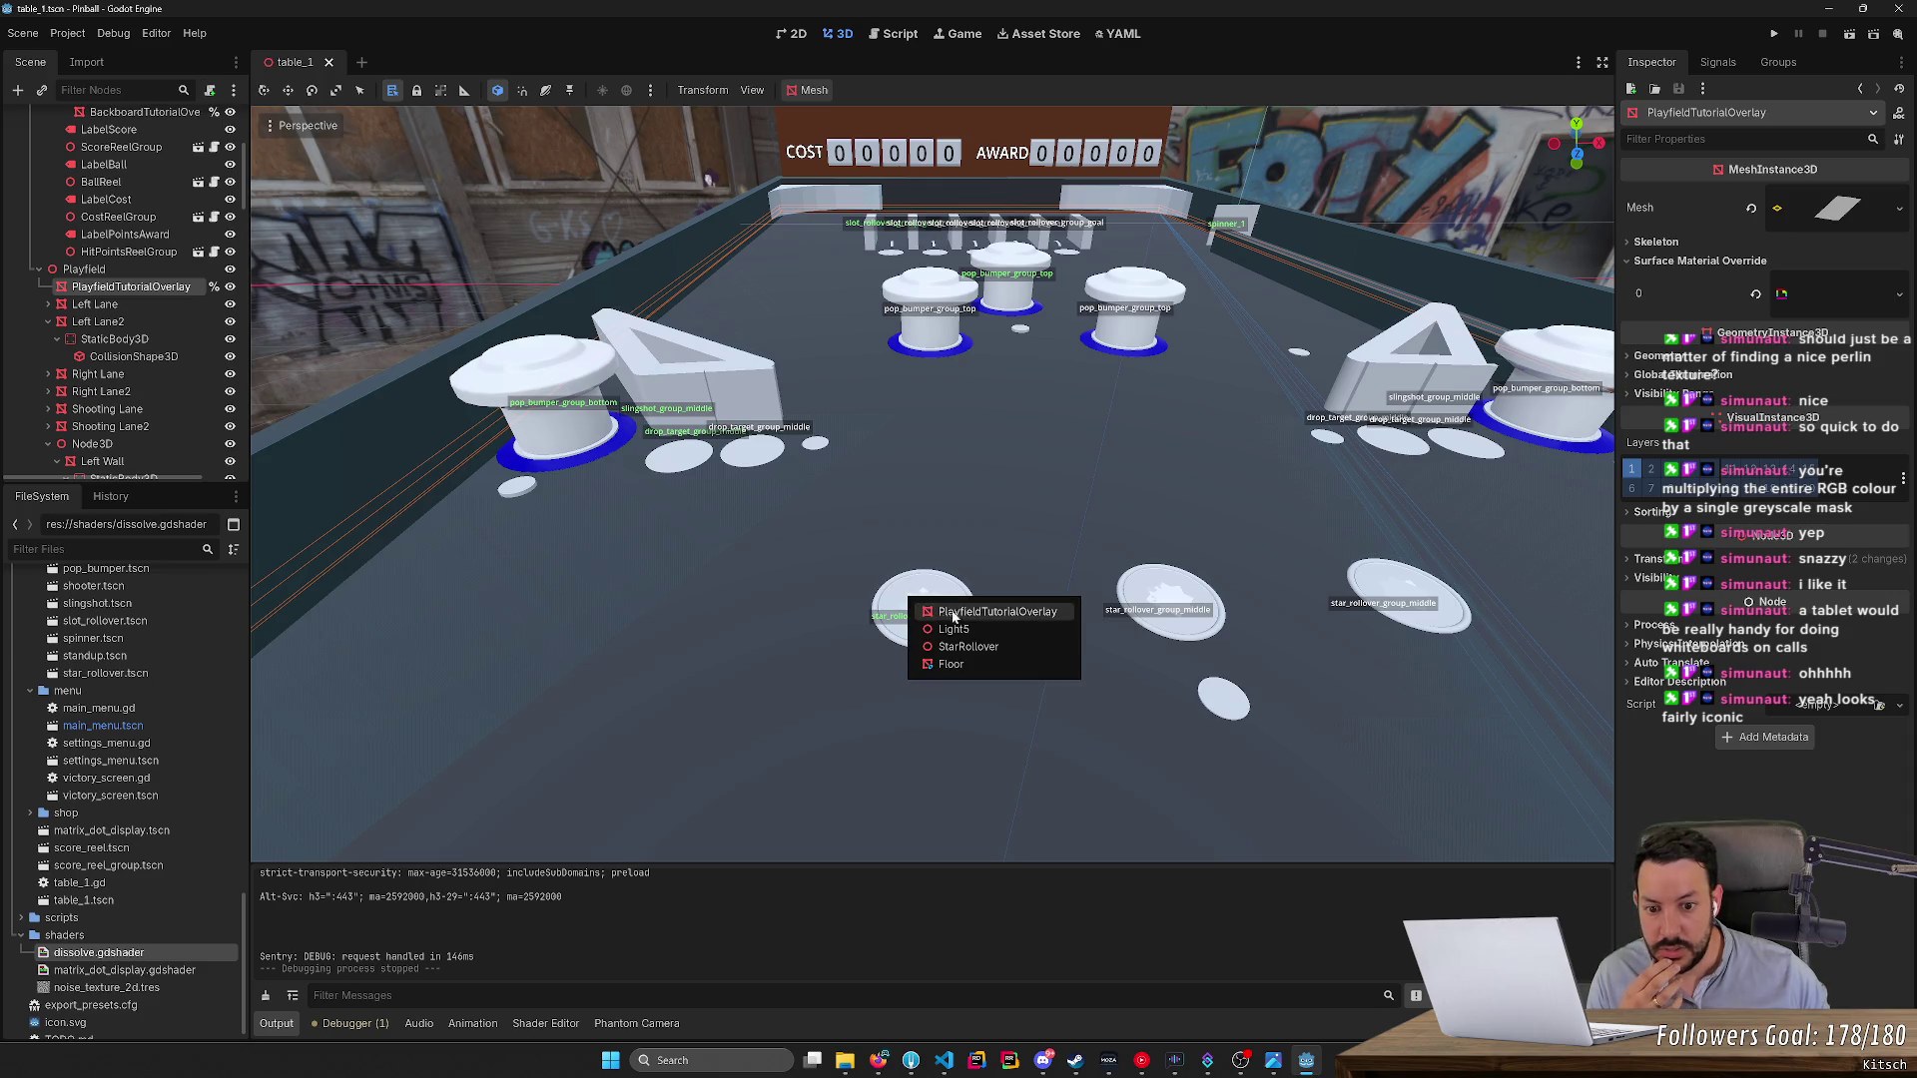
left_click(943, 647)
left_click(865, 447)
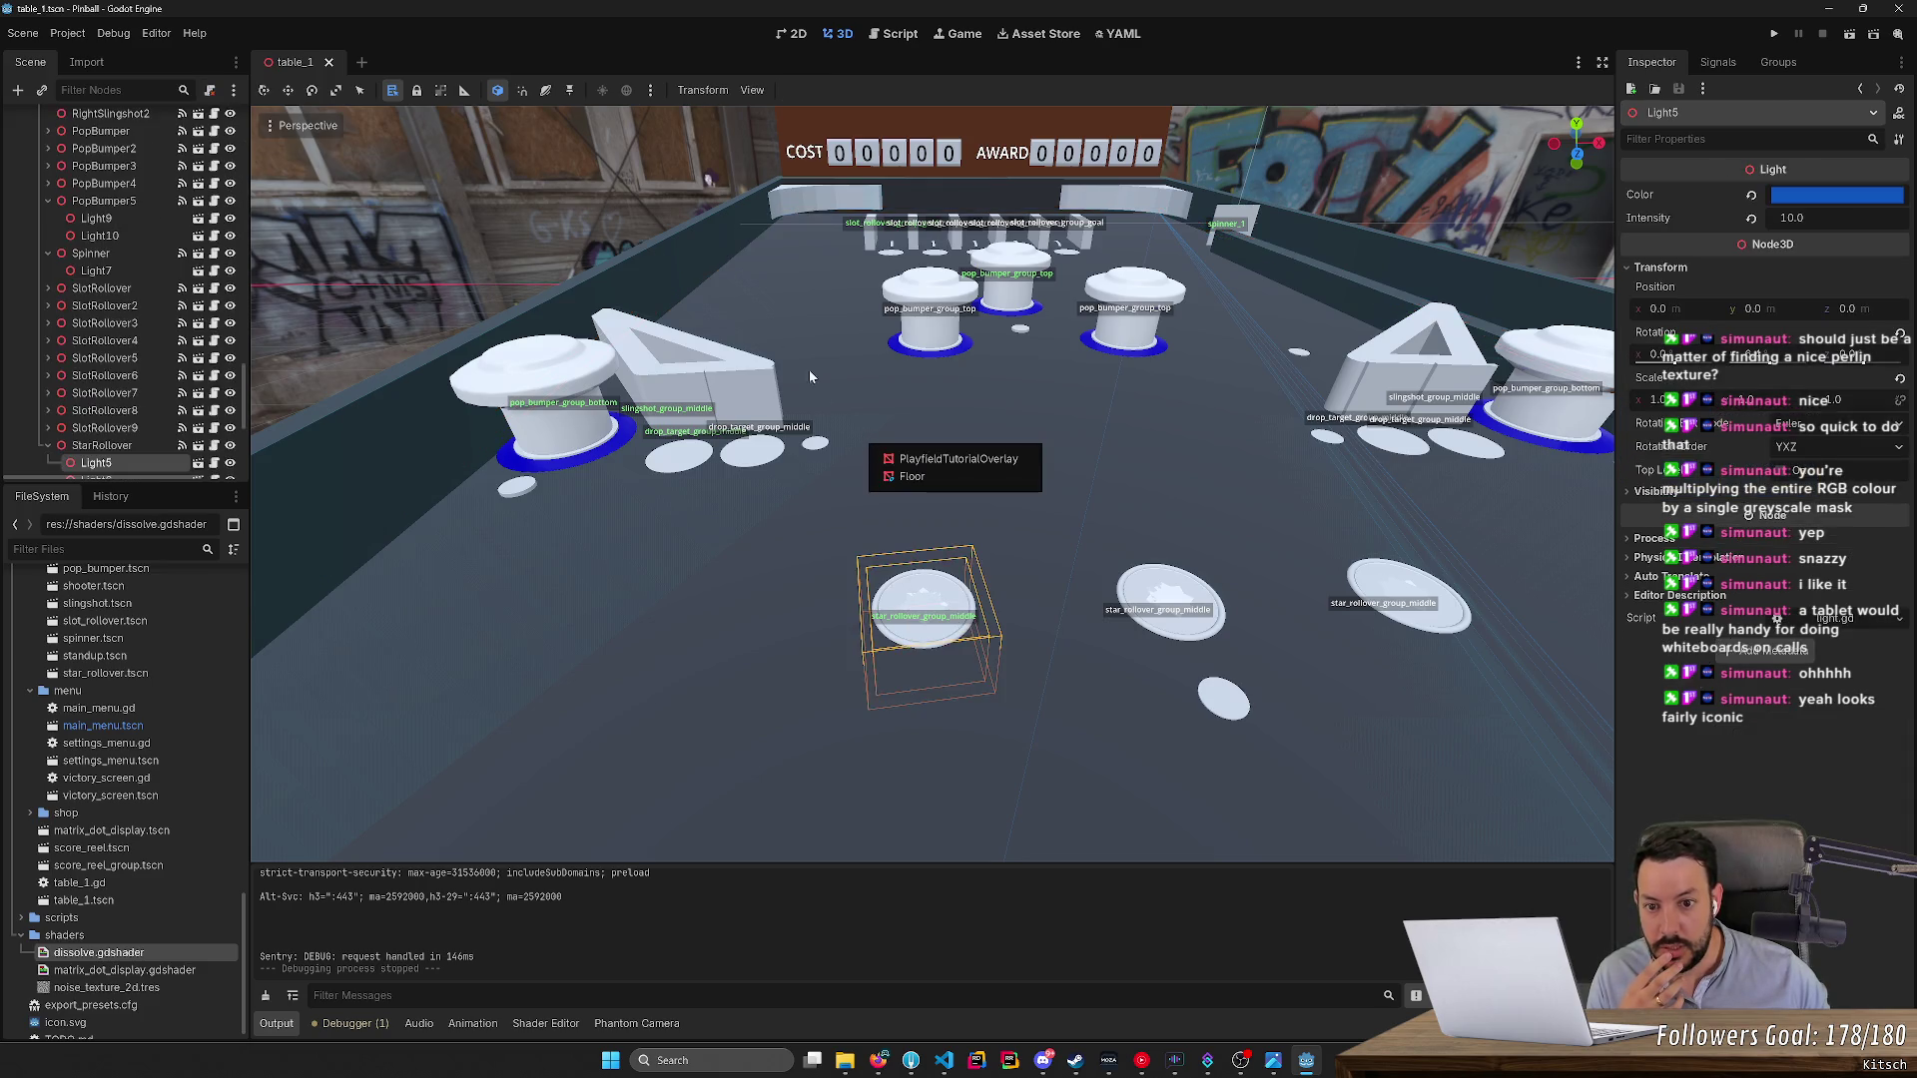
left_click(895, 294)
left_click(928, 286)
left_click(929, 593)
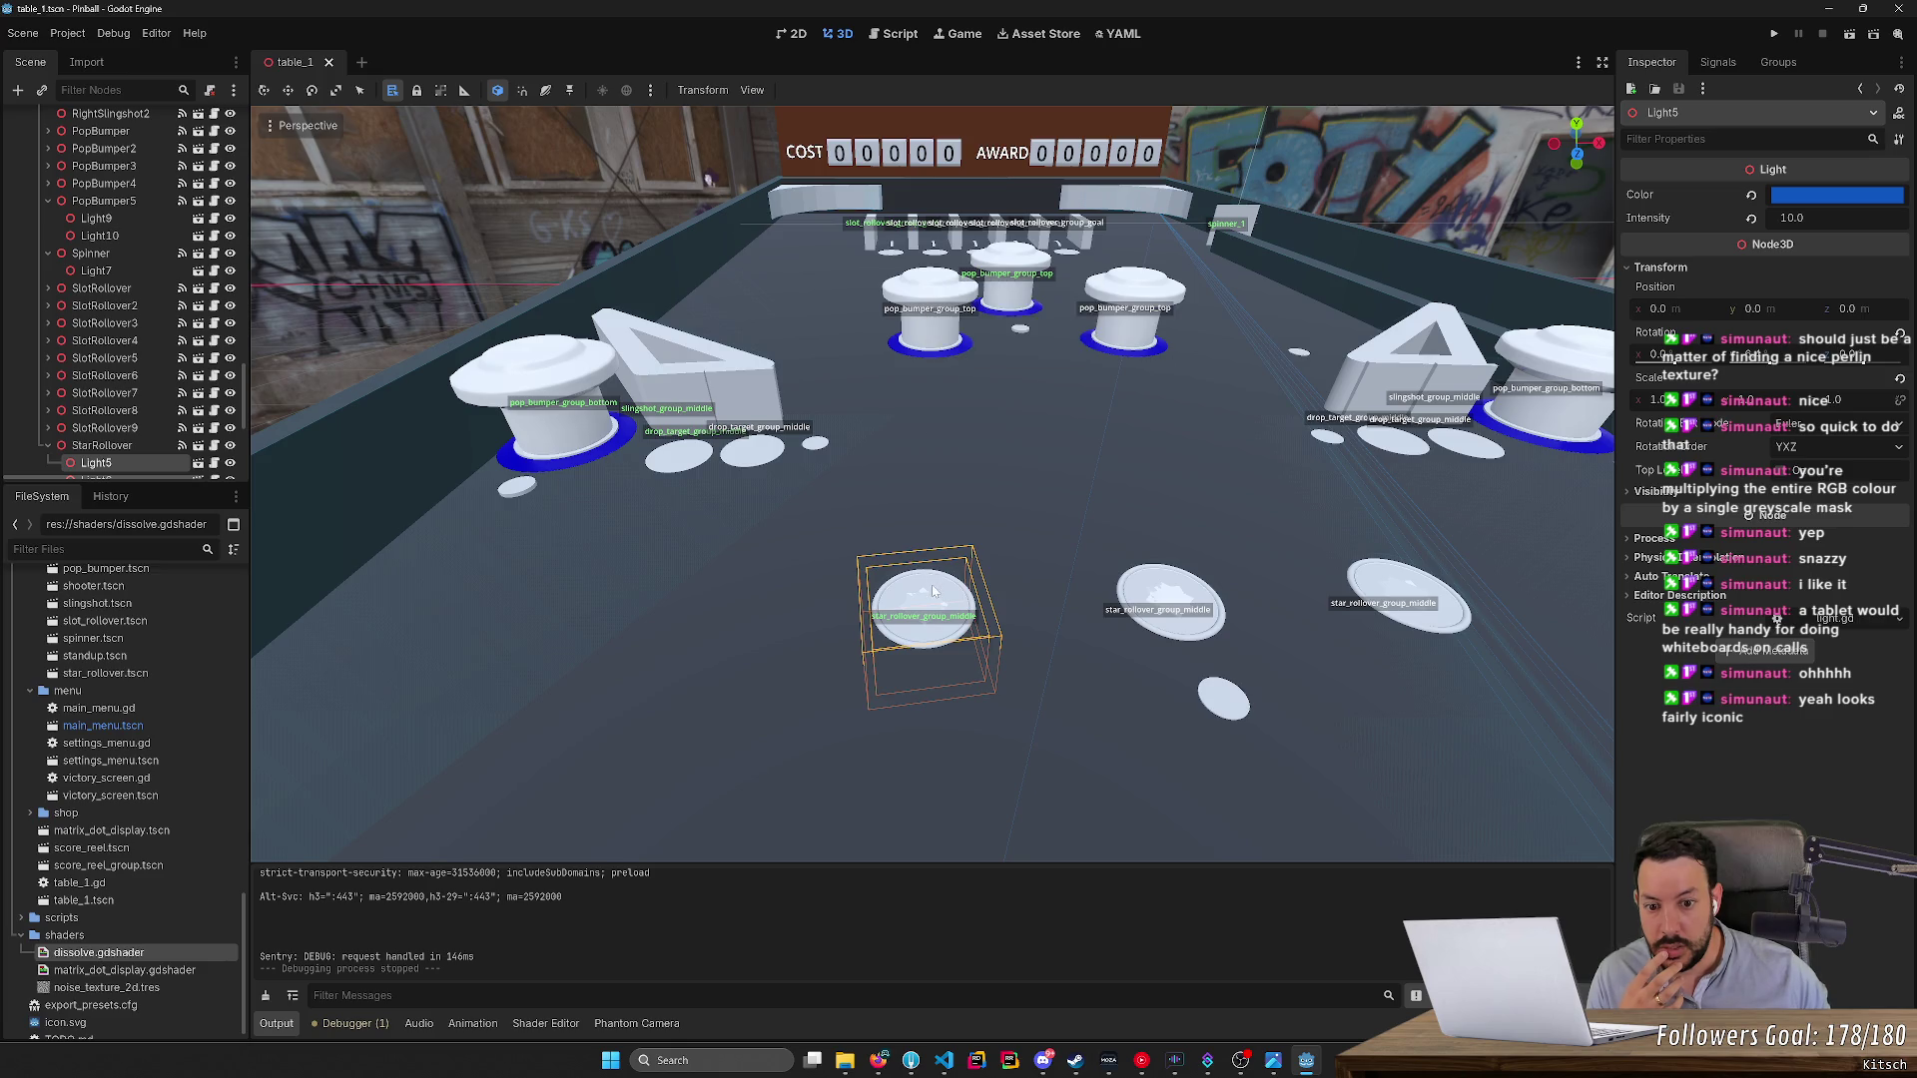
left_click(931, 593)
left_click(396, 95)
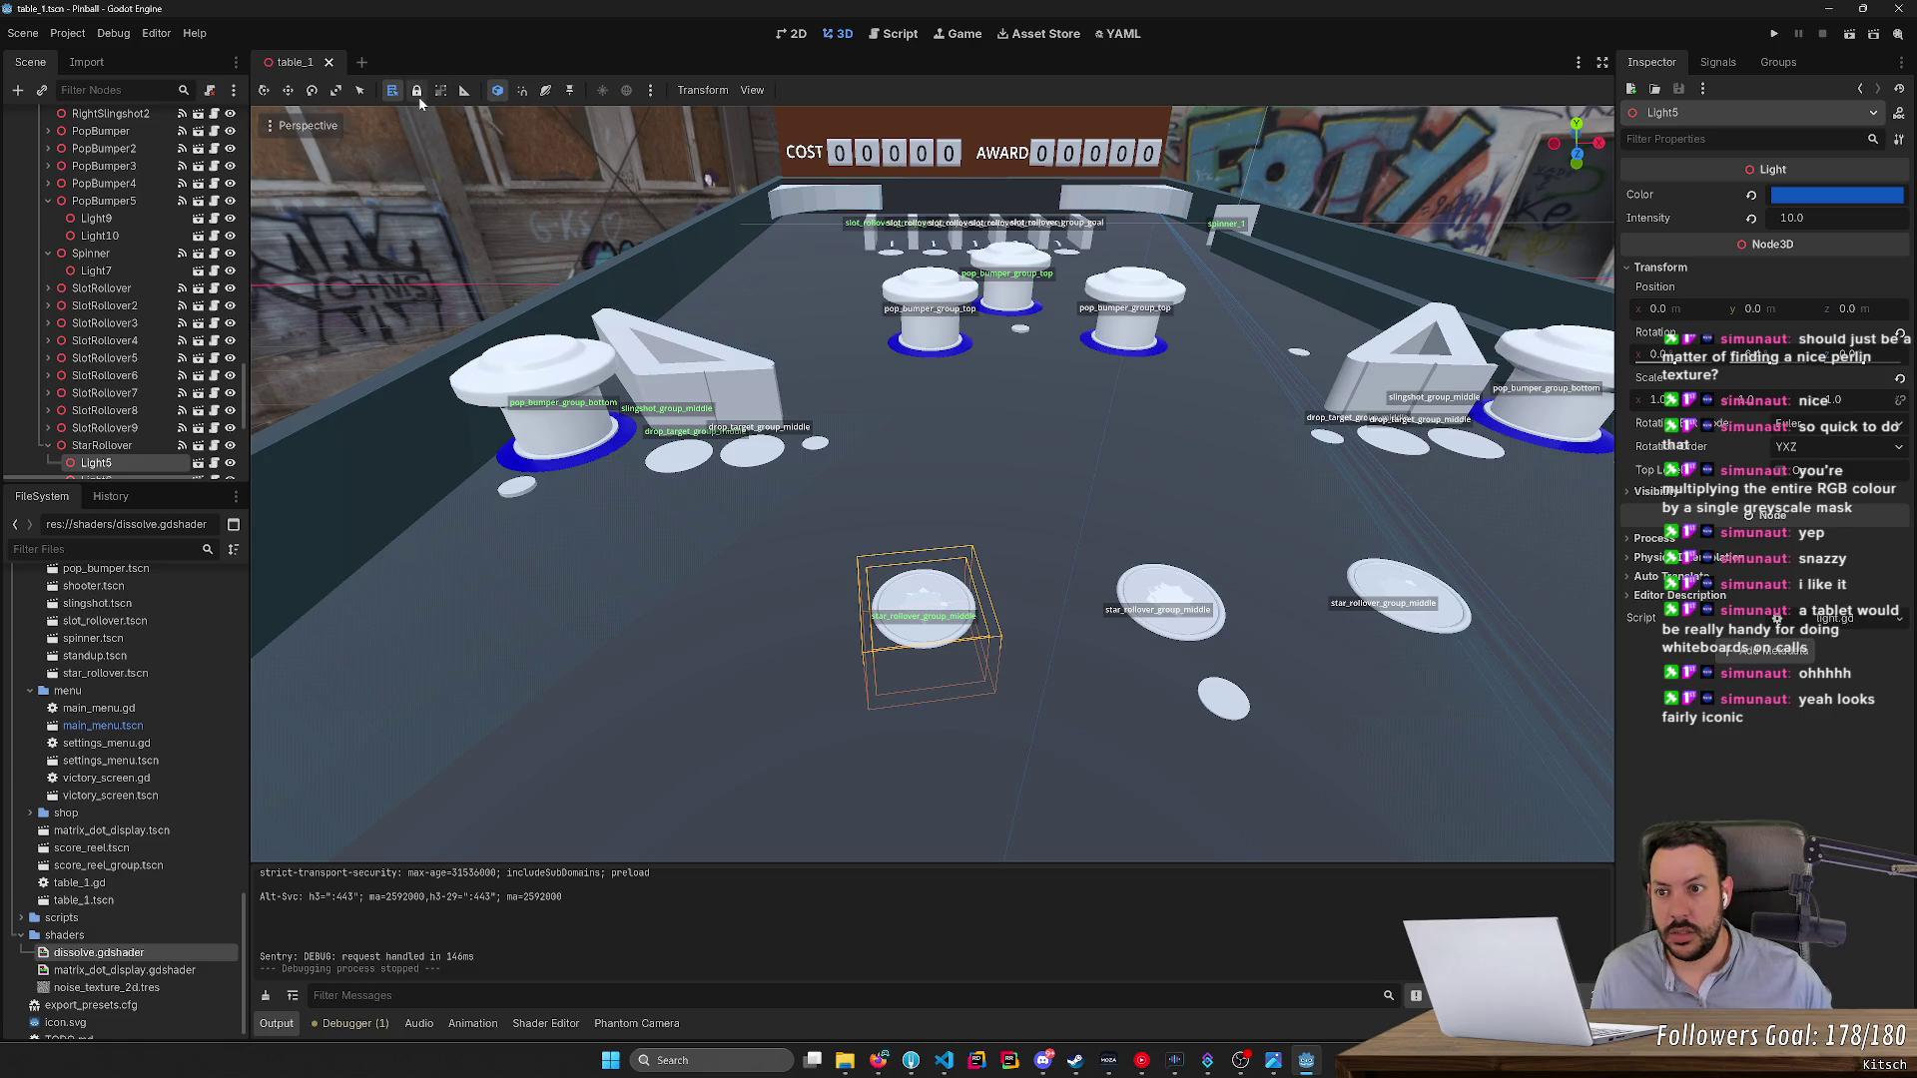
Back in Select mode, list the overlapping objects under the star rollovers and pick Light5.
left_click(264, 91)
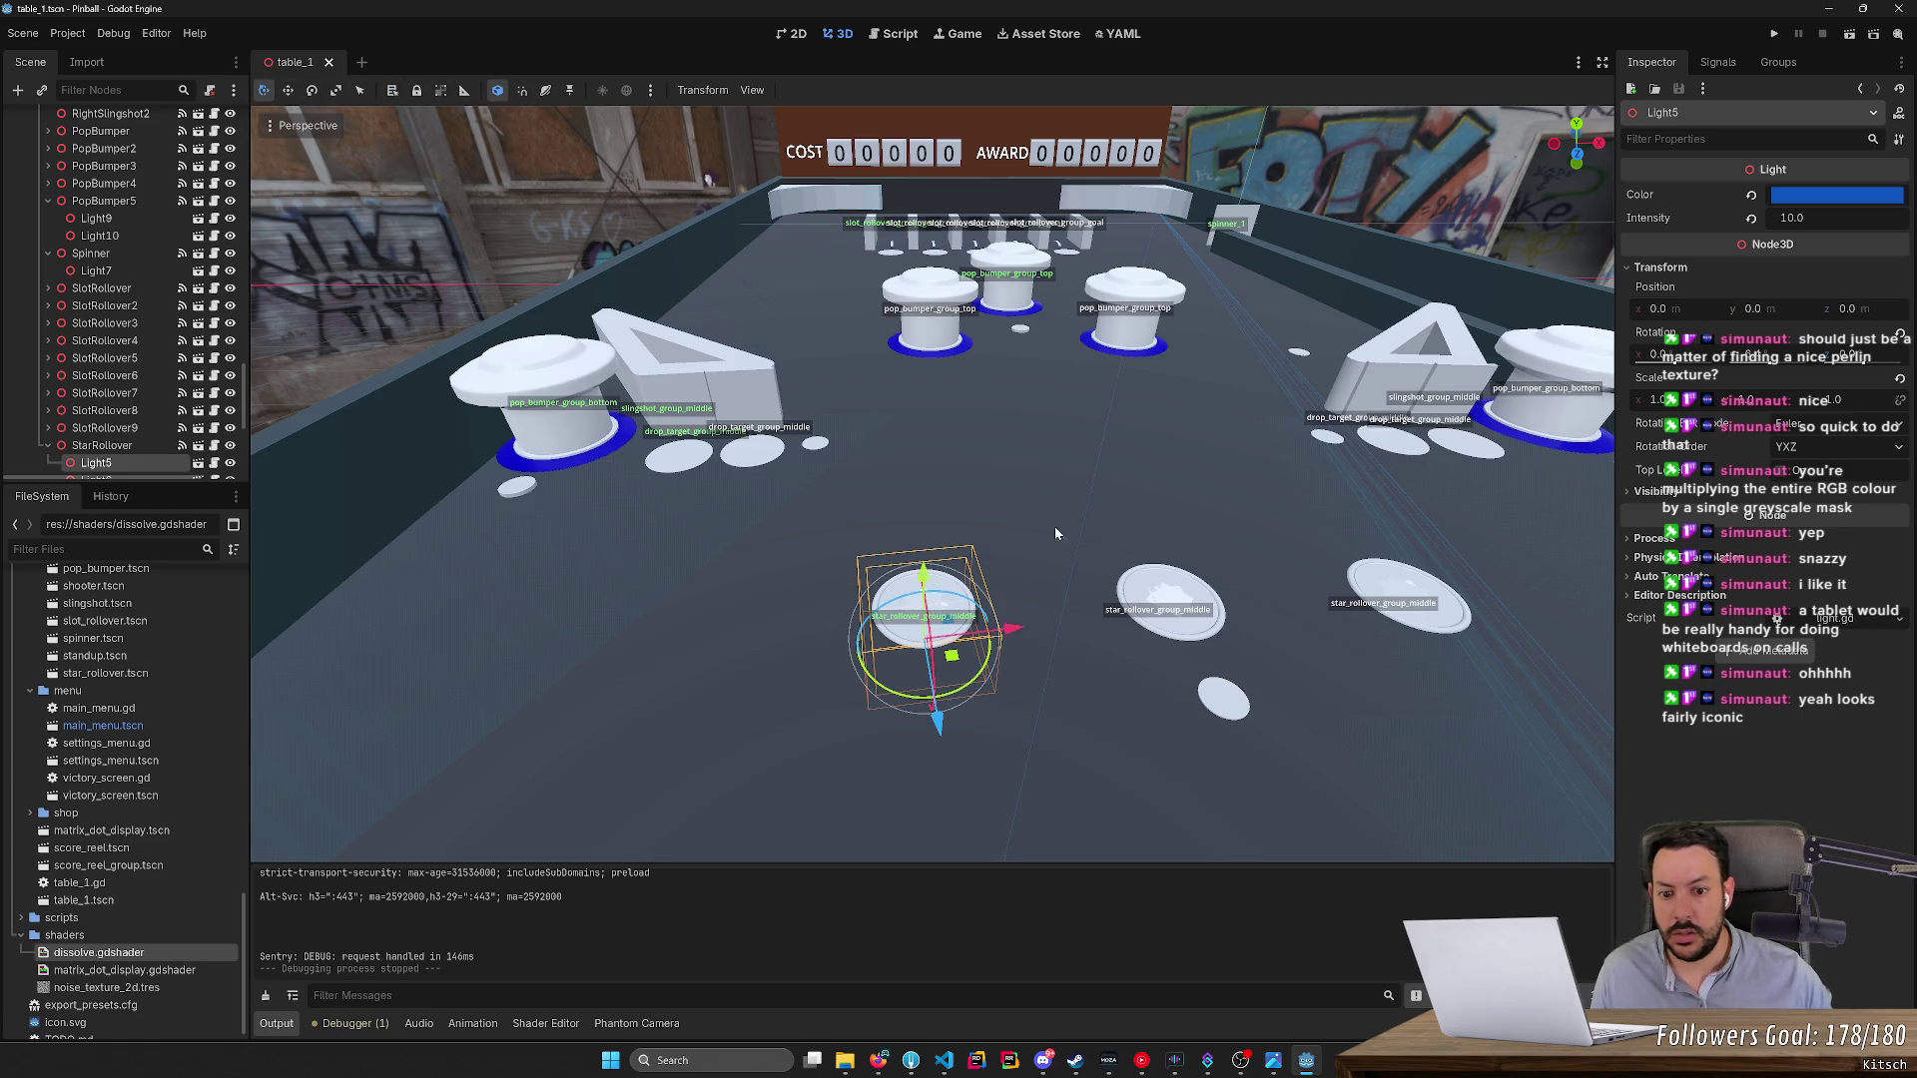
left_click(937, 619)
right_click(935, 599)
left_click(931, 585)
right_click(933, 595)
left_click(931, 588)
right_click(1180, 600)
left_click(918, 600)
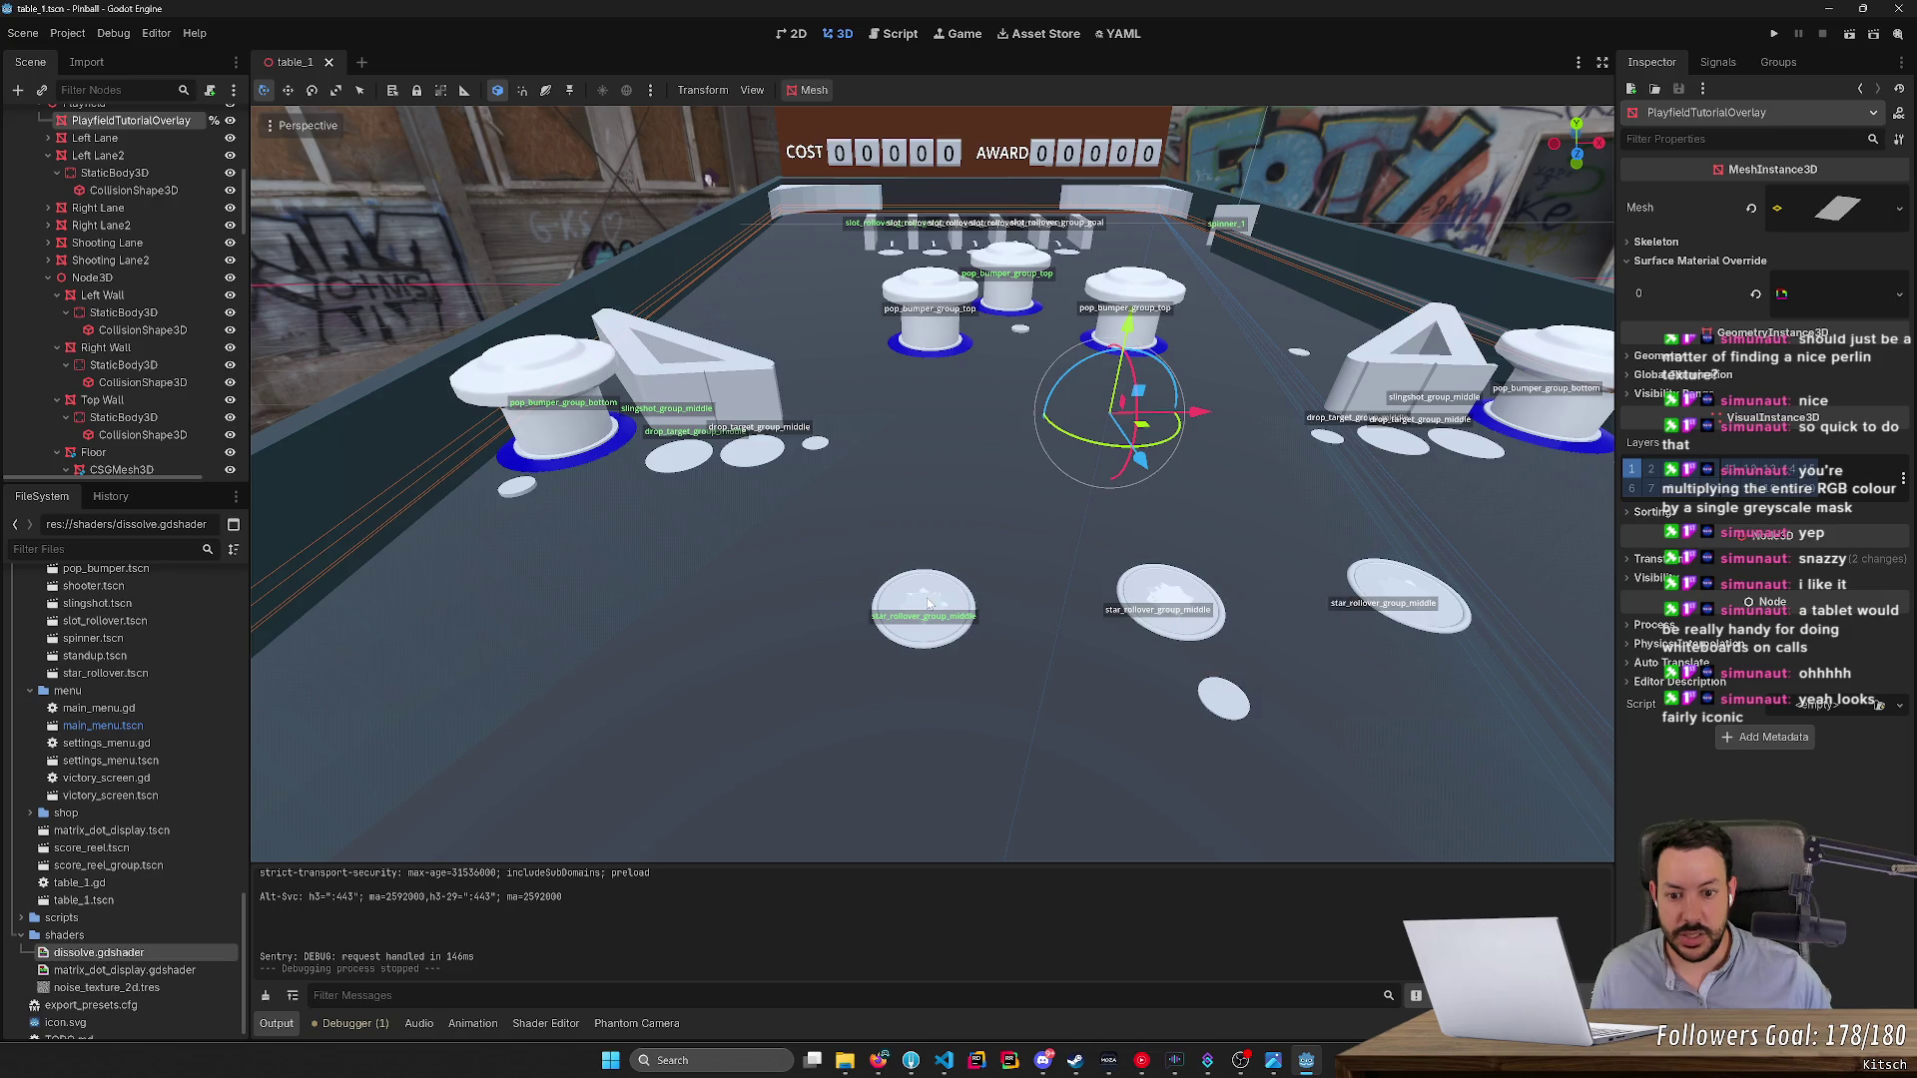
right_click(924, 597)
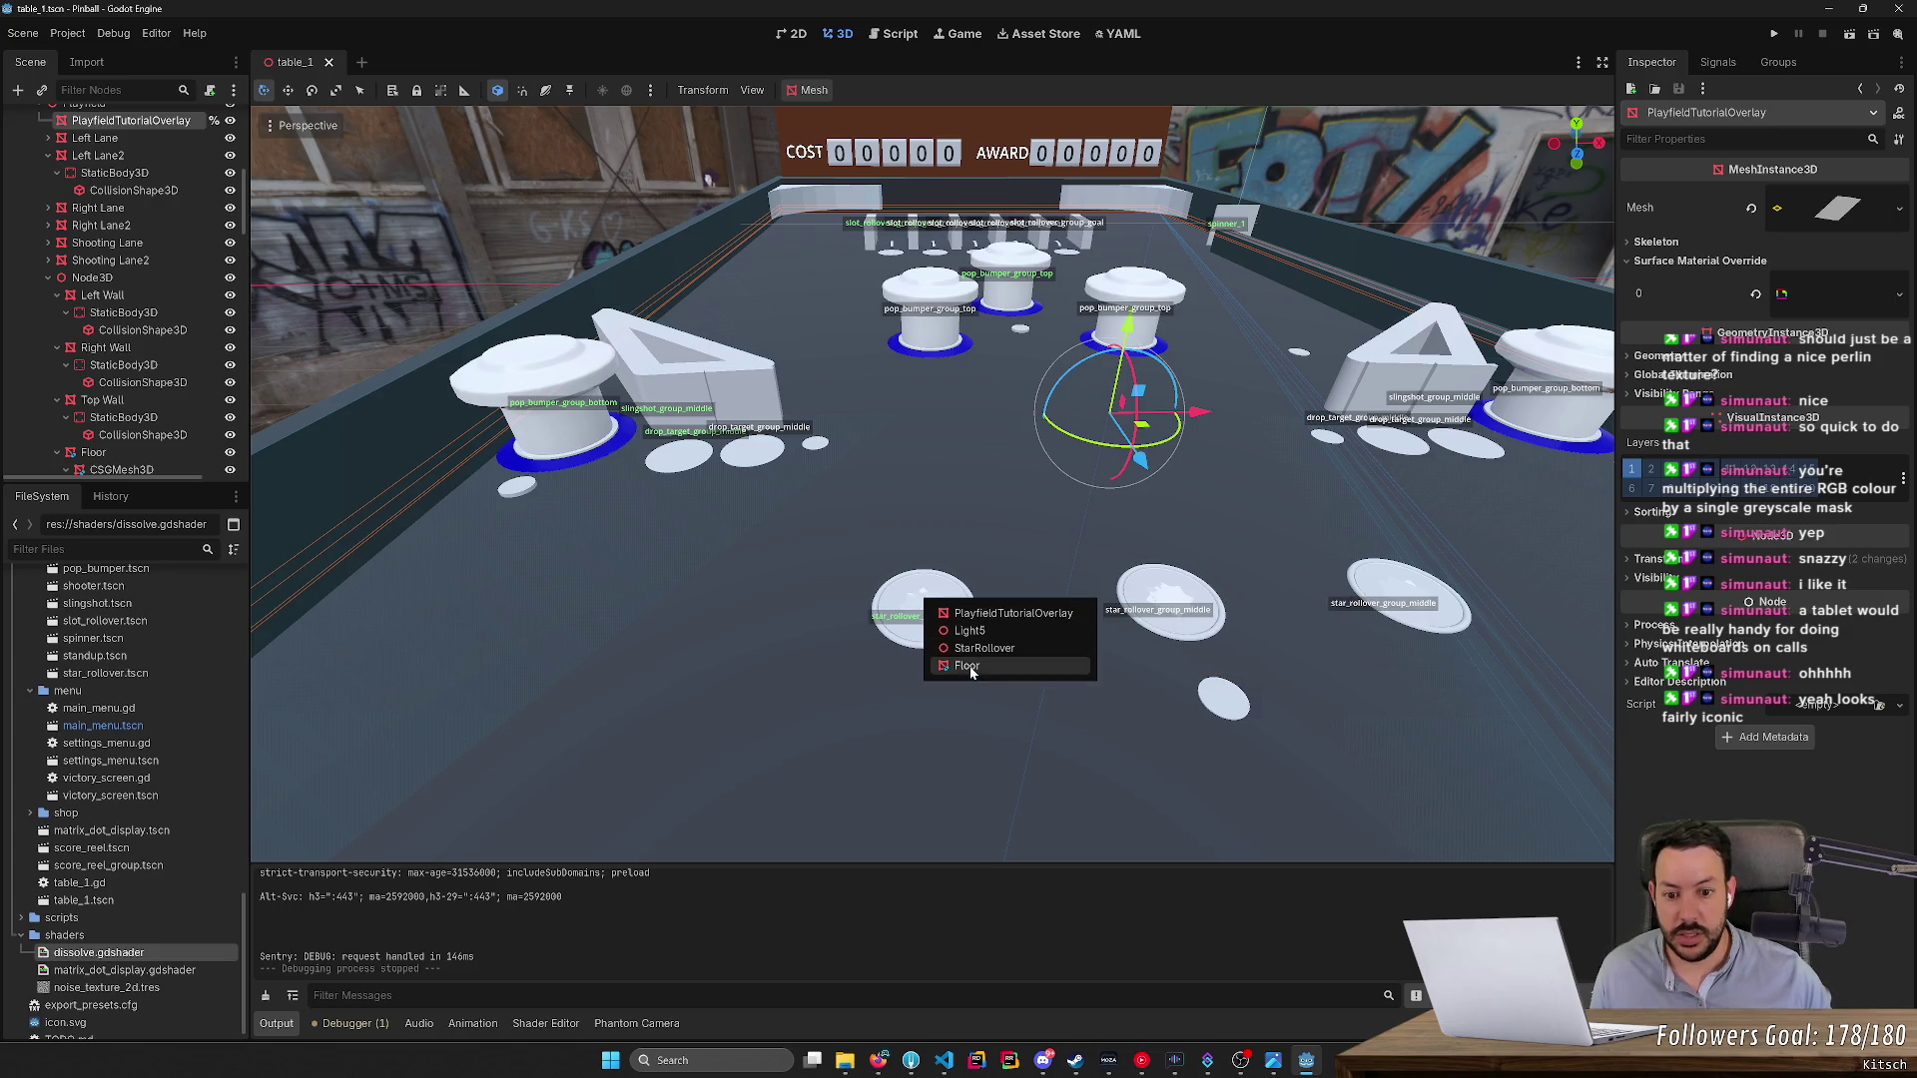
left_click(968, 631)
Multi-select StarRollover, StarRollover2 and StarRollover3 in the Scene tree.
left_click(110, 445)
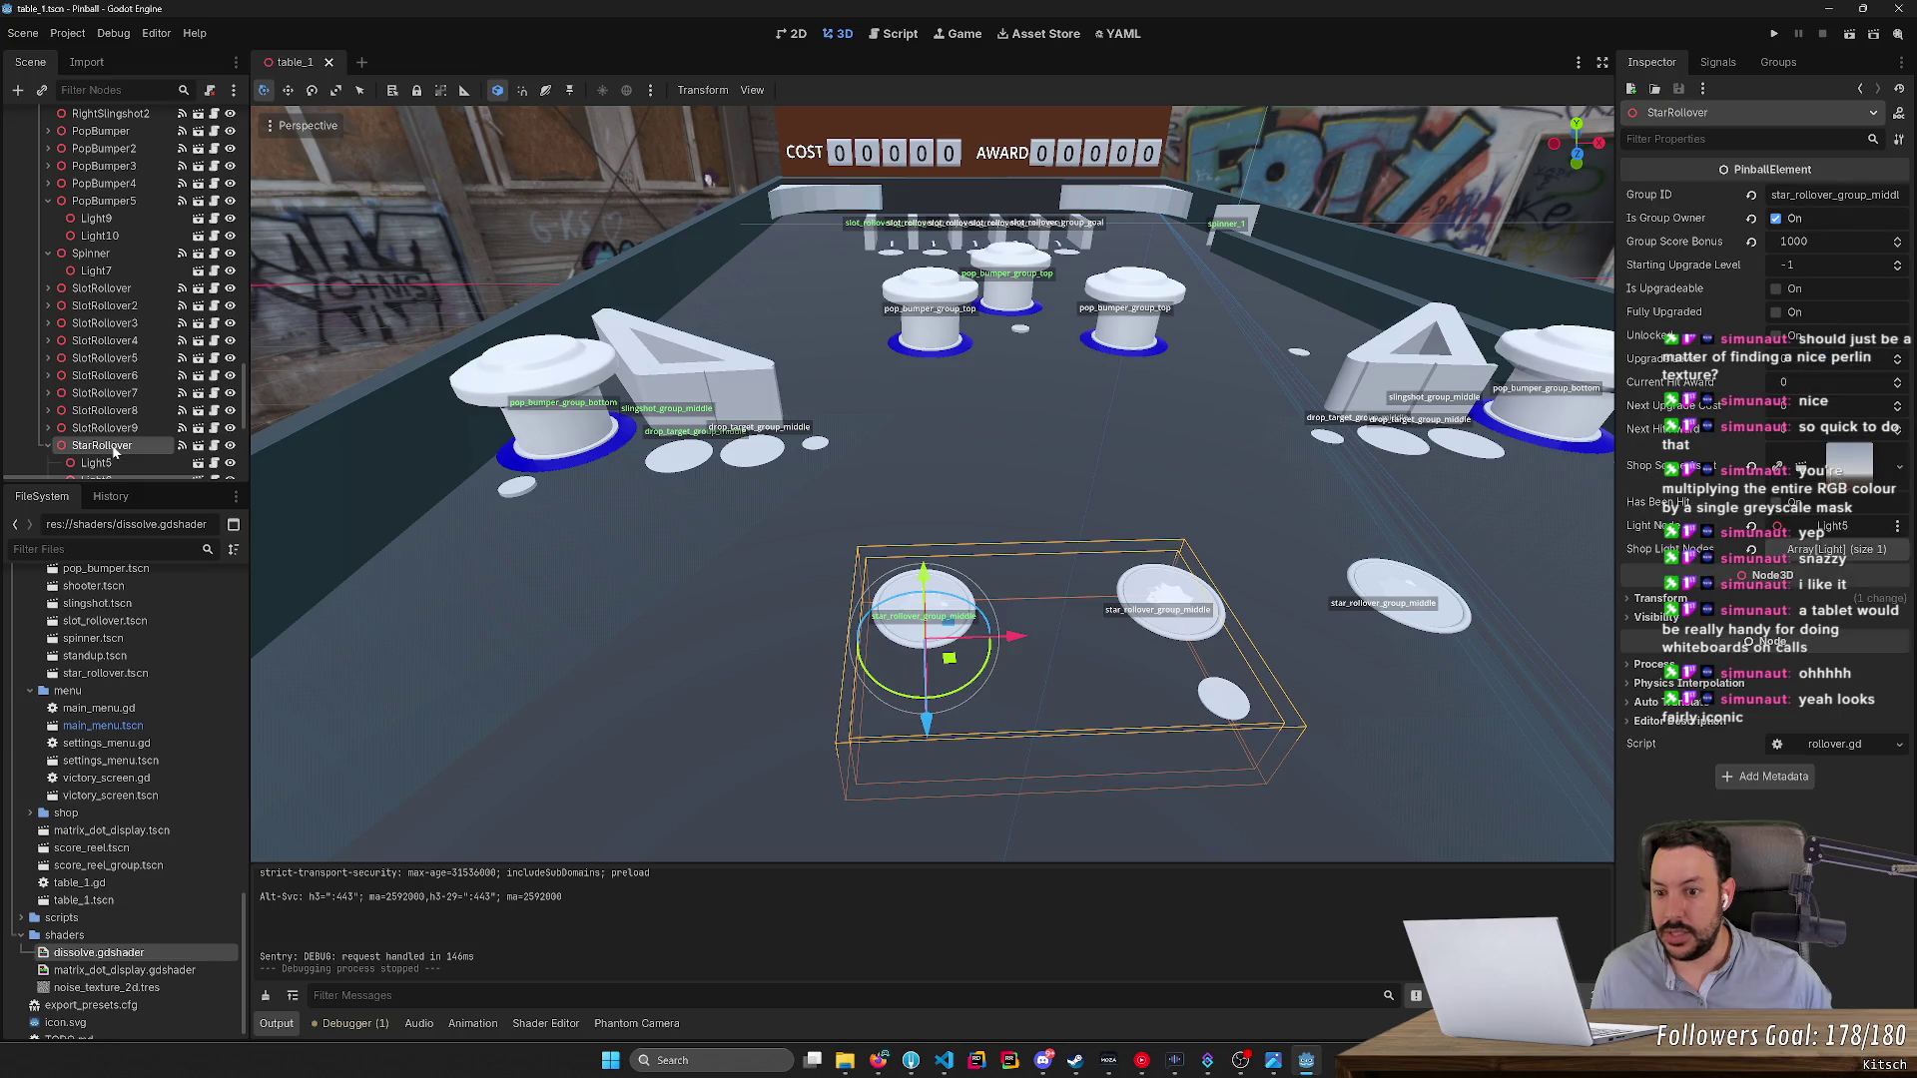
scroll(114, 439, "down", 1)
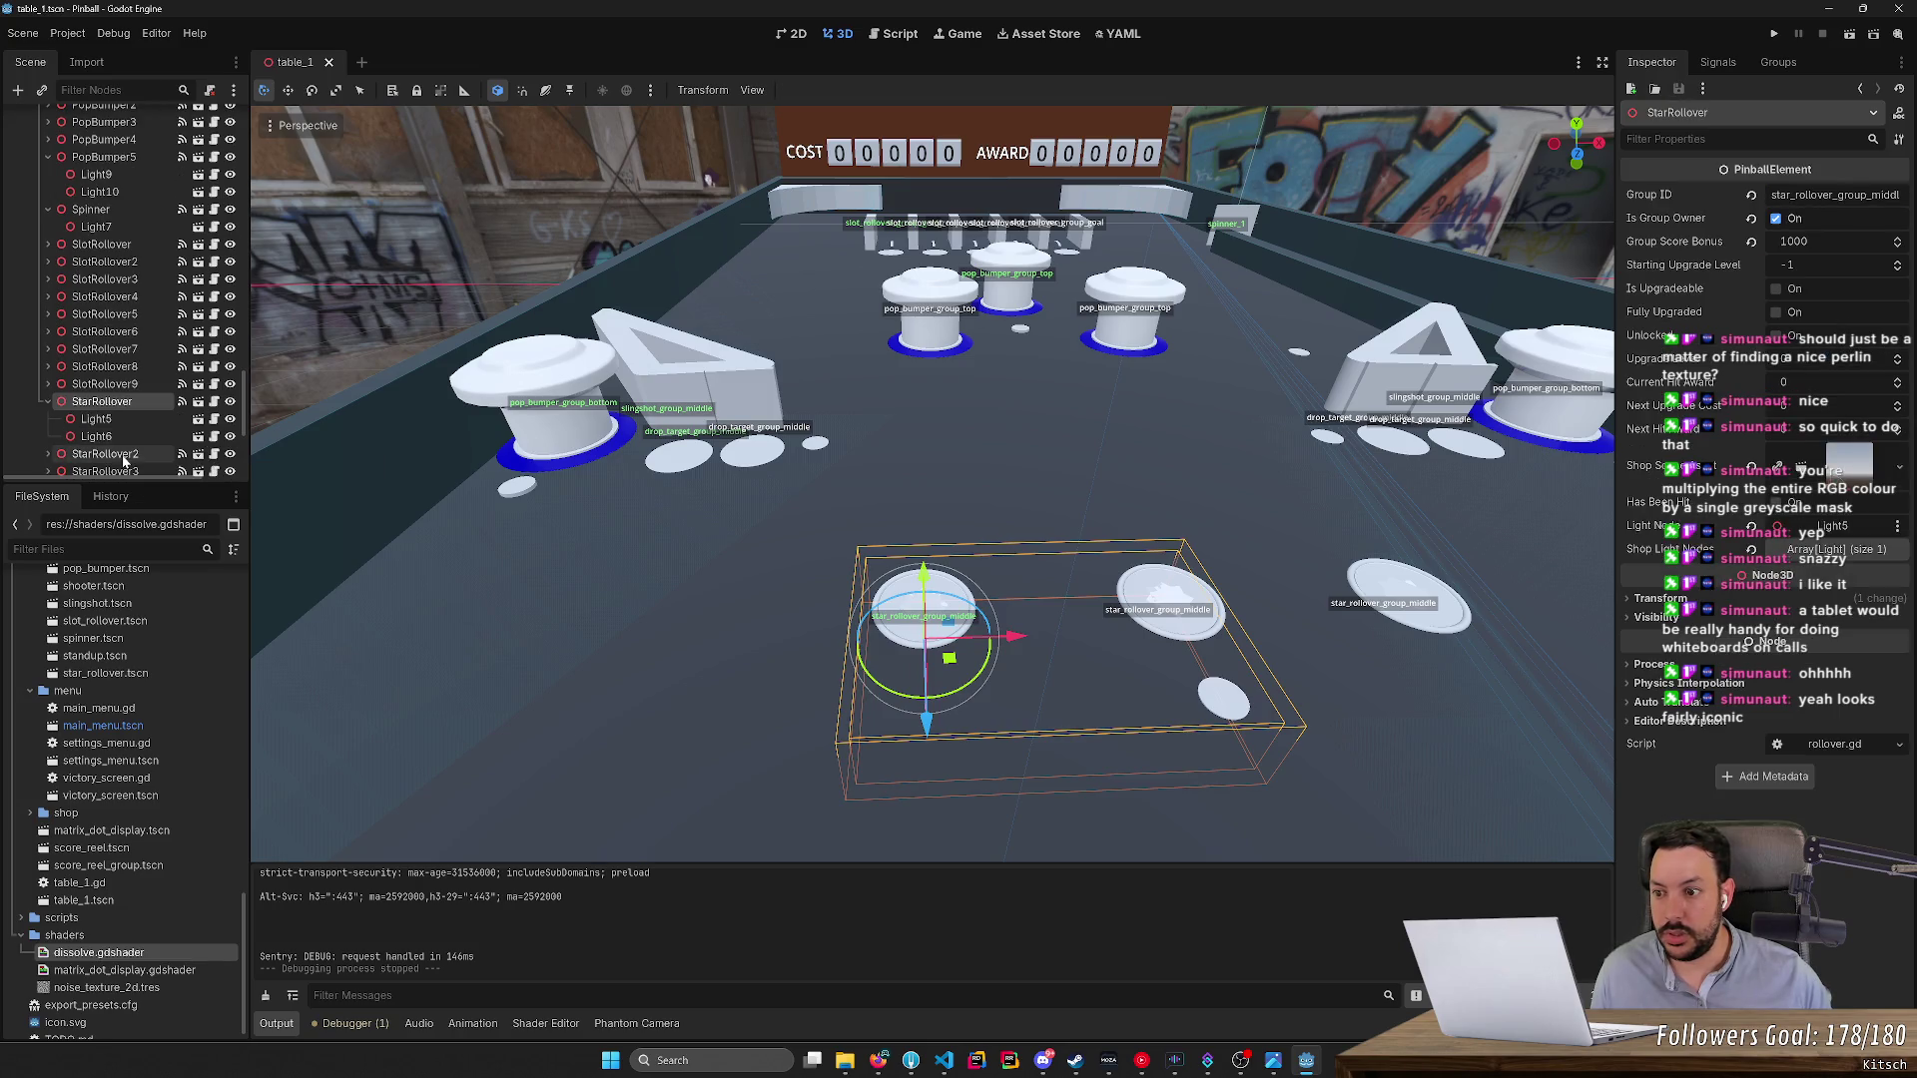
left_click(48, 400)
left_click(100, 418, "shift")
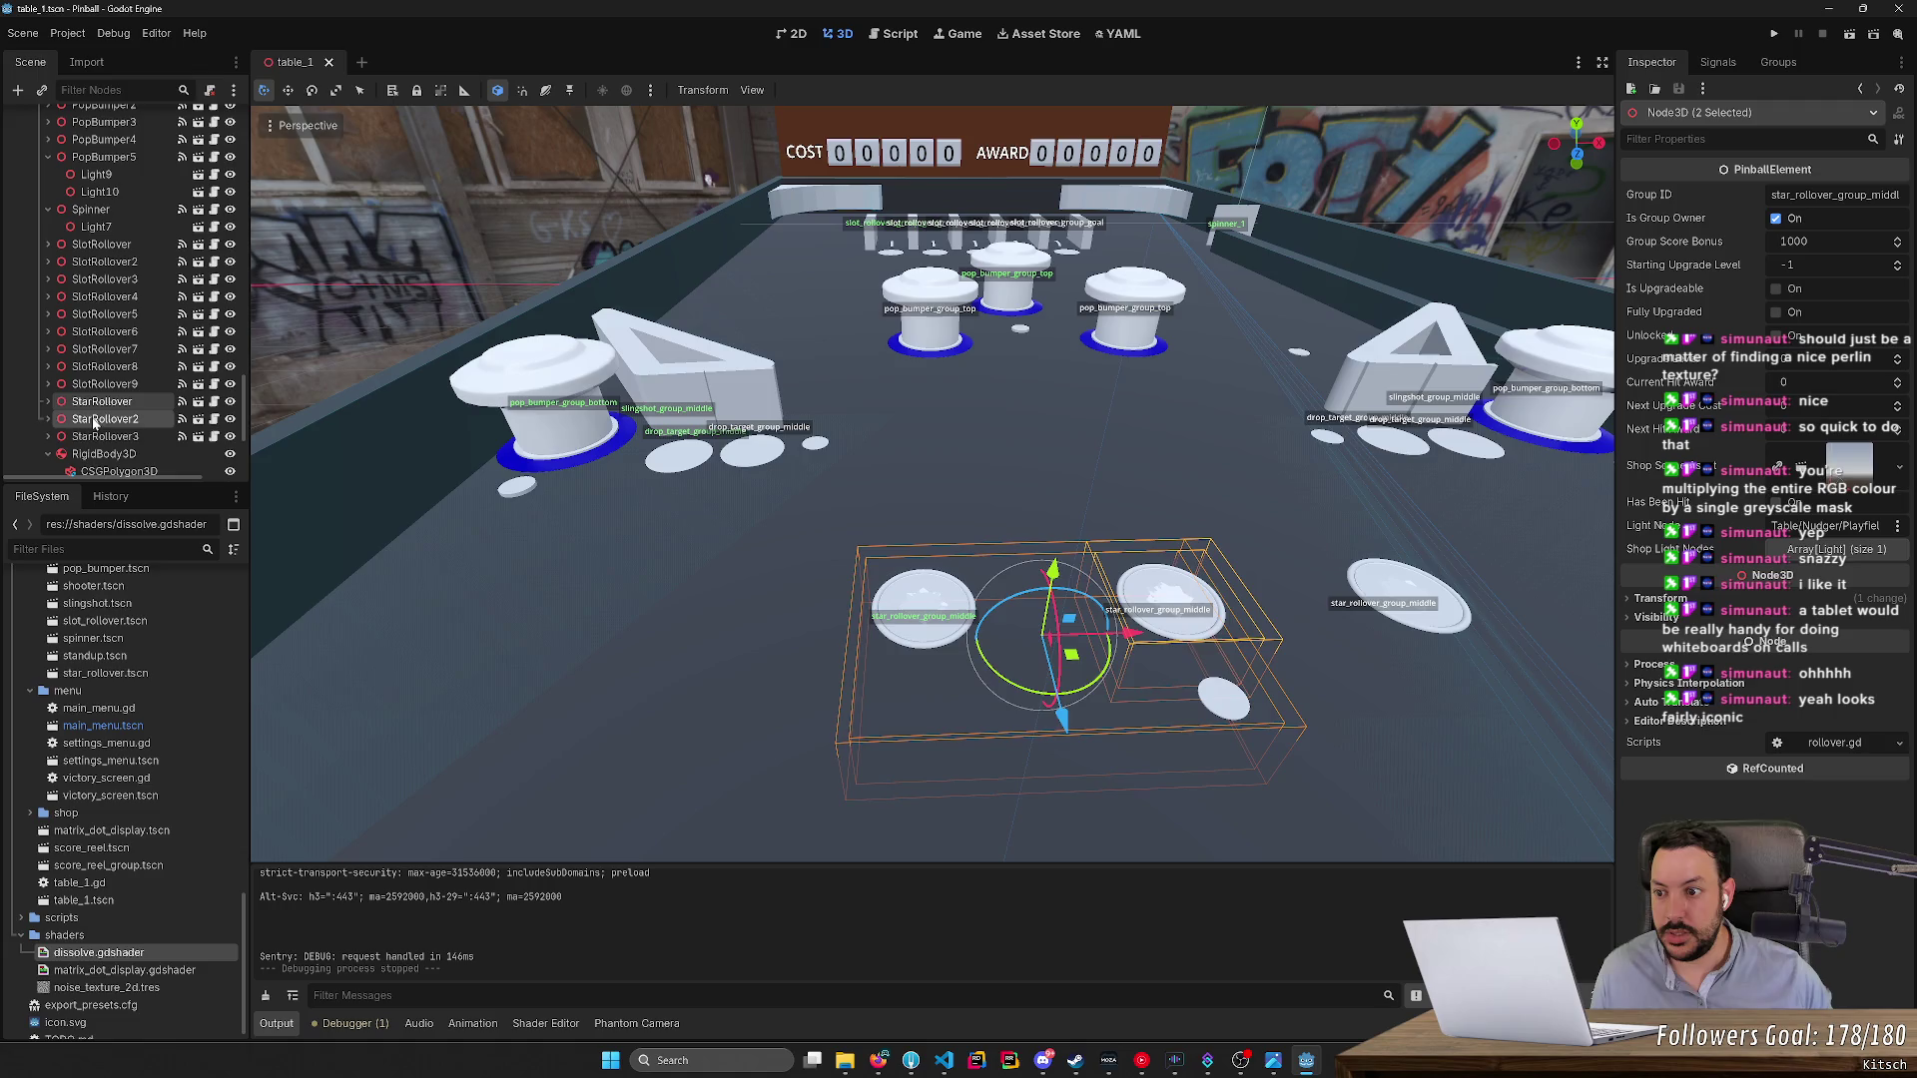
left_click(105, 436, "shift")
scroll(845, 470, "up", 2)
Move the three selected rollovers farther back along the table with the blue Z arrow.
left_click_drag(848, 432, 729, 426)
left_click_drag(1138, 499, 1141, 540)
mouse_move(906, 646)
left_mouse_down()
mouse_move(899, 523)
mouse_move(900, 544)
left_mouse_up()
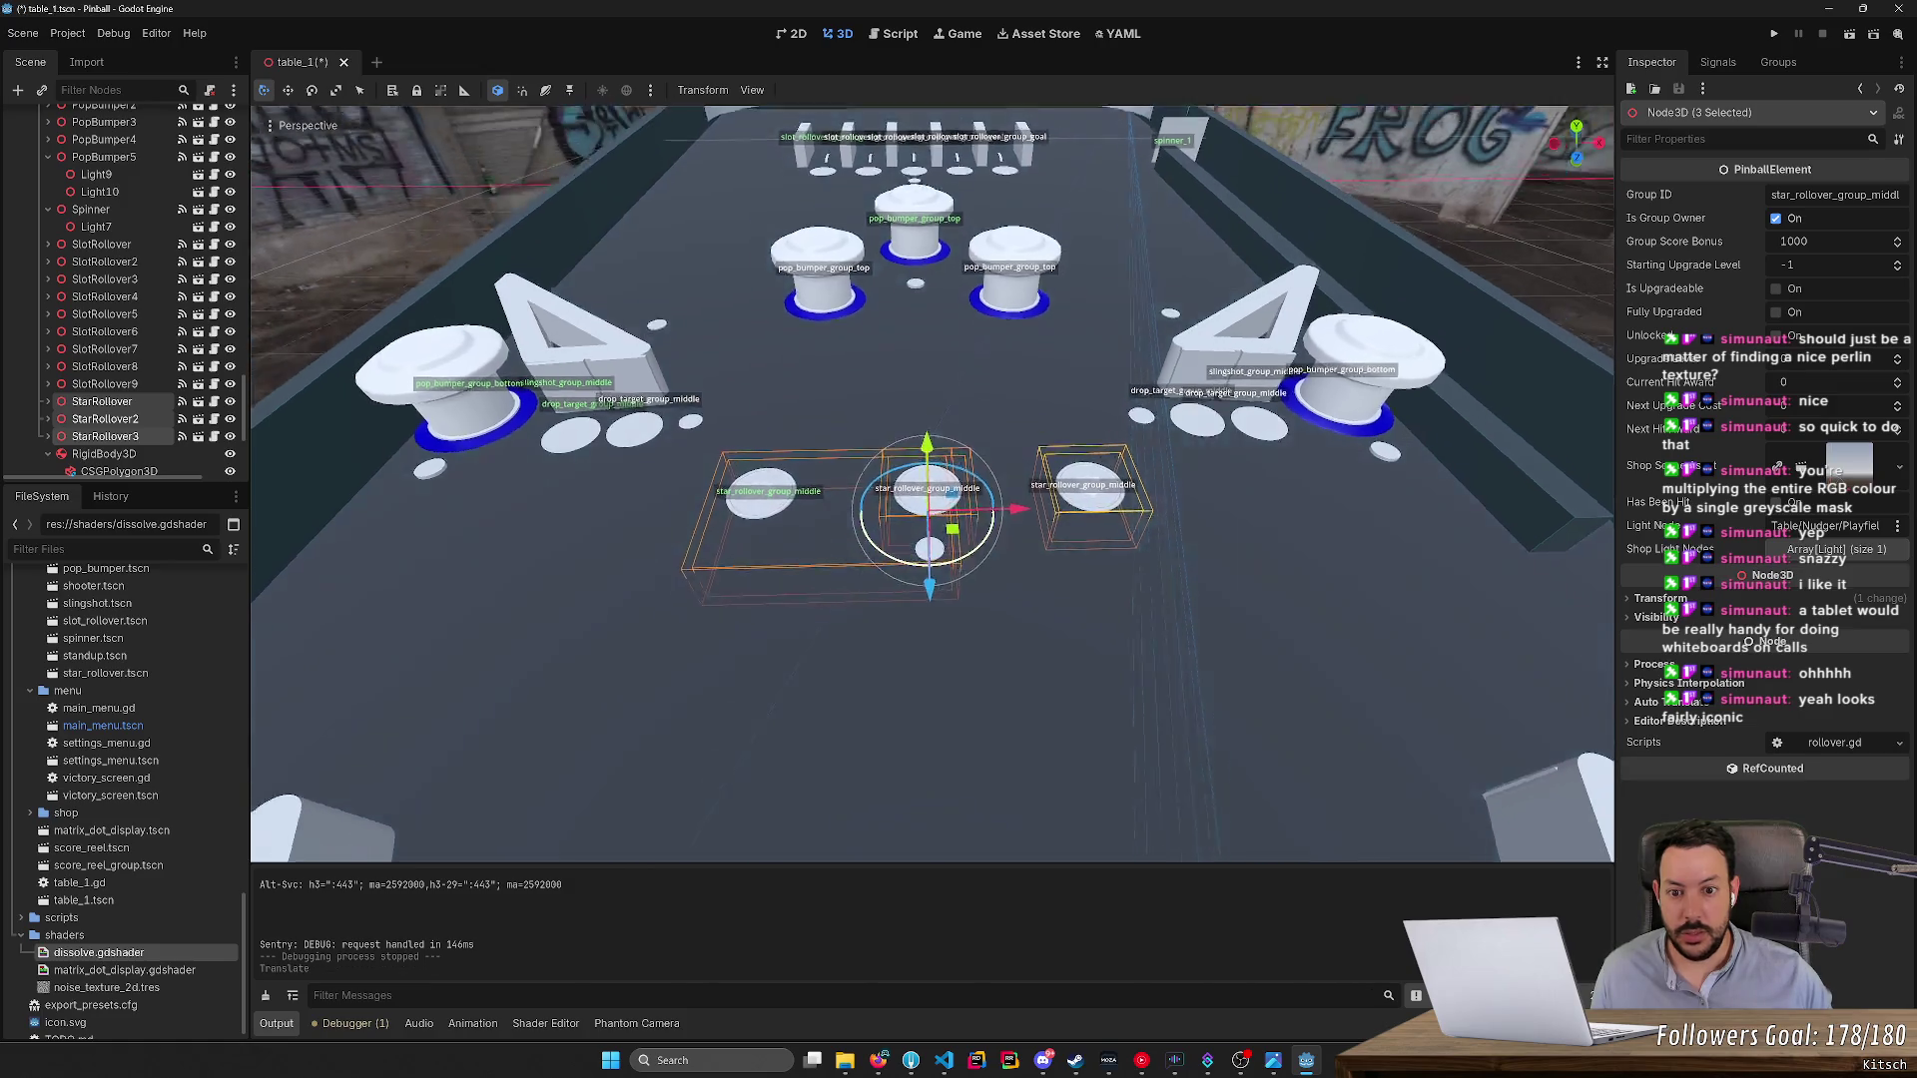
scroll(900, 545, "up", 5)
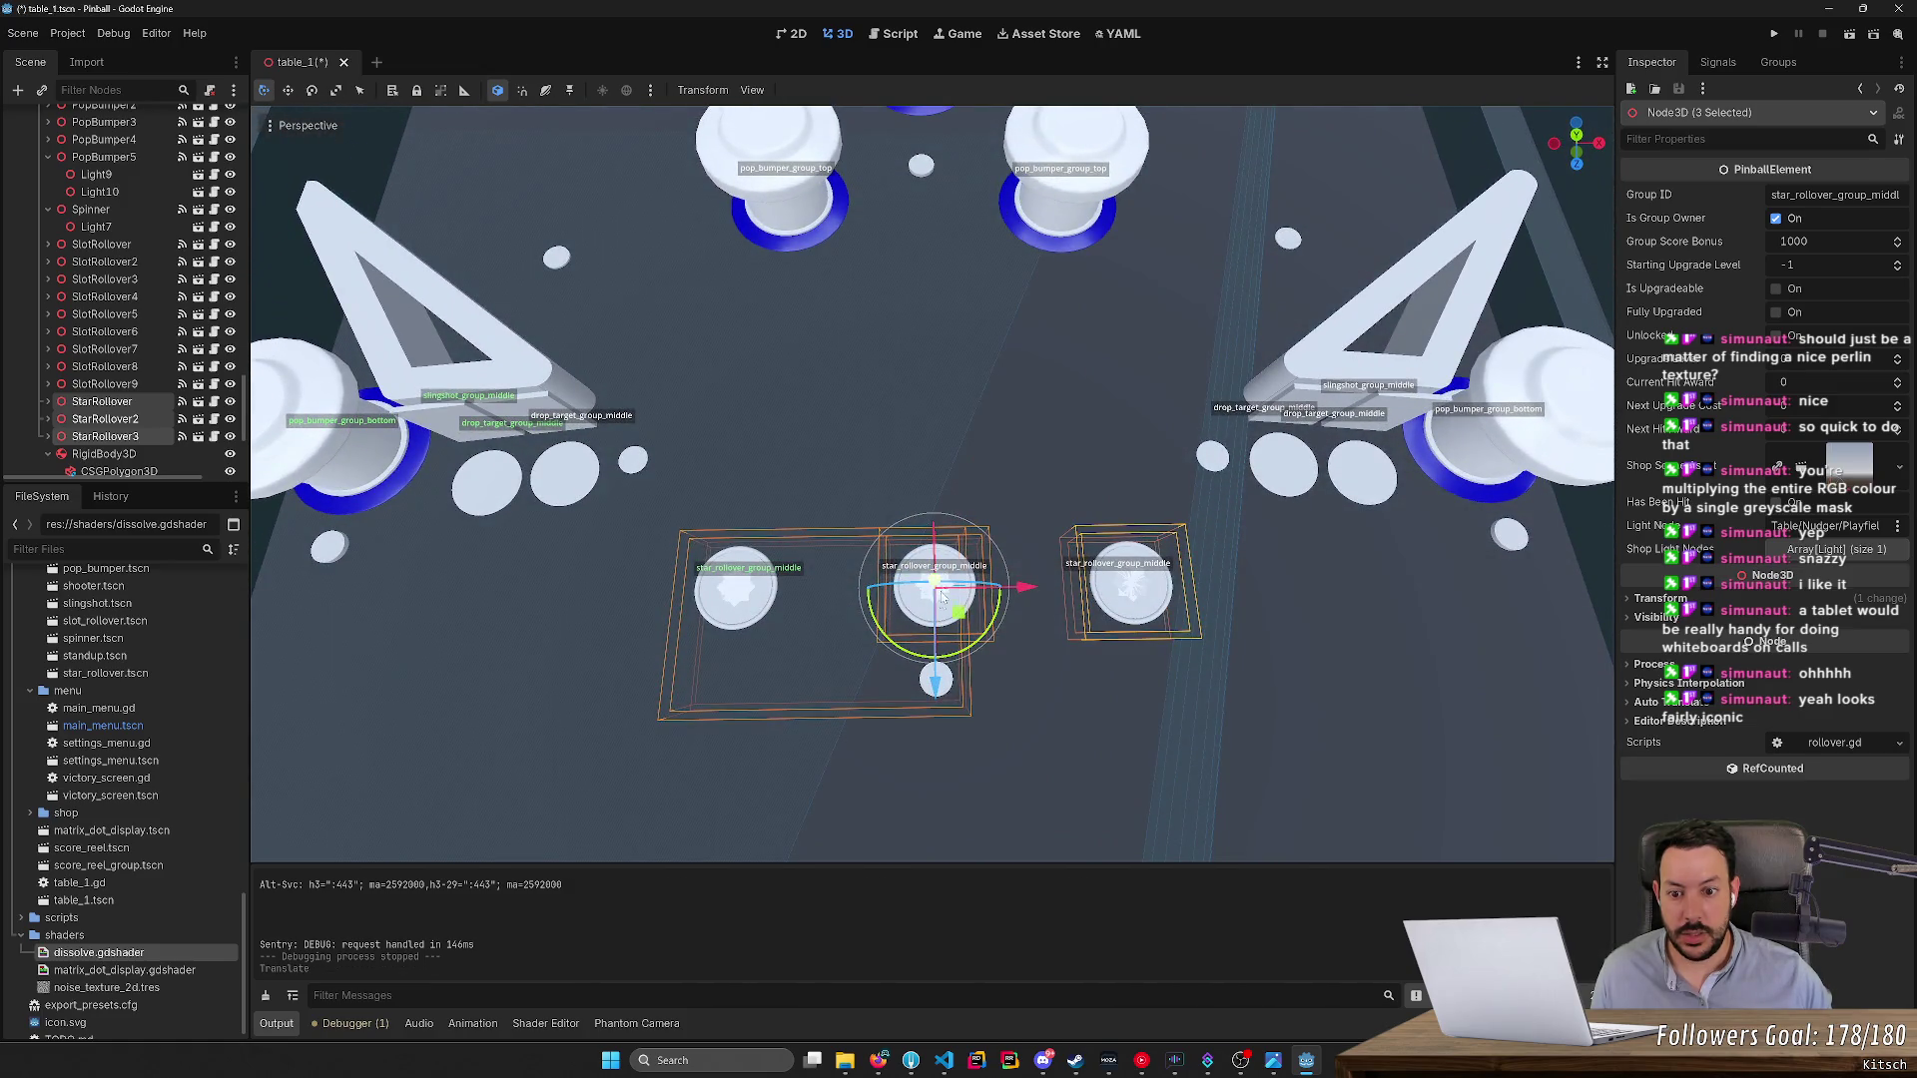
Nudge the rollovers further back, save, playtest a New Game, then stop and undo the moves.
left_click_drag(939, 680, 940, 673)
key("ctrl+s")
left_click(1774, 35)
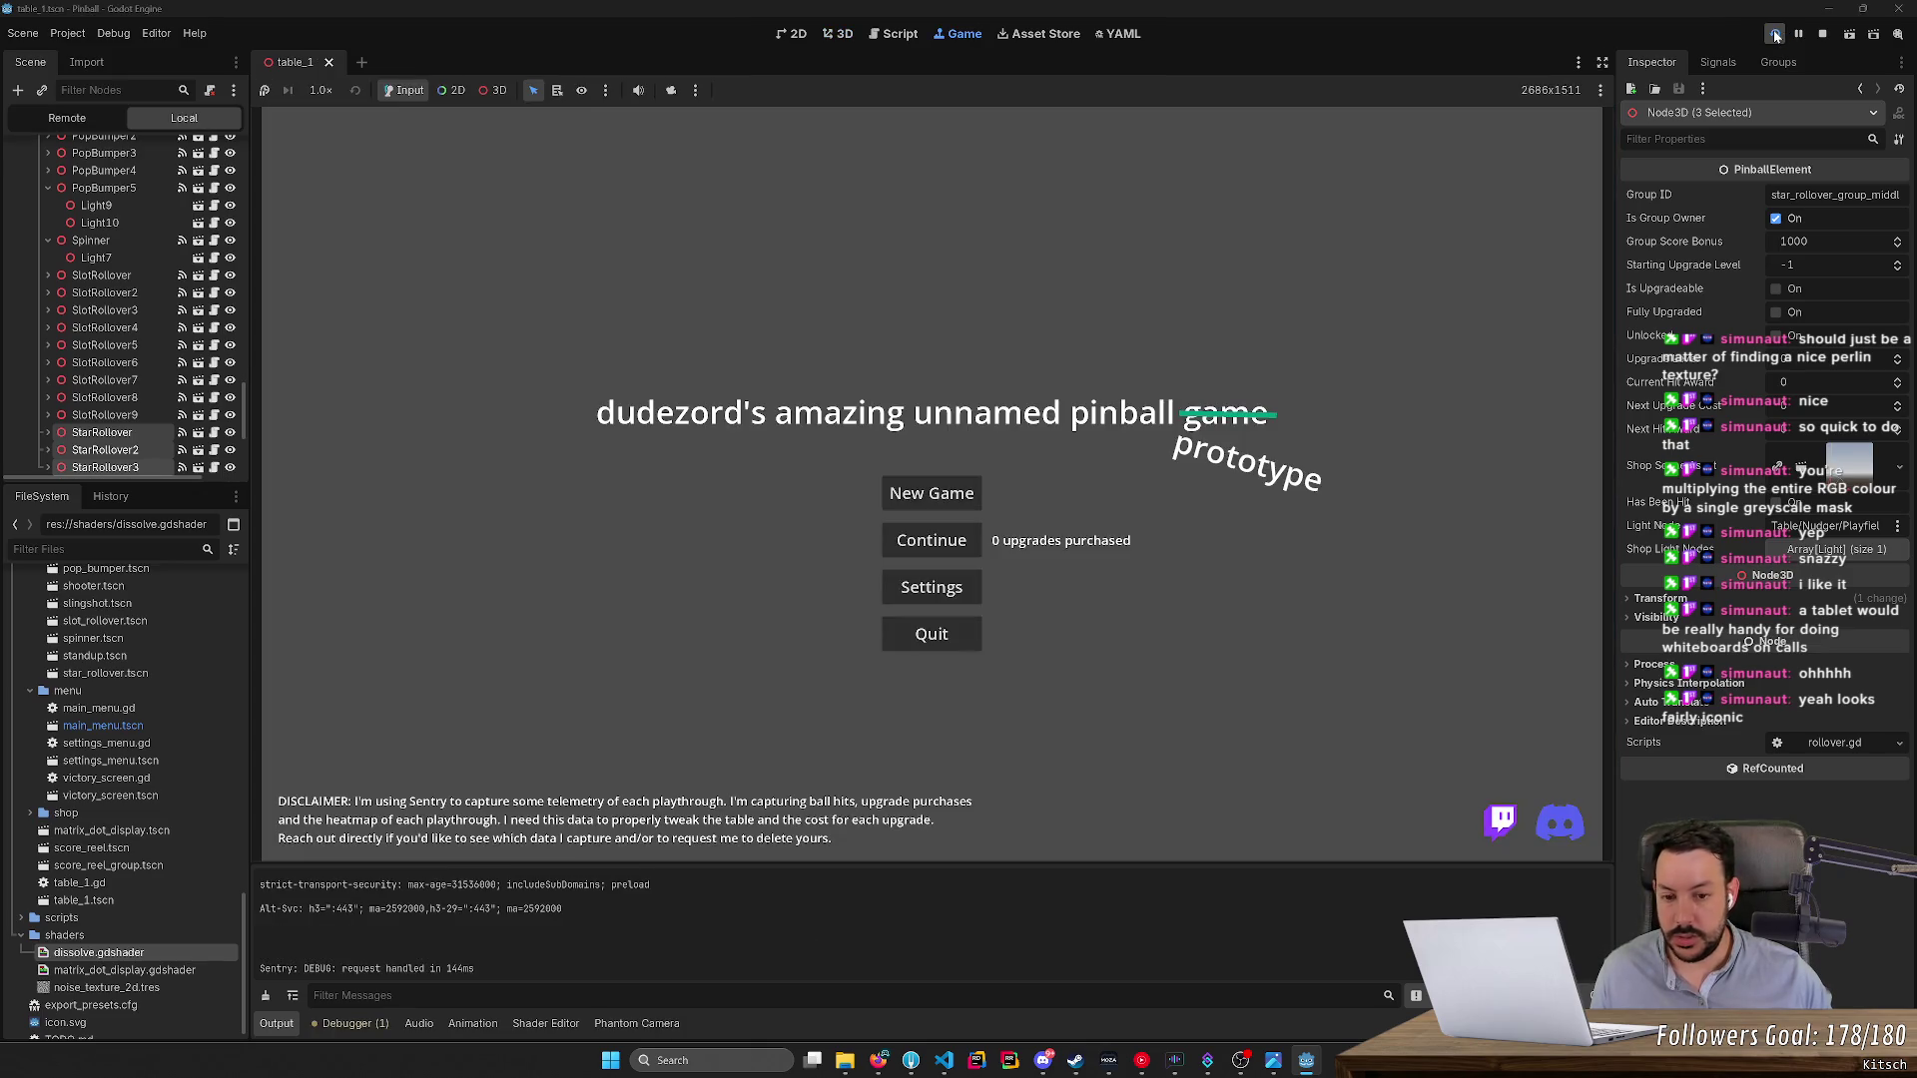
left_click(967, 491)
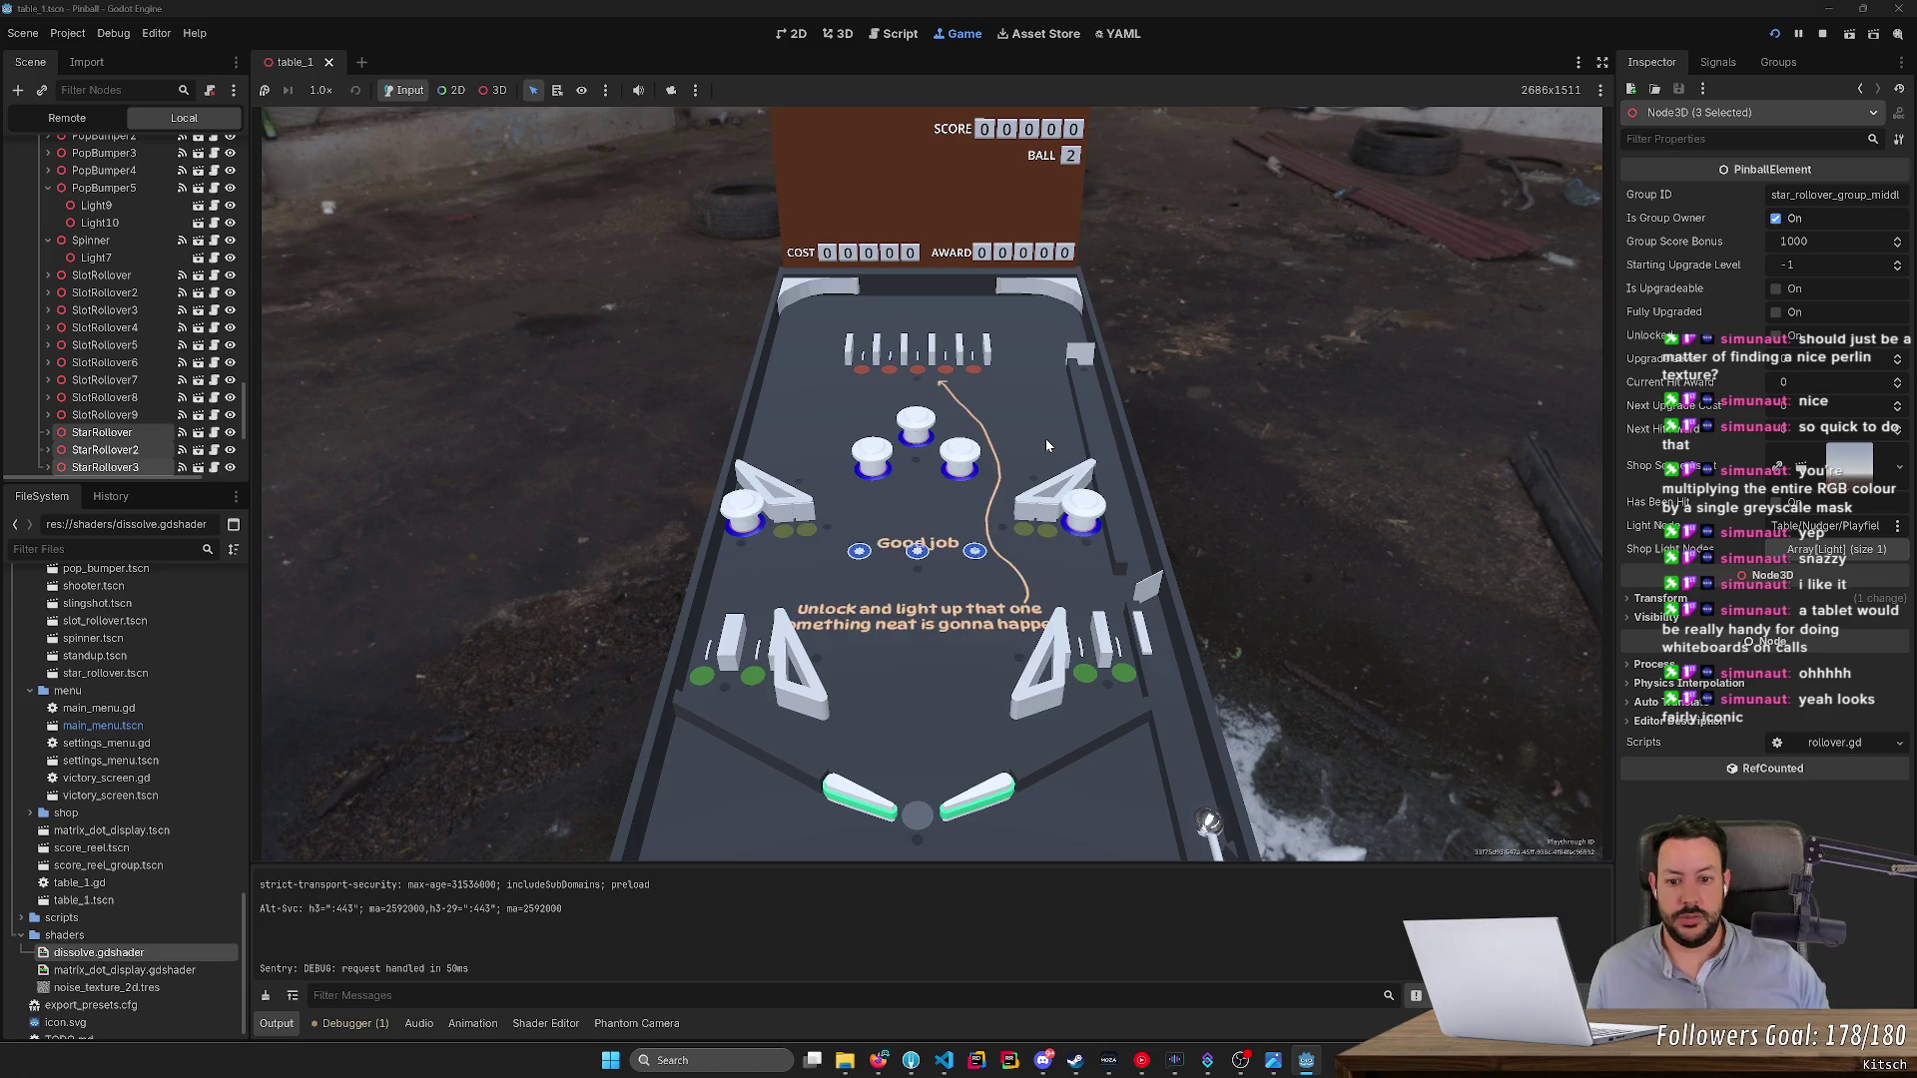
left_click(1823, 33)
key("ctrl+z")
key("ctrl+z")
key("ctrl+z")
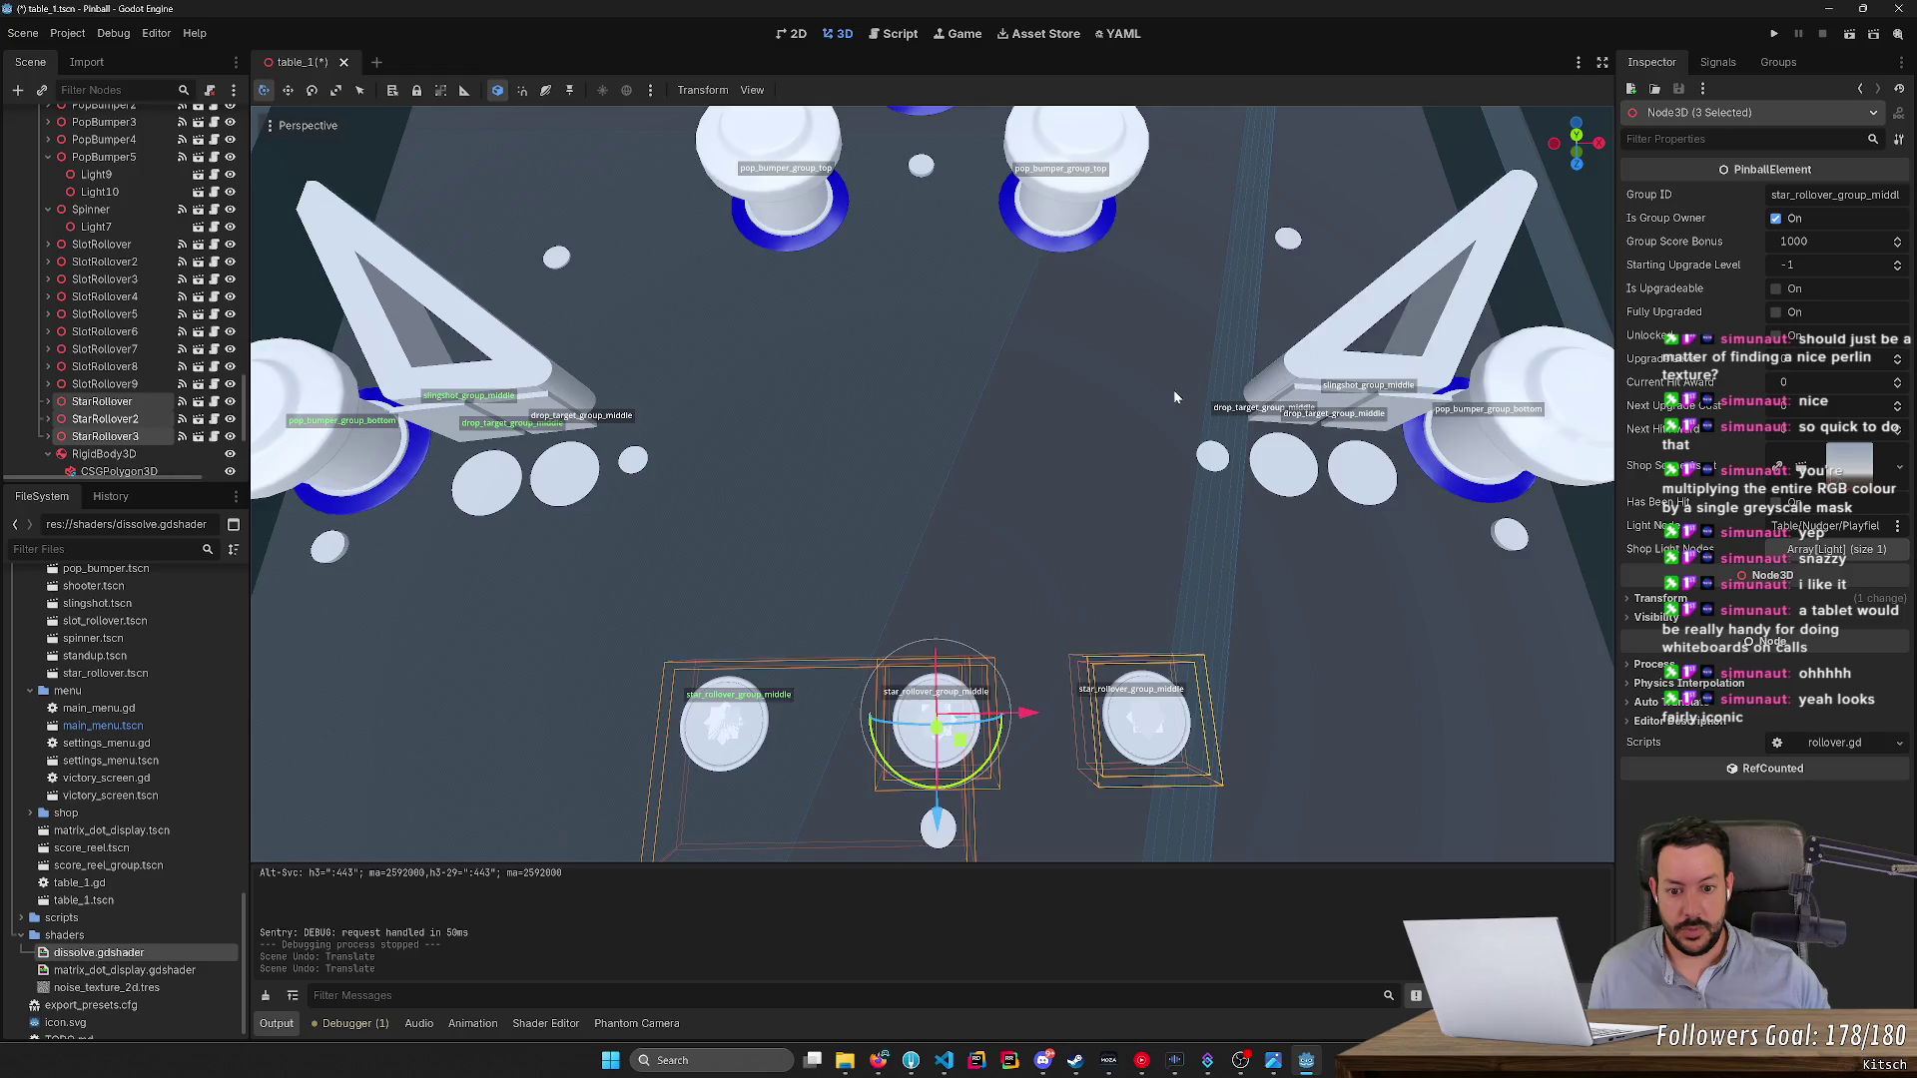
Run a New Game and flip to advance the tutorial, then restart into another fresh game.
left_click(1773, 33)
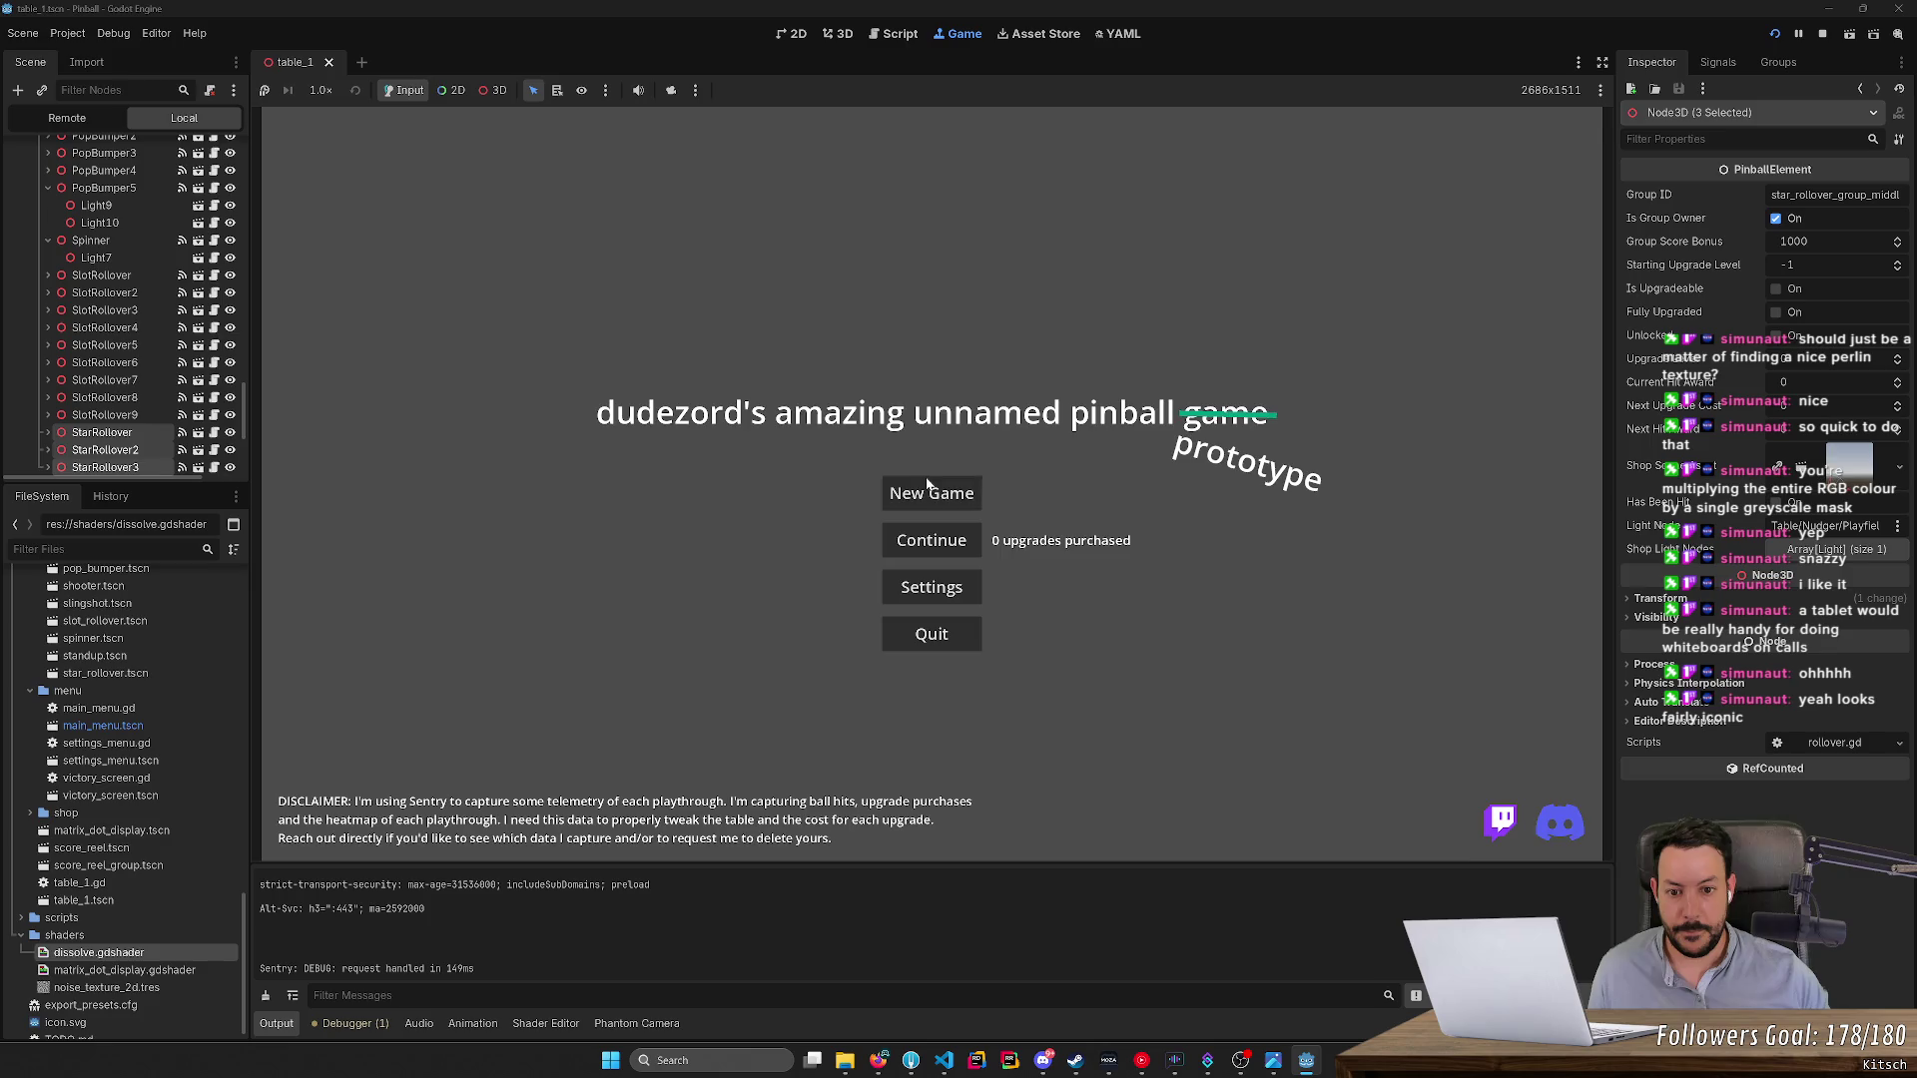
left_click(937, 493)
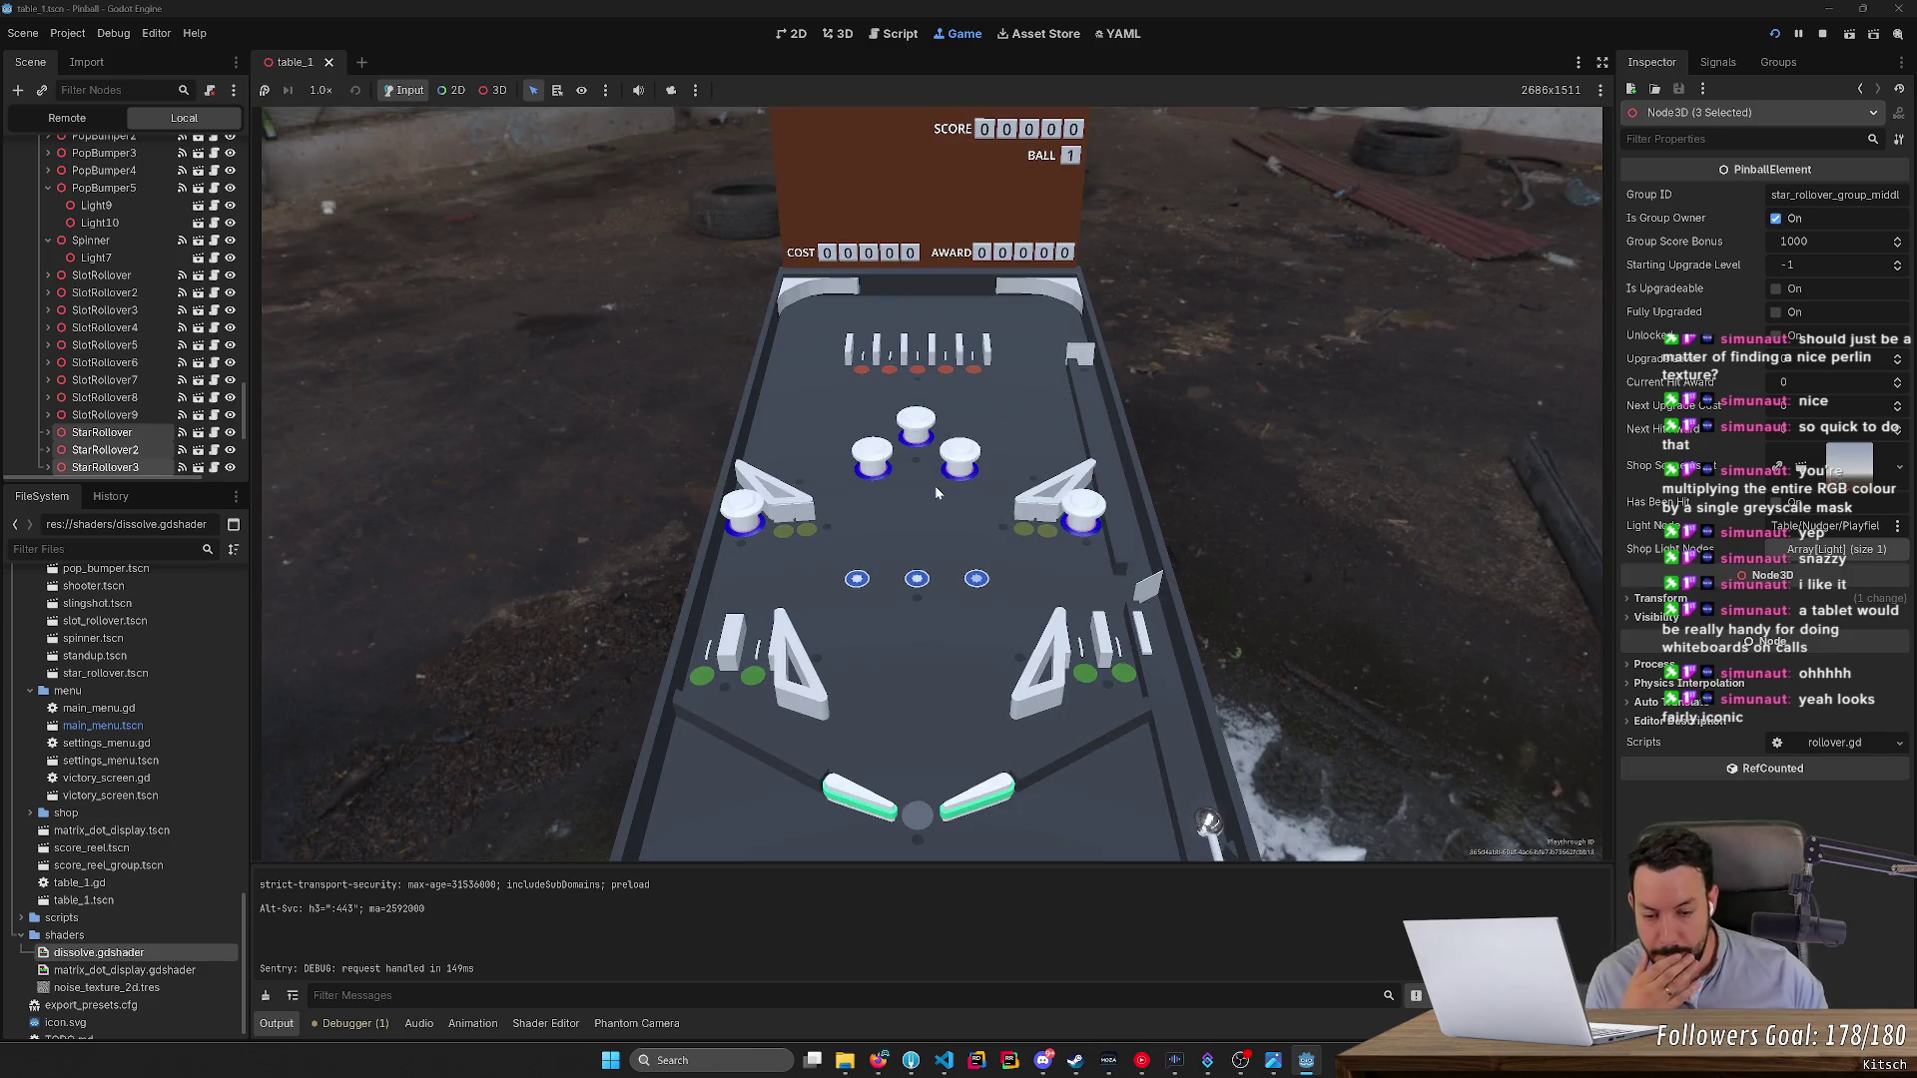
key("Left")
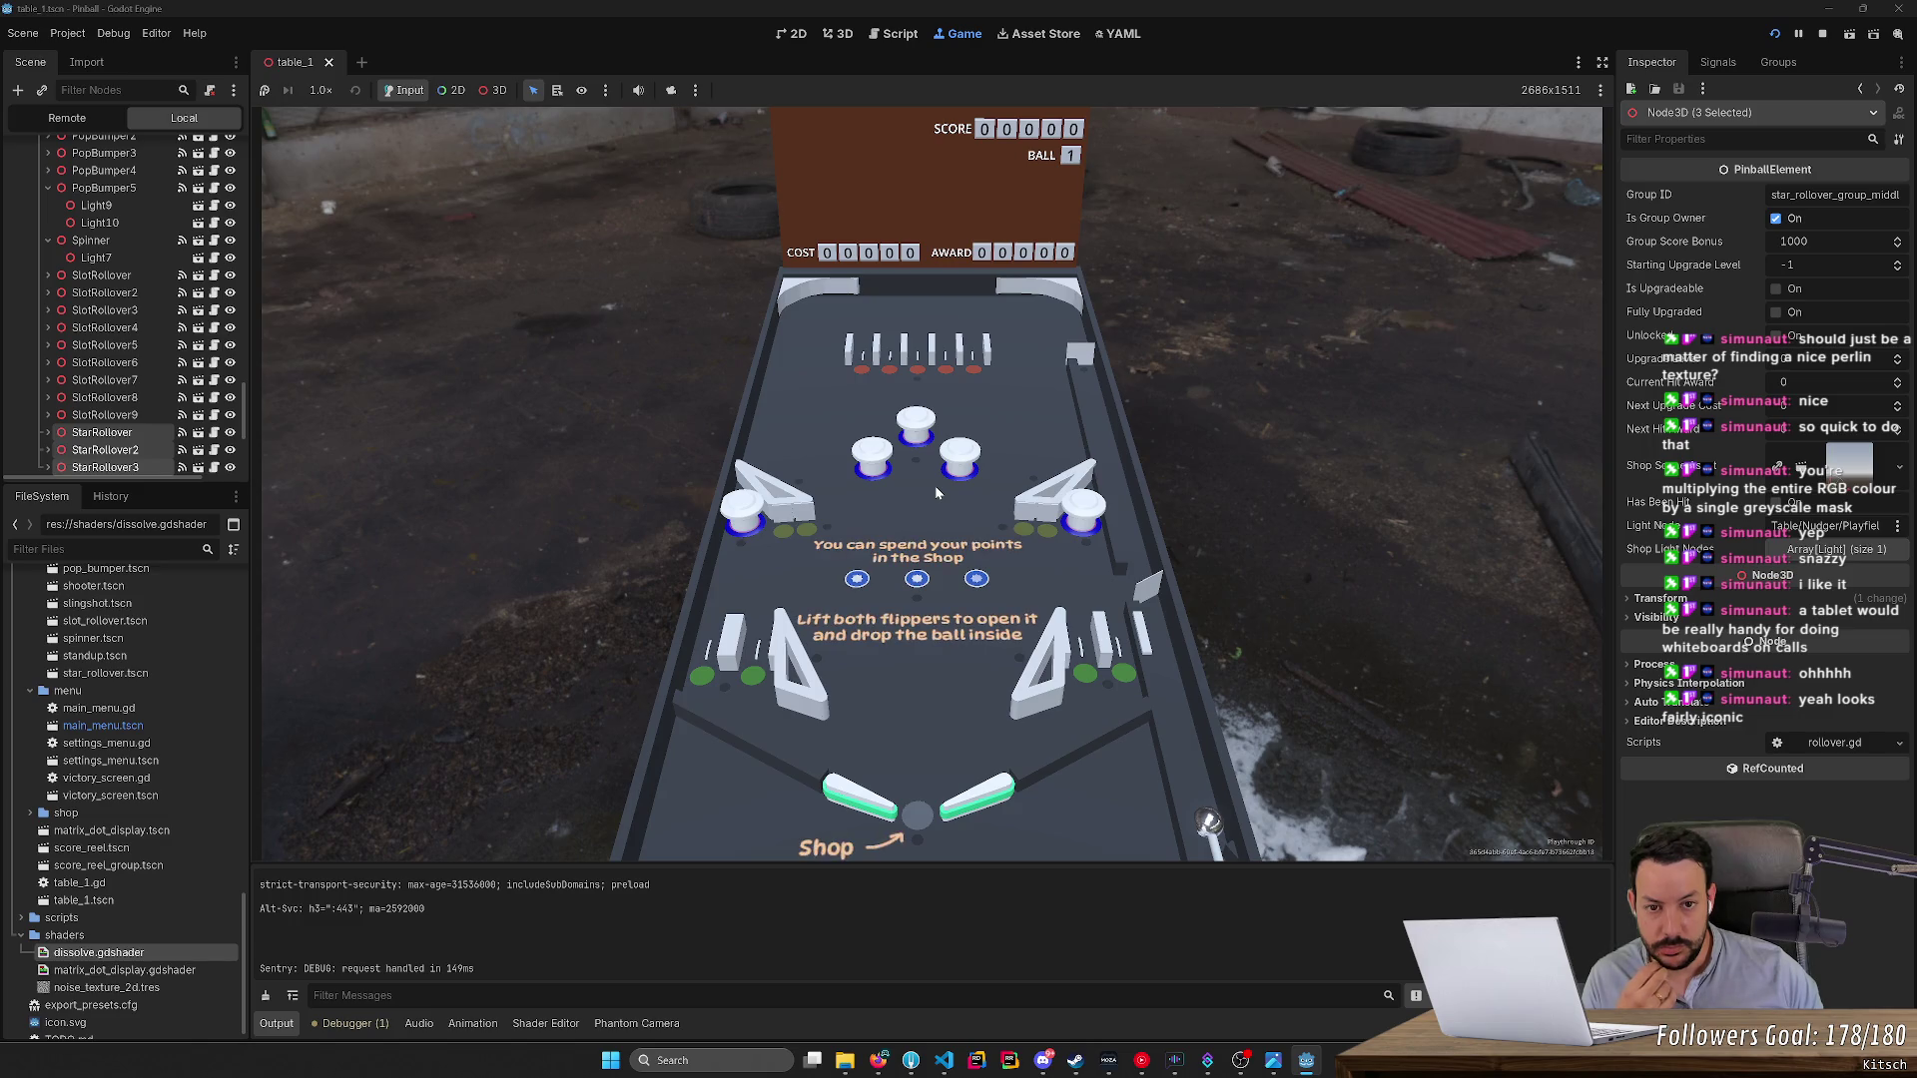
left_click(1822, 34)
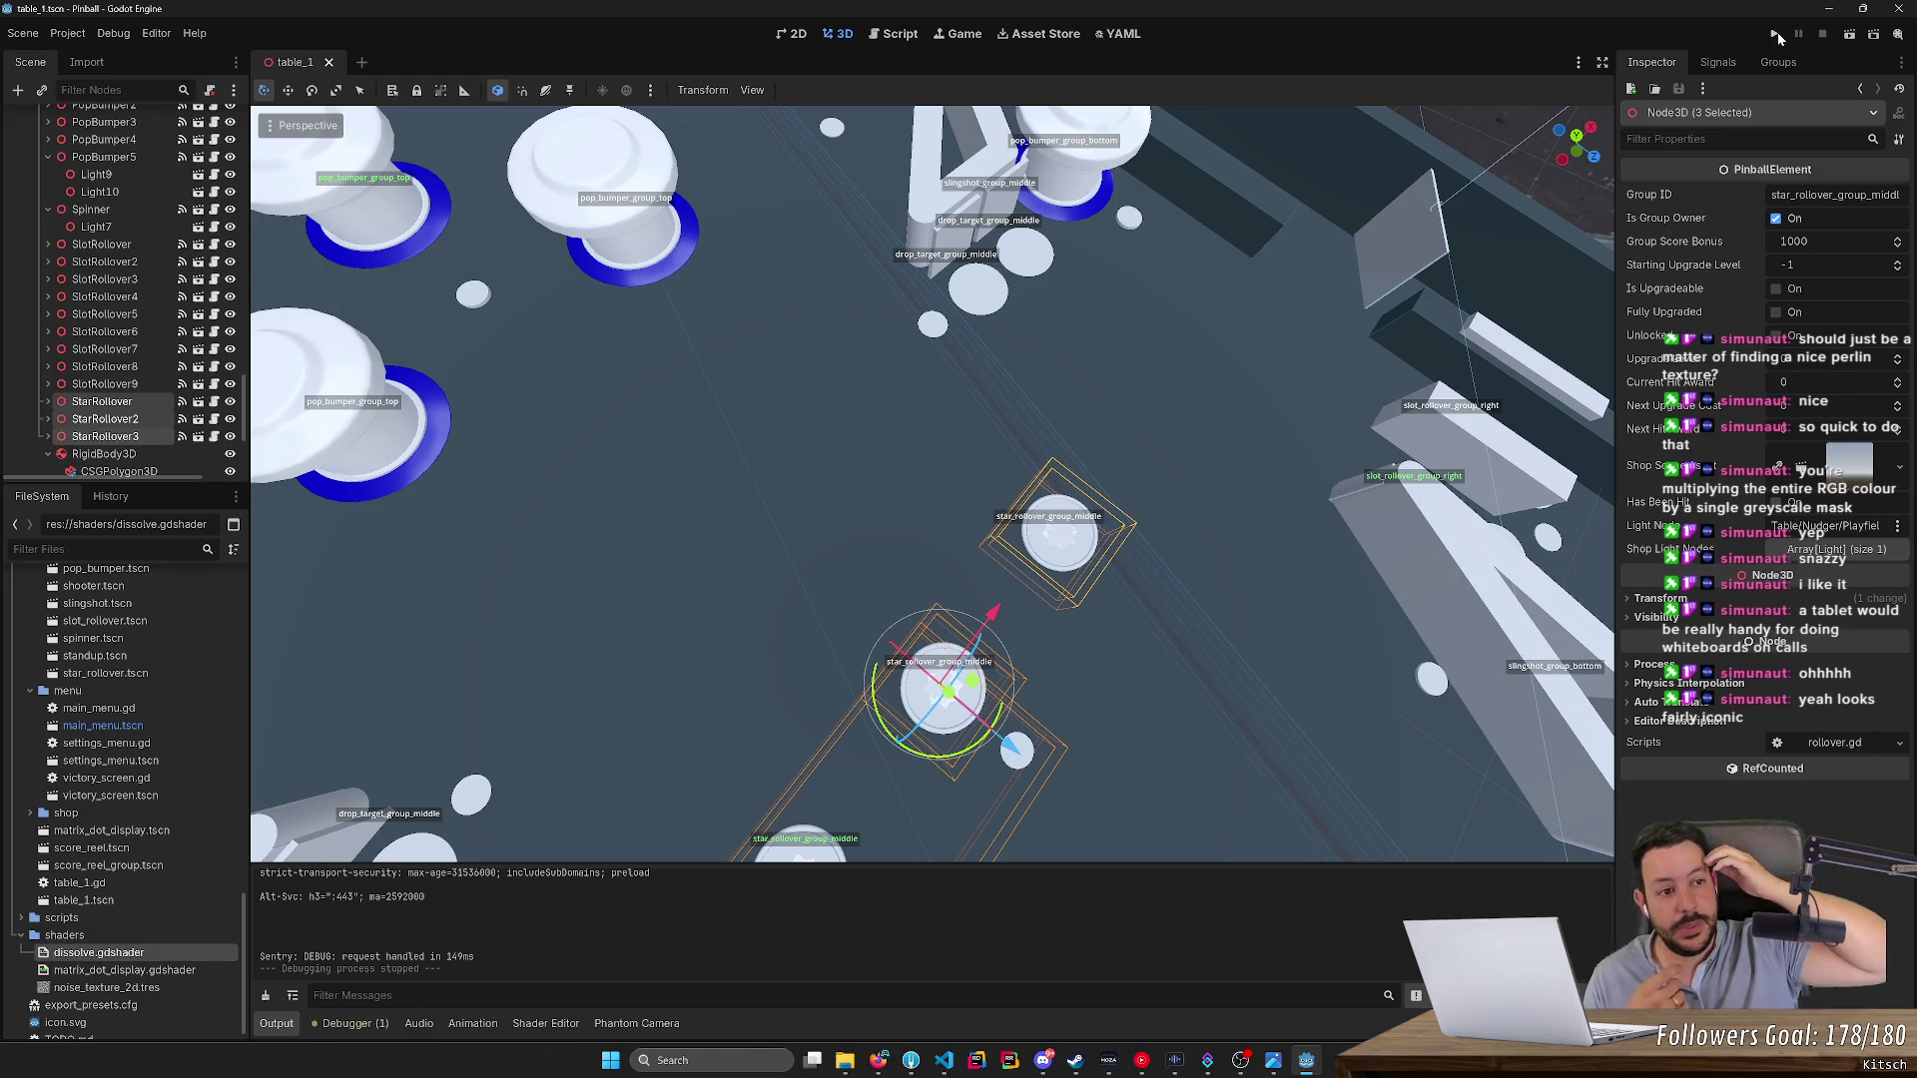
left_click(1776, 35)
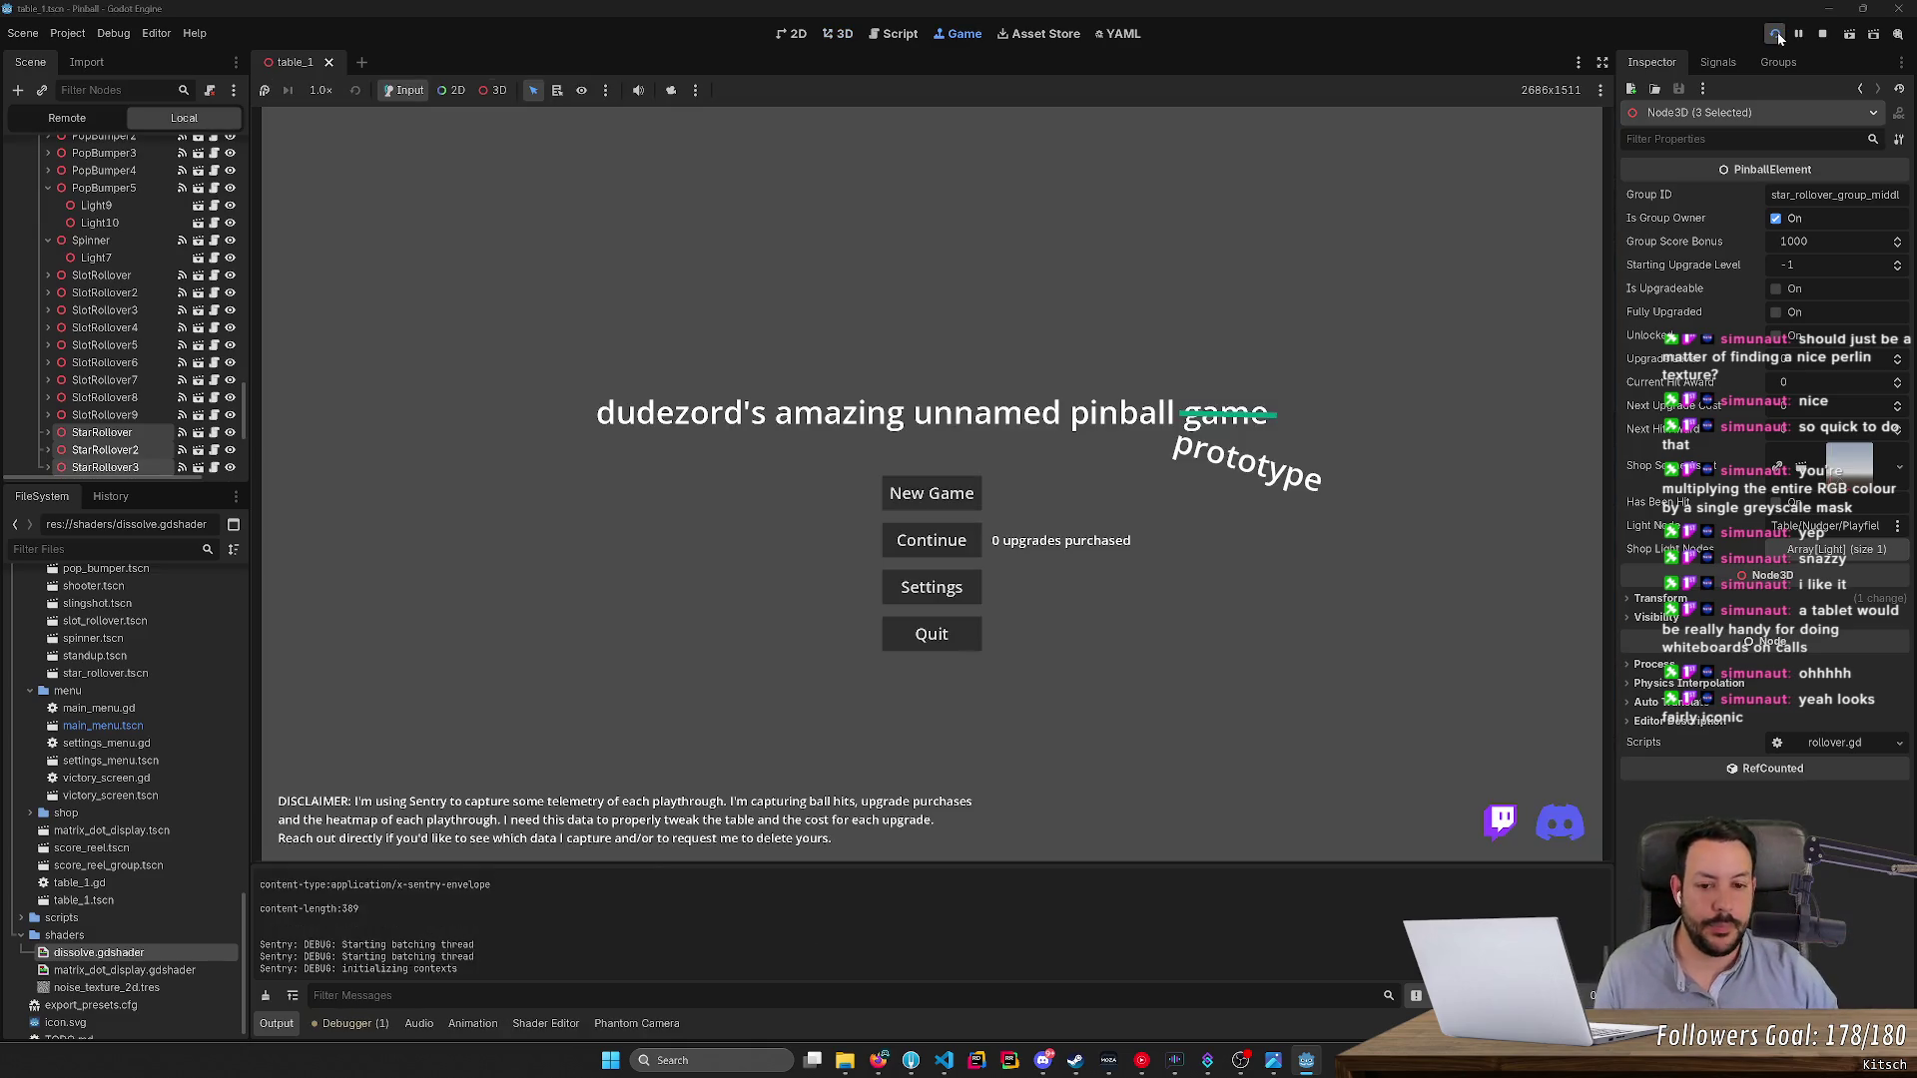
left_click(907, 507)
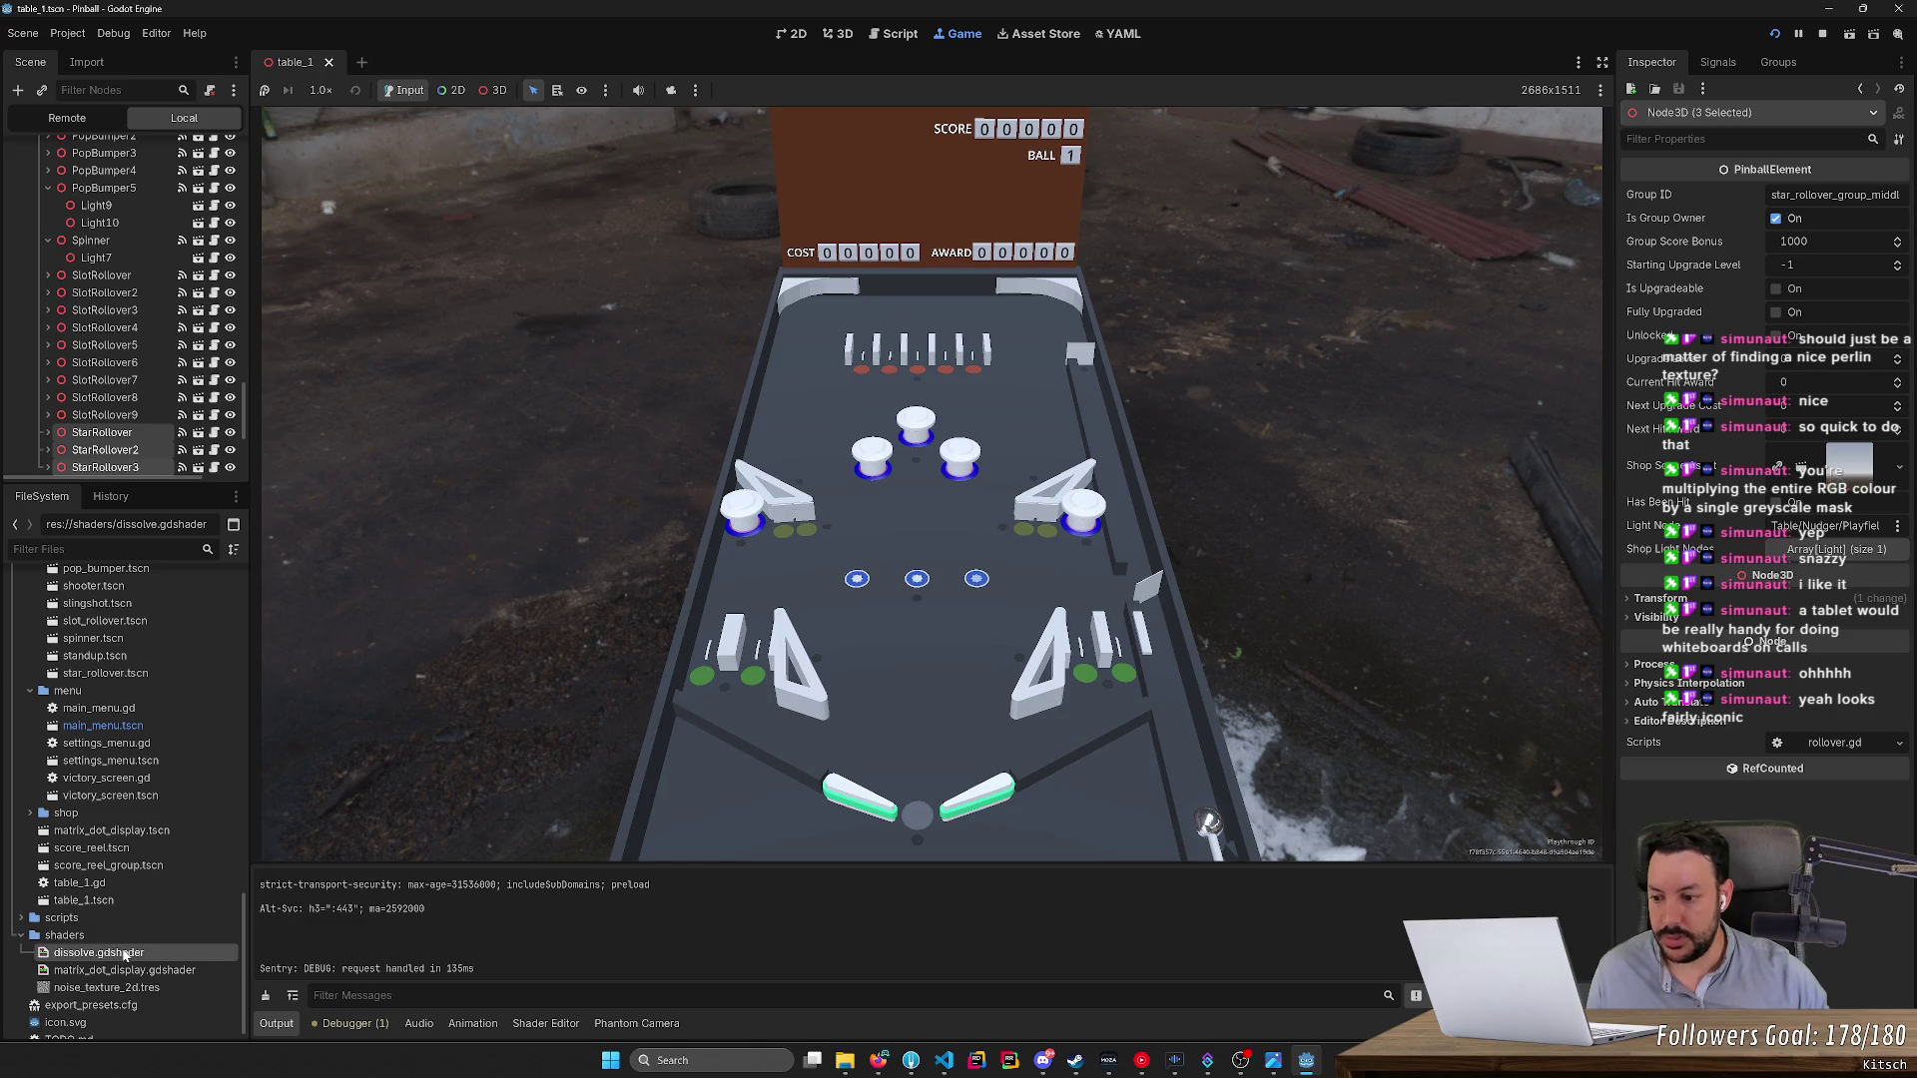
Add 'EMISSION = albedo.rgb;' below the ALBEDO line in dissolve.gdshader.
double_click(124, 955)
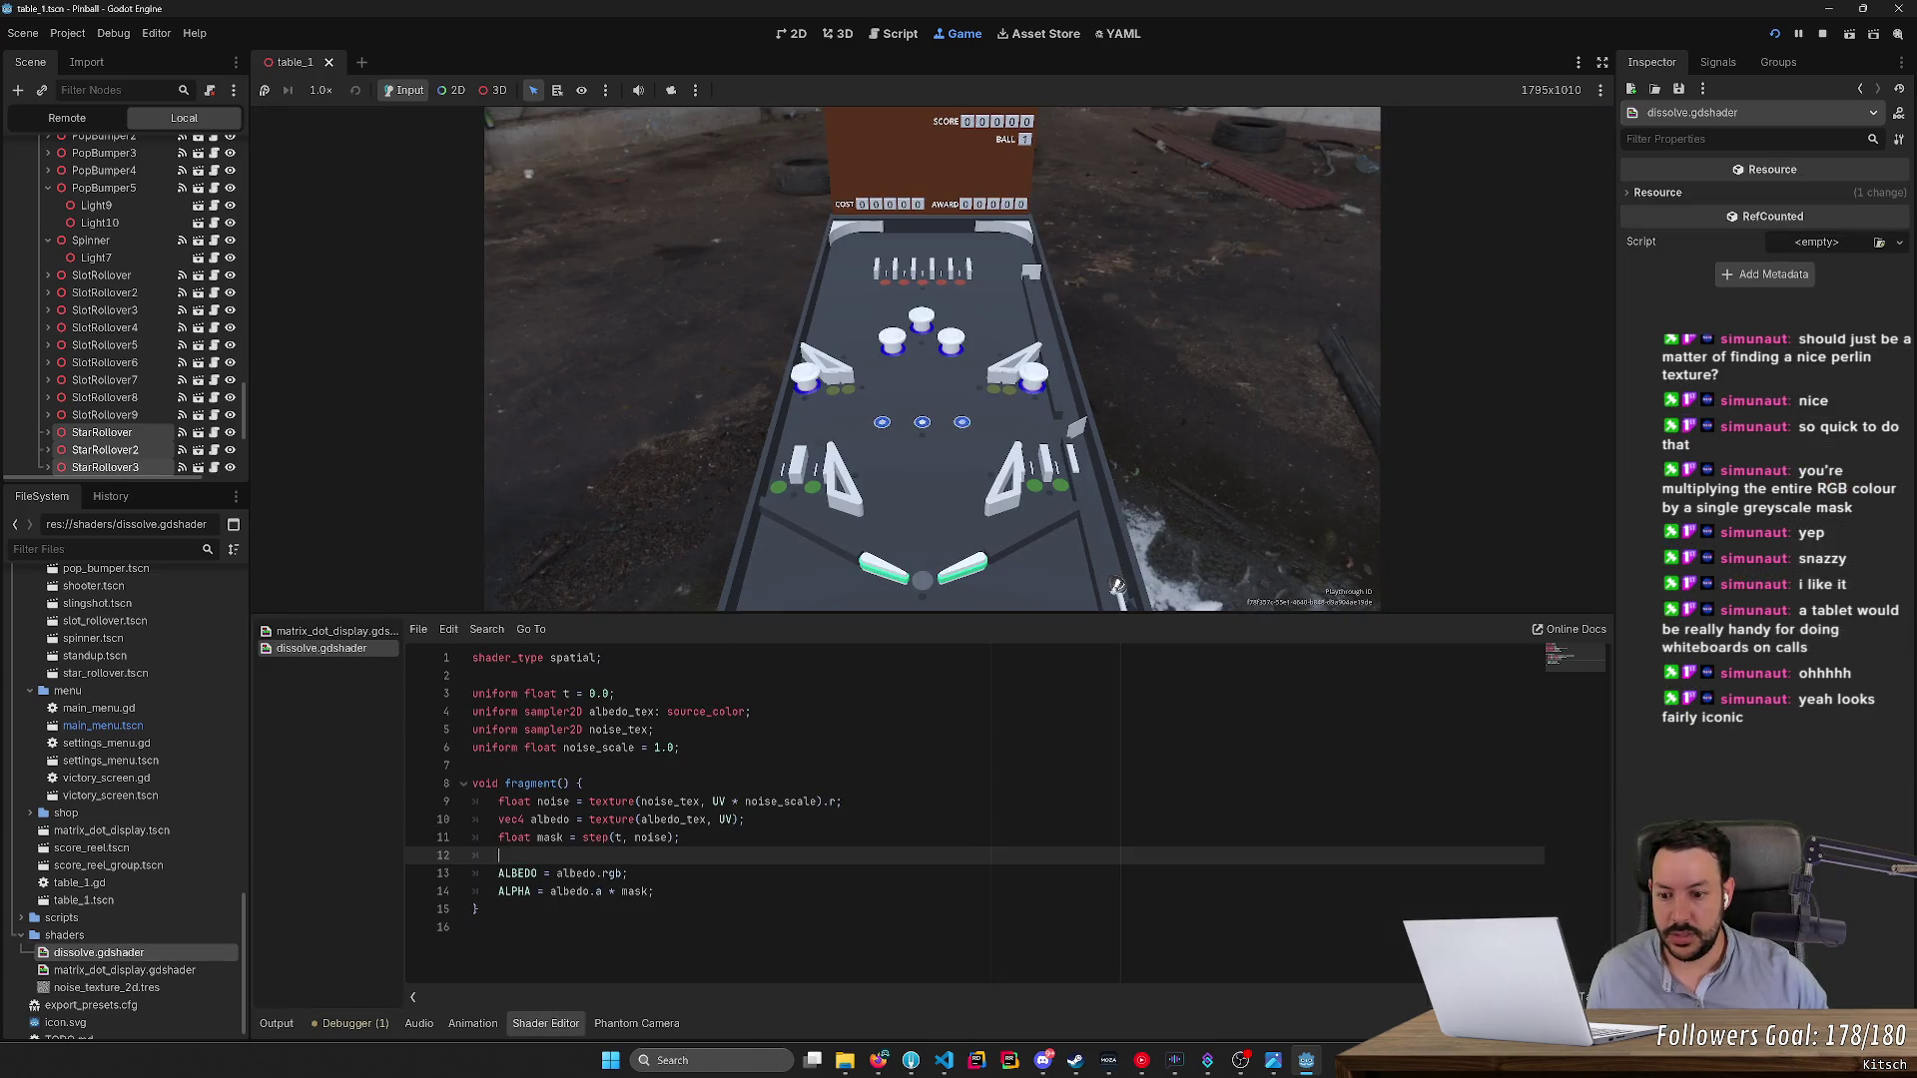
left_click(628, 874)
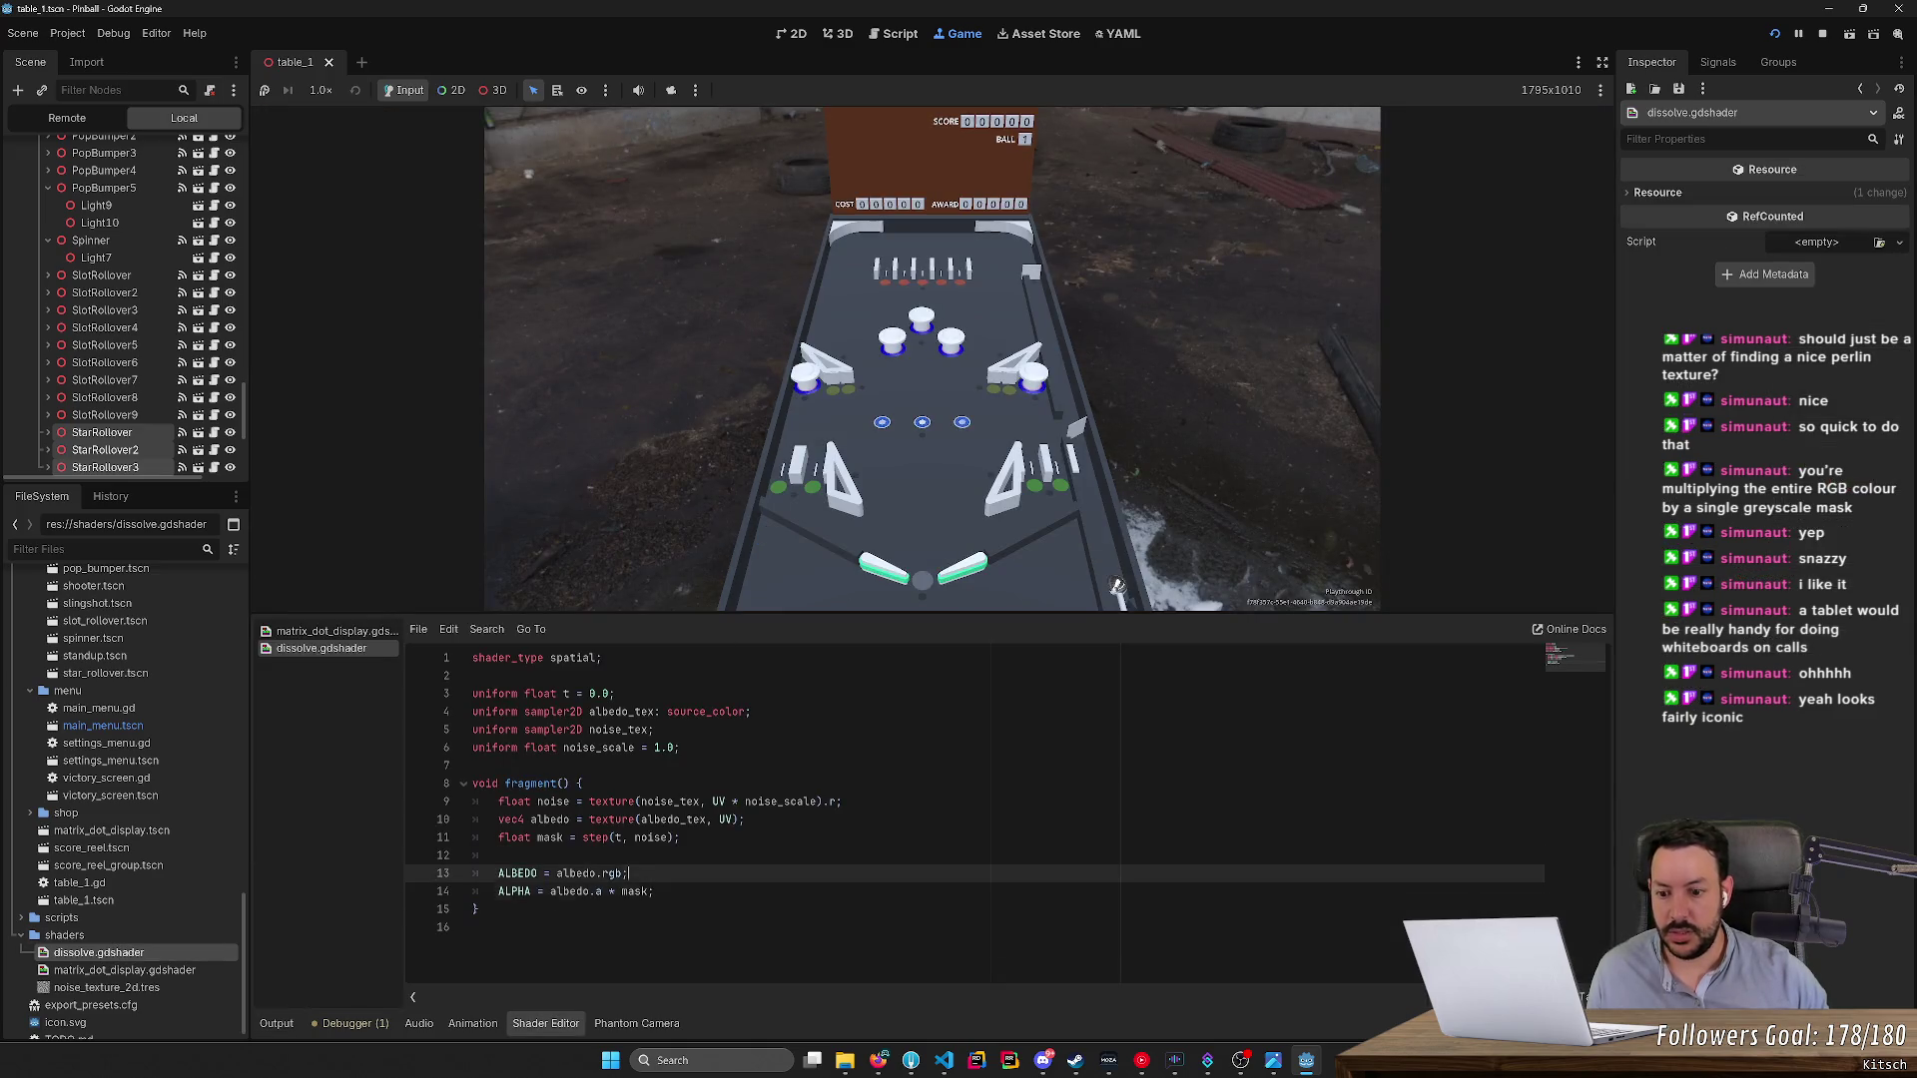
key("Return")
type("EMI")
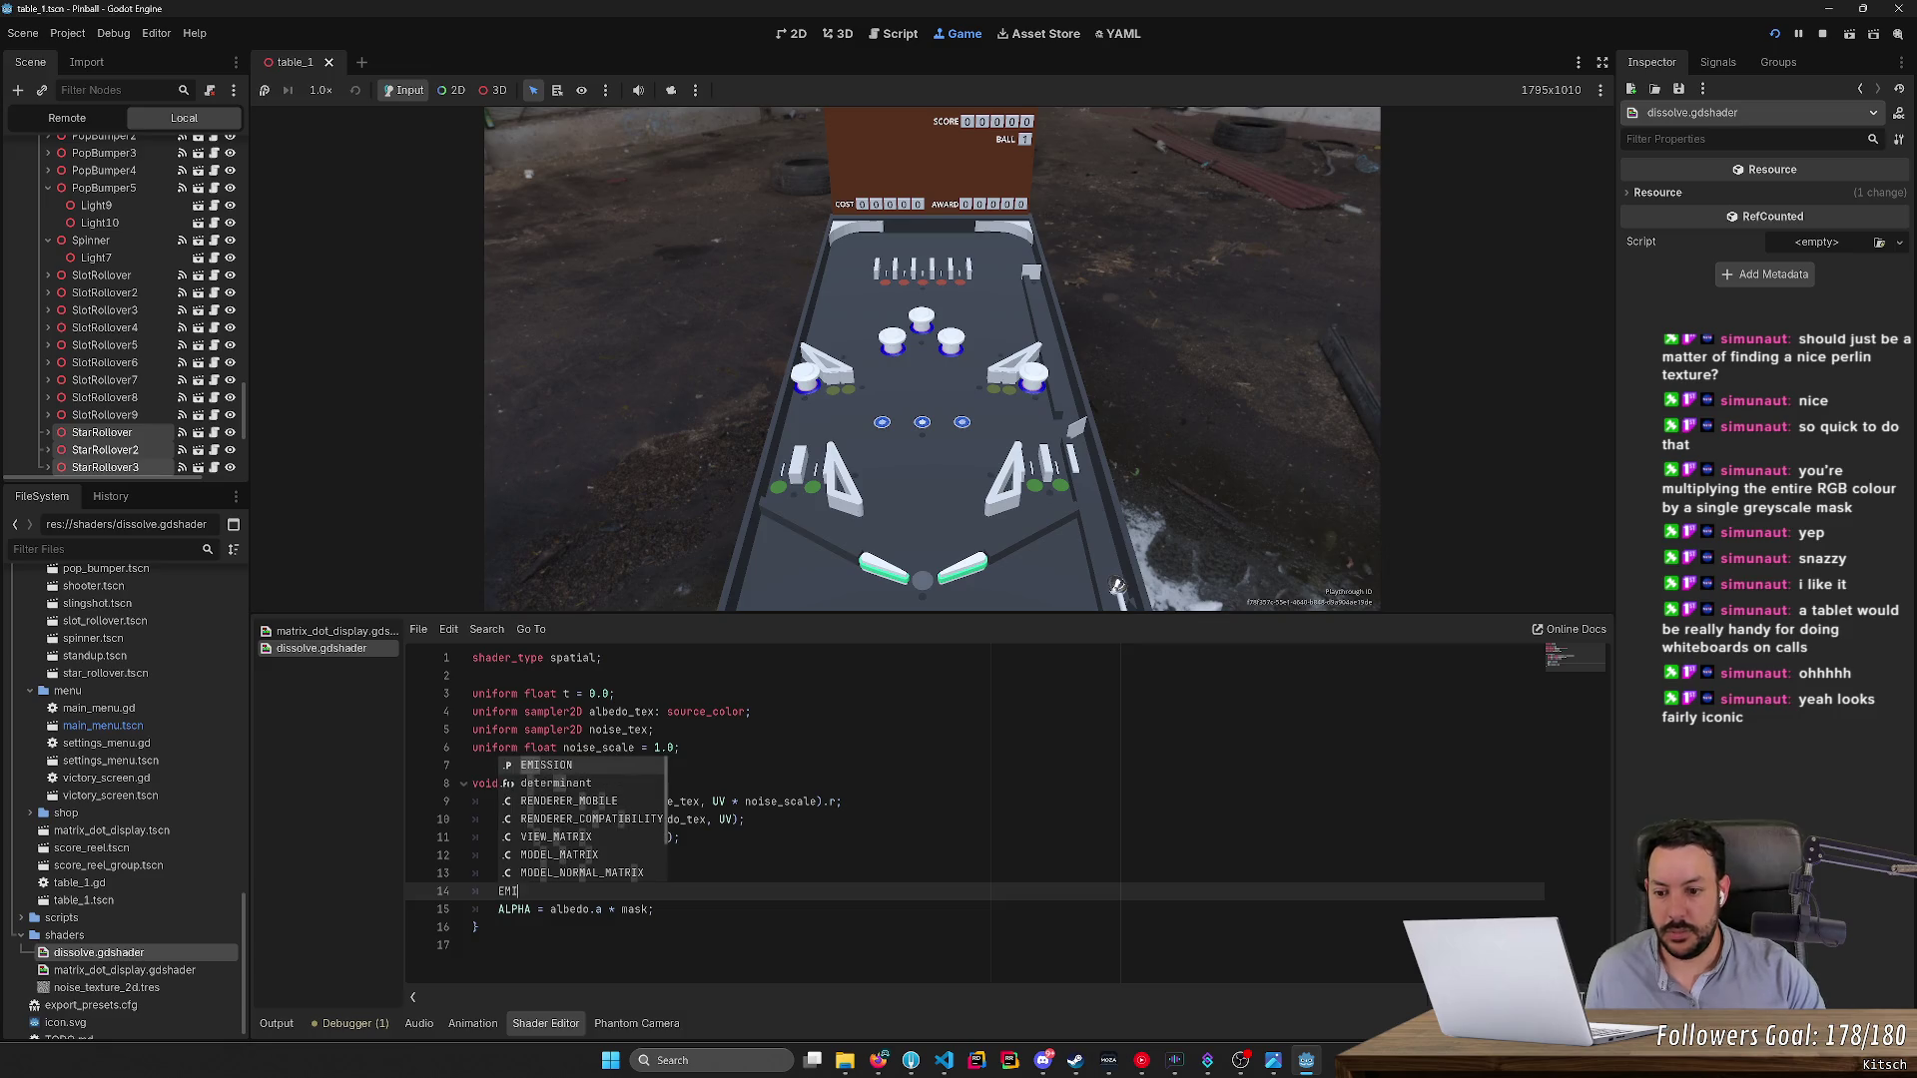
type("SSION = al")
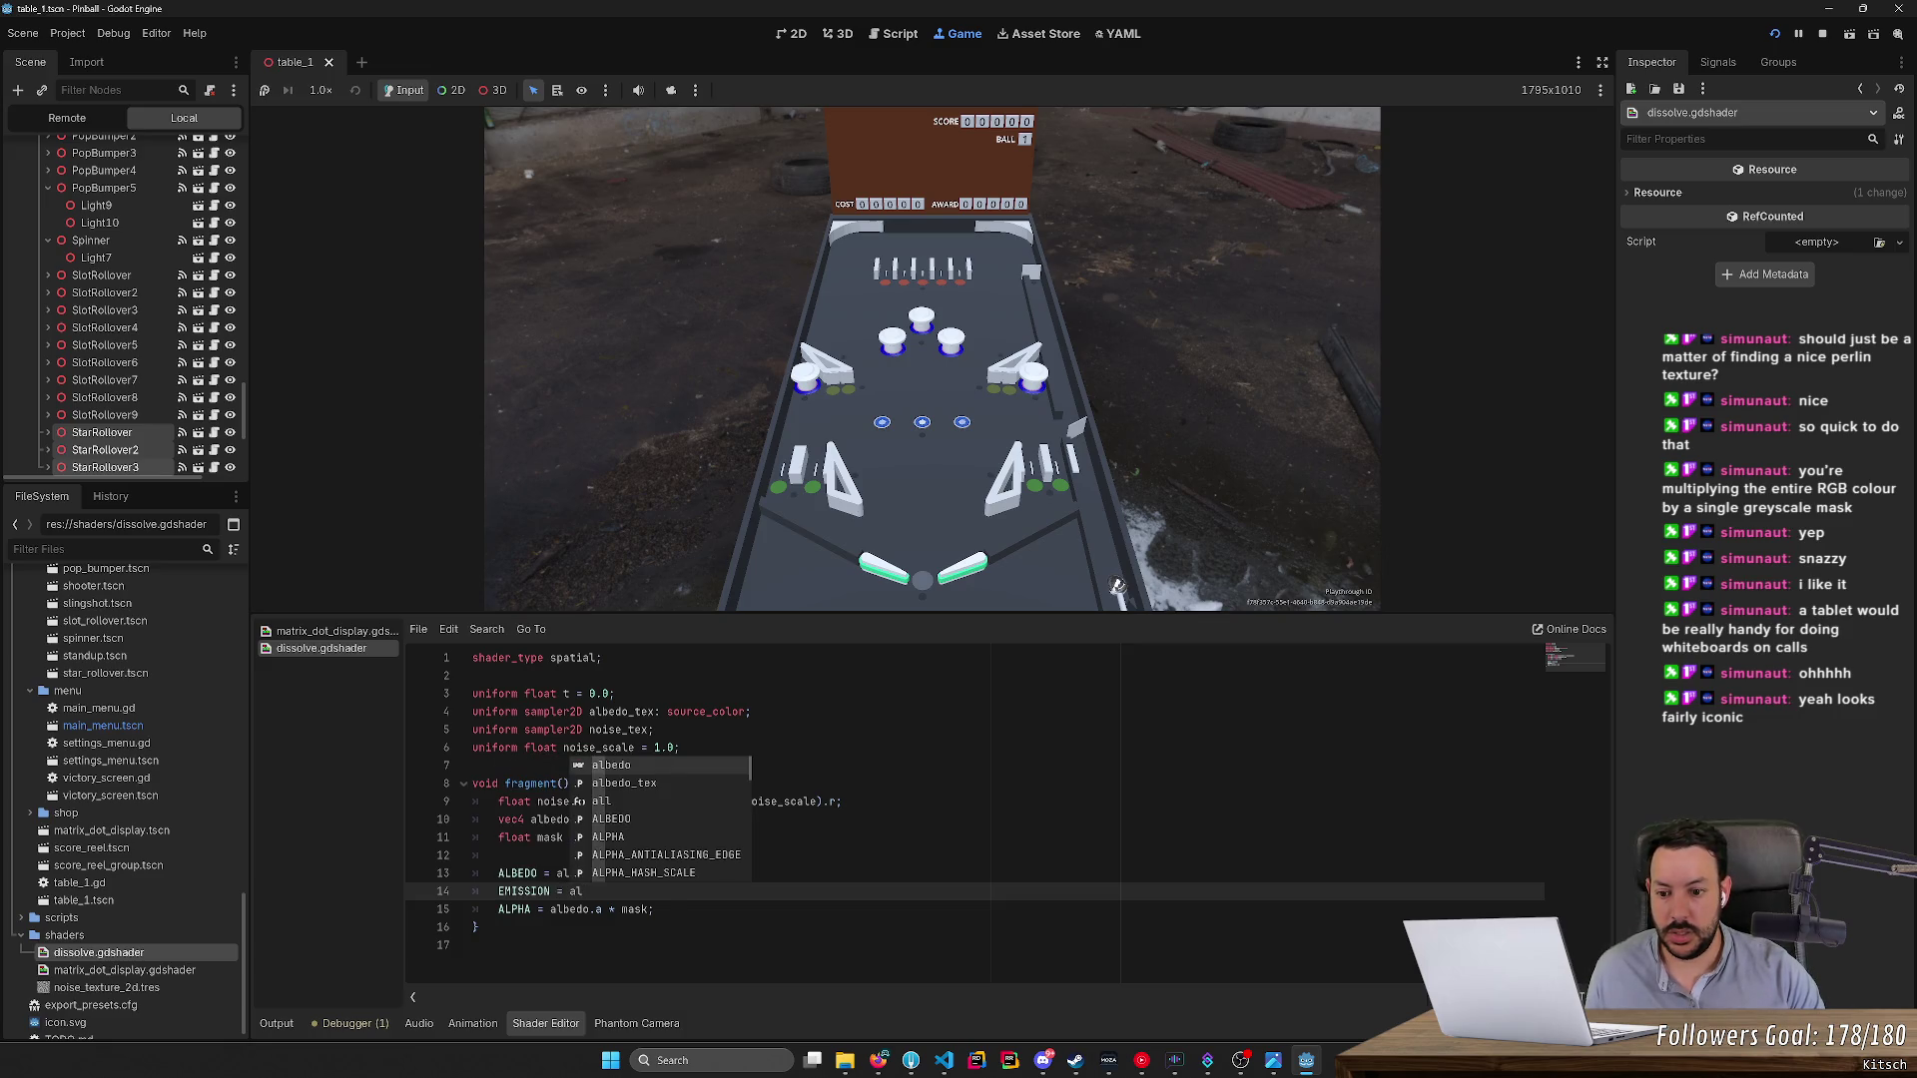
key("Return")
type("gb;")
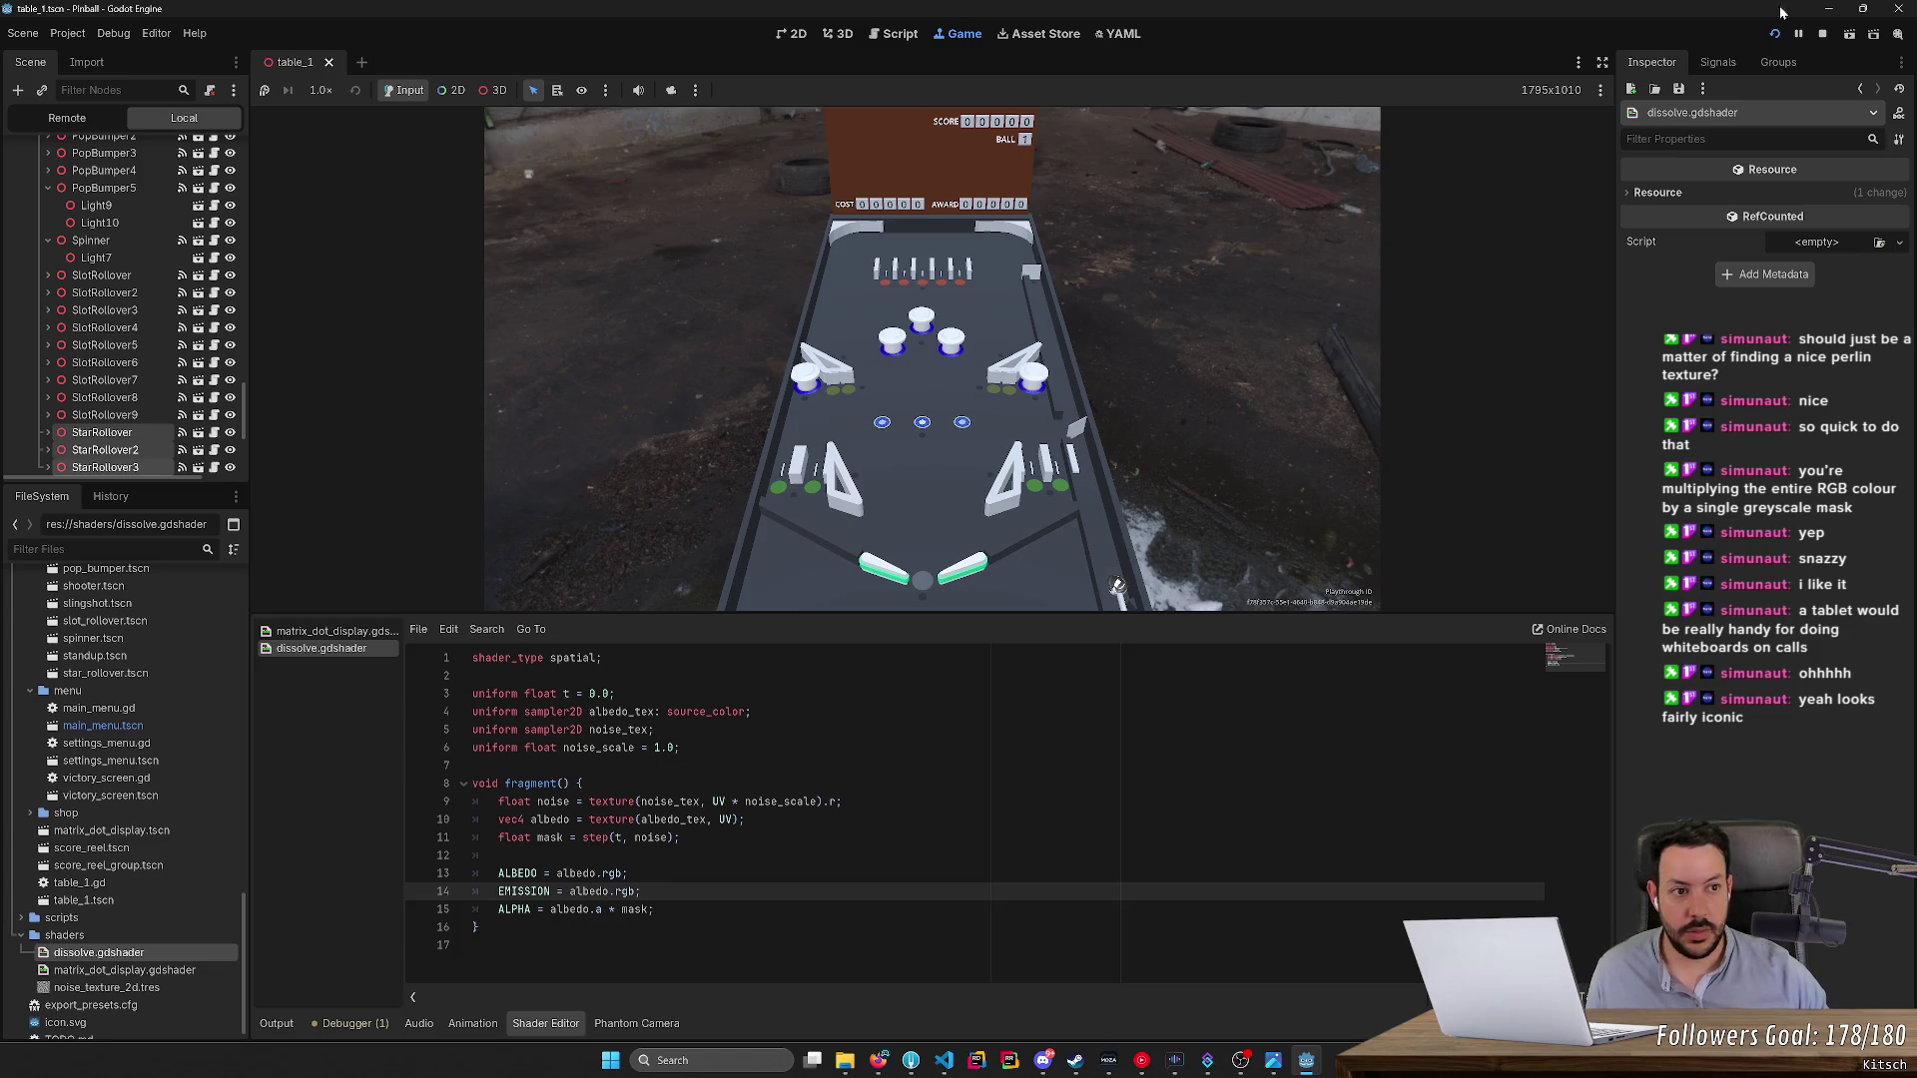
Relaunch the game, start a New Game to check the glowing overlay, then stop it.
left_click(1821, 35)
key("F5")
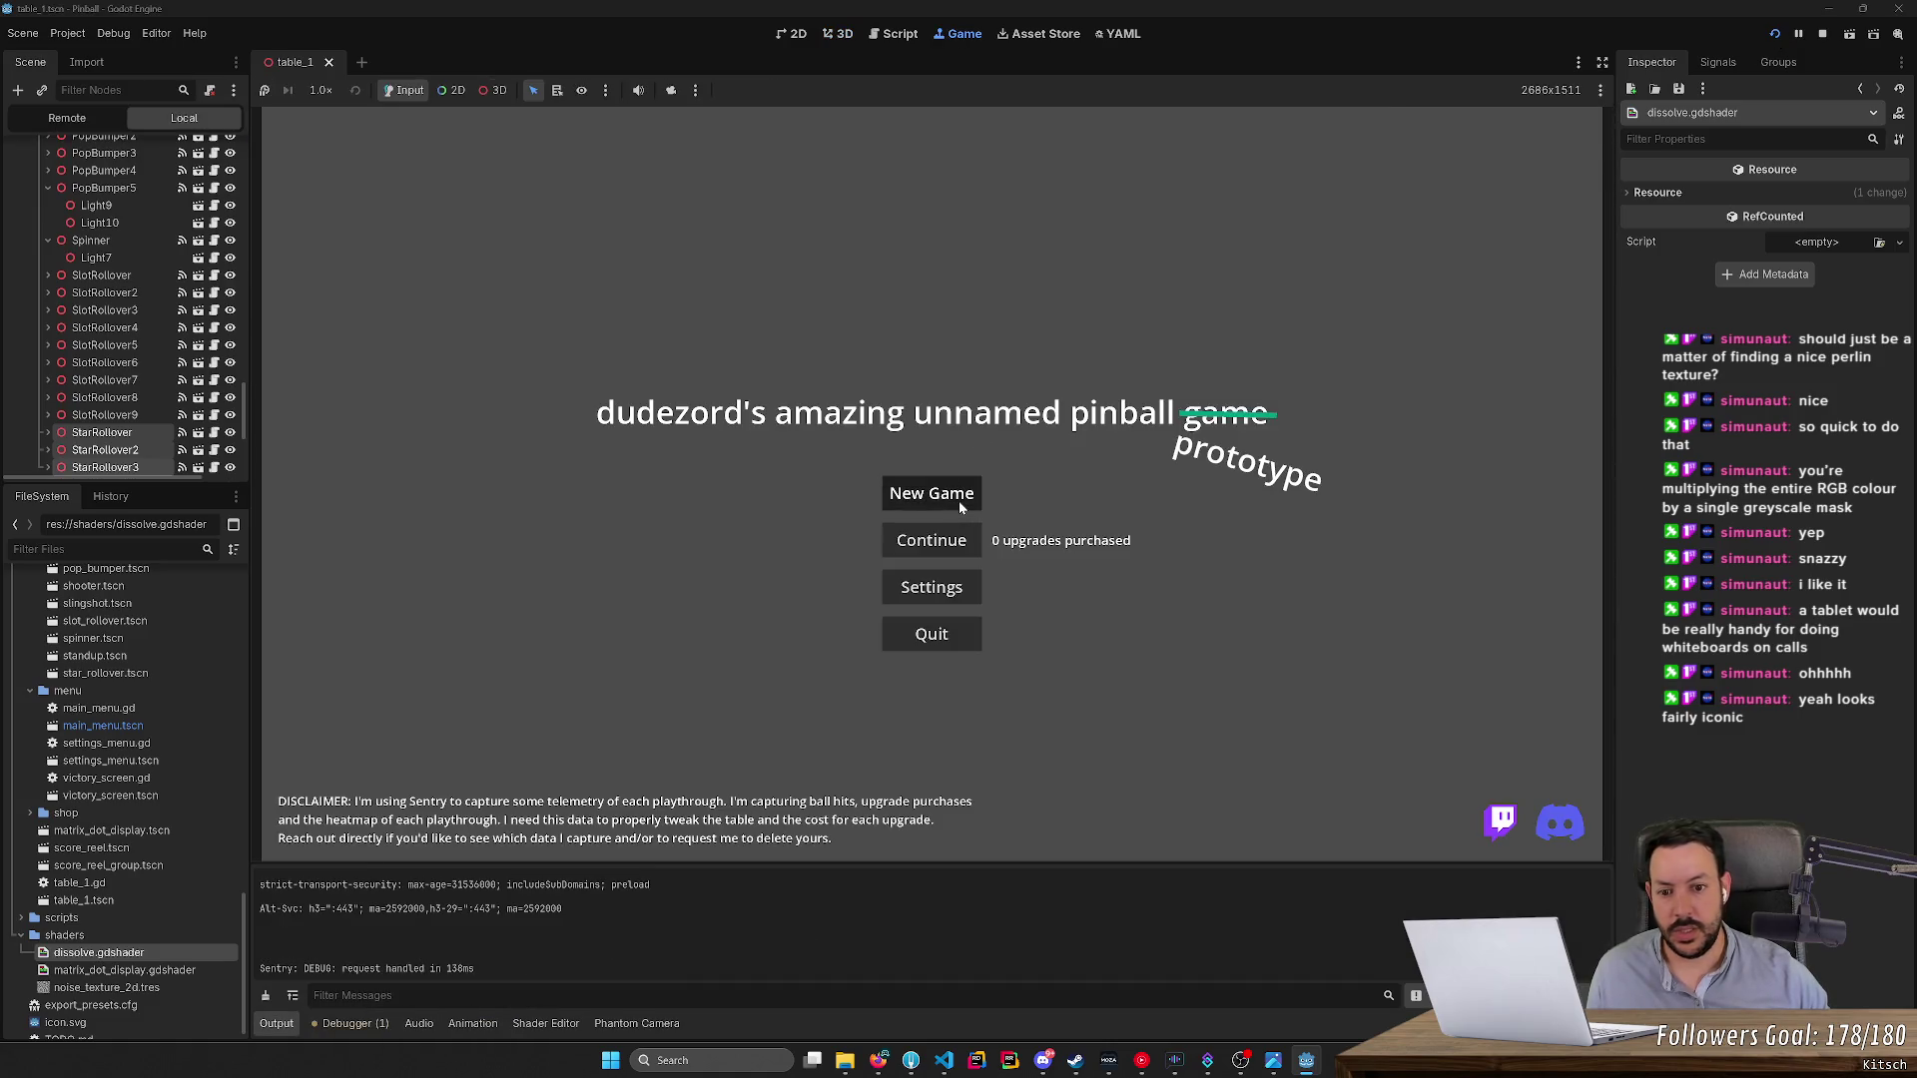
left_click(960, 508)
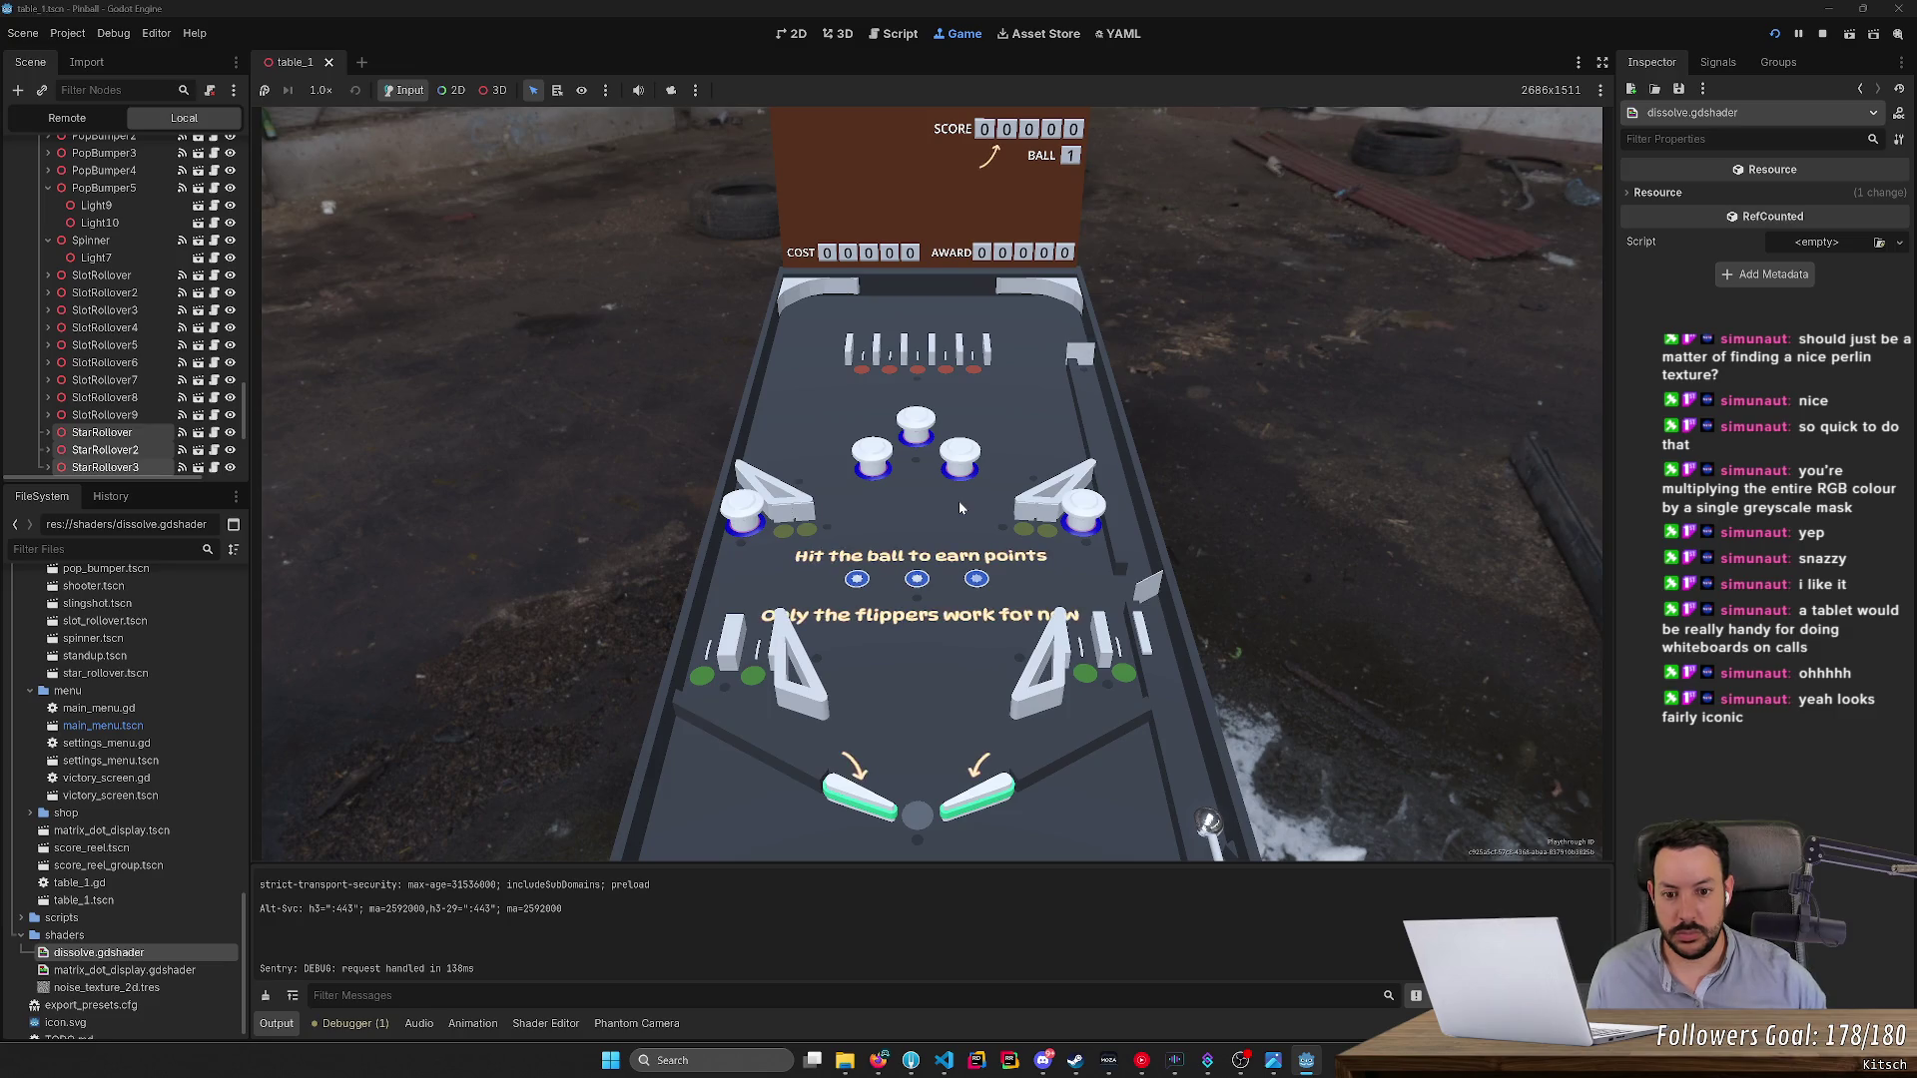
left_click(1821, 34)
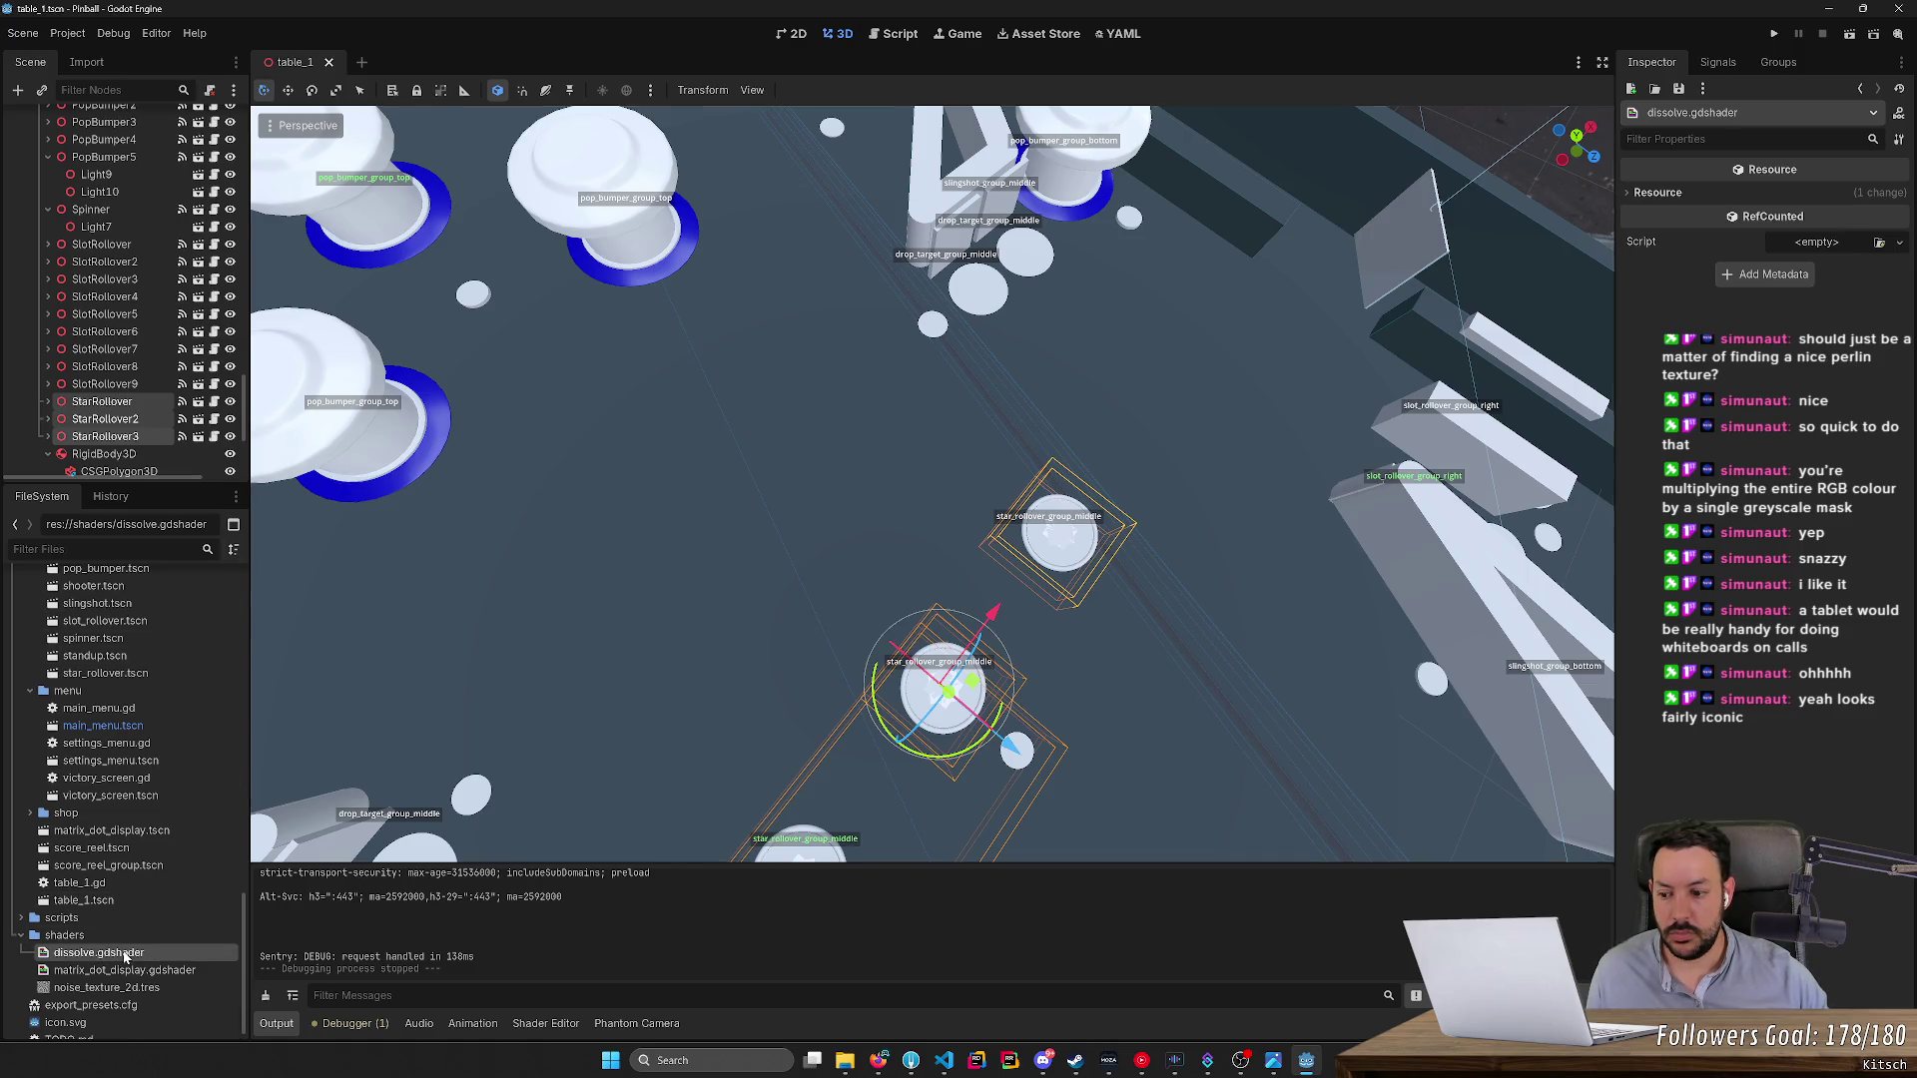
Change the dissolve shader's EMISSION to albedo.rgb * 10.0, save, and run the project.
double_click(98, 955)
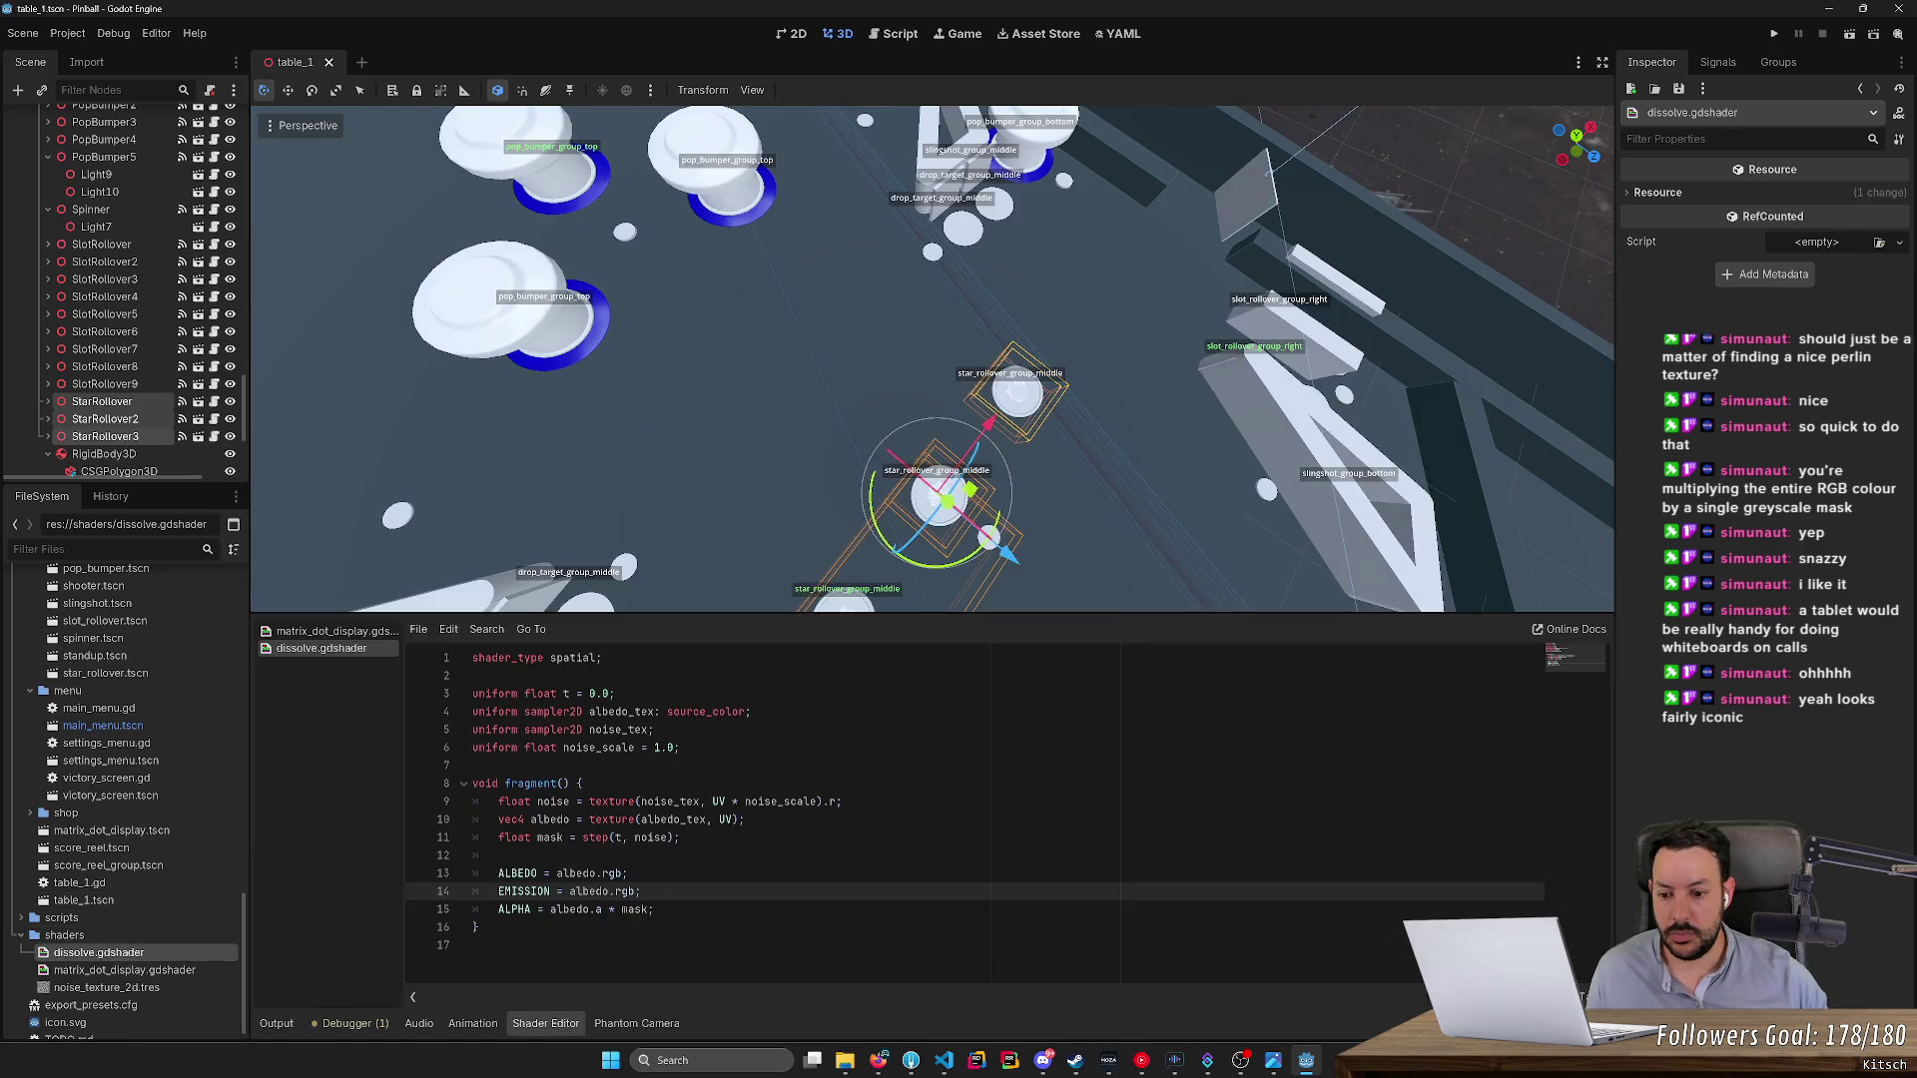
key("Return")
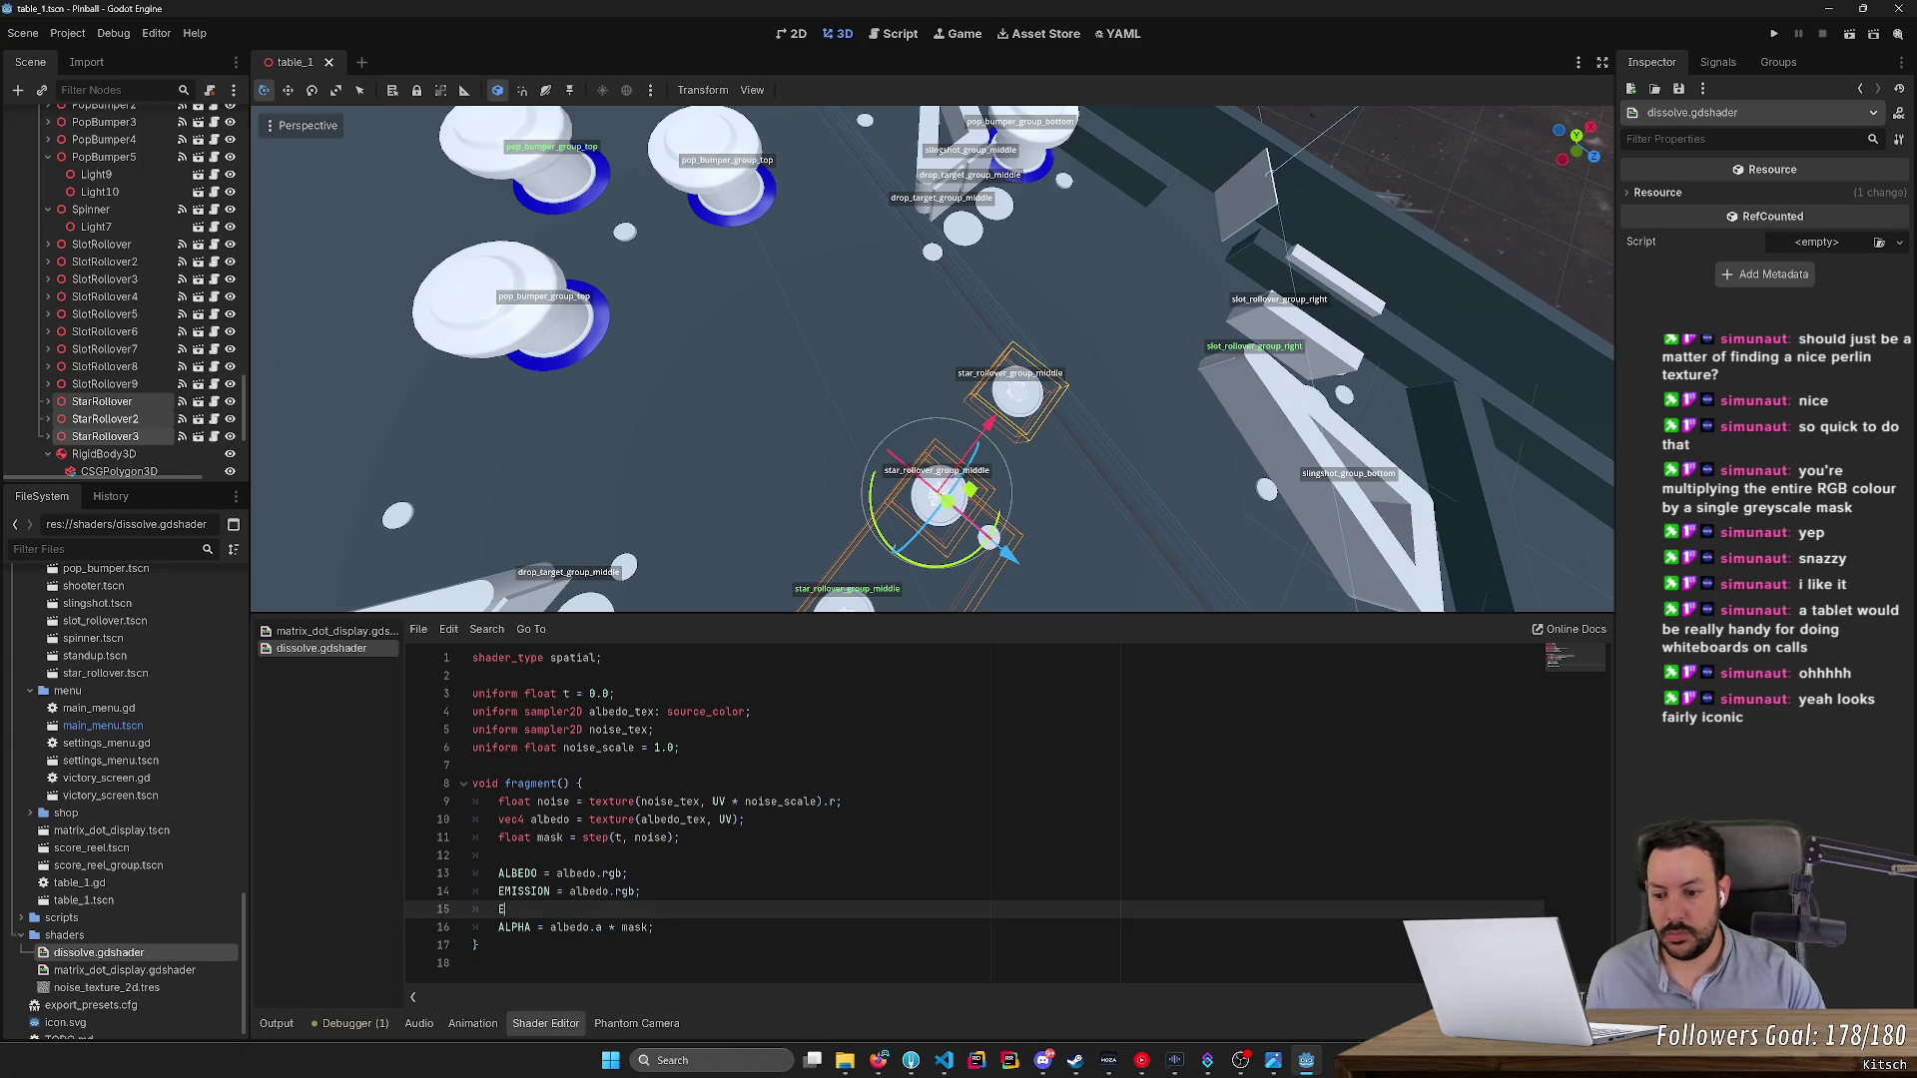
type("EMISSI")
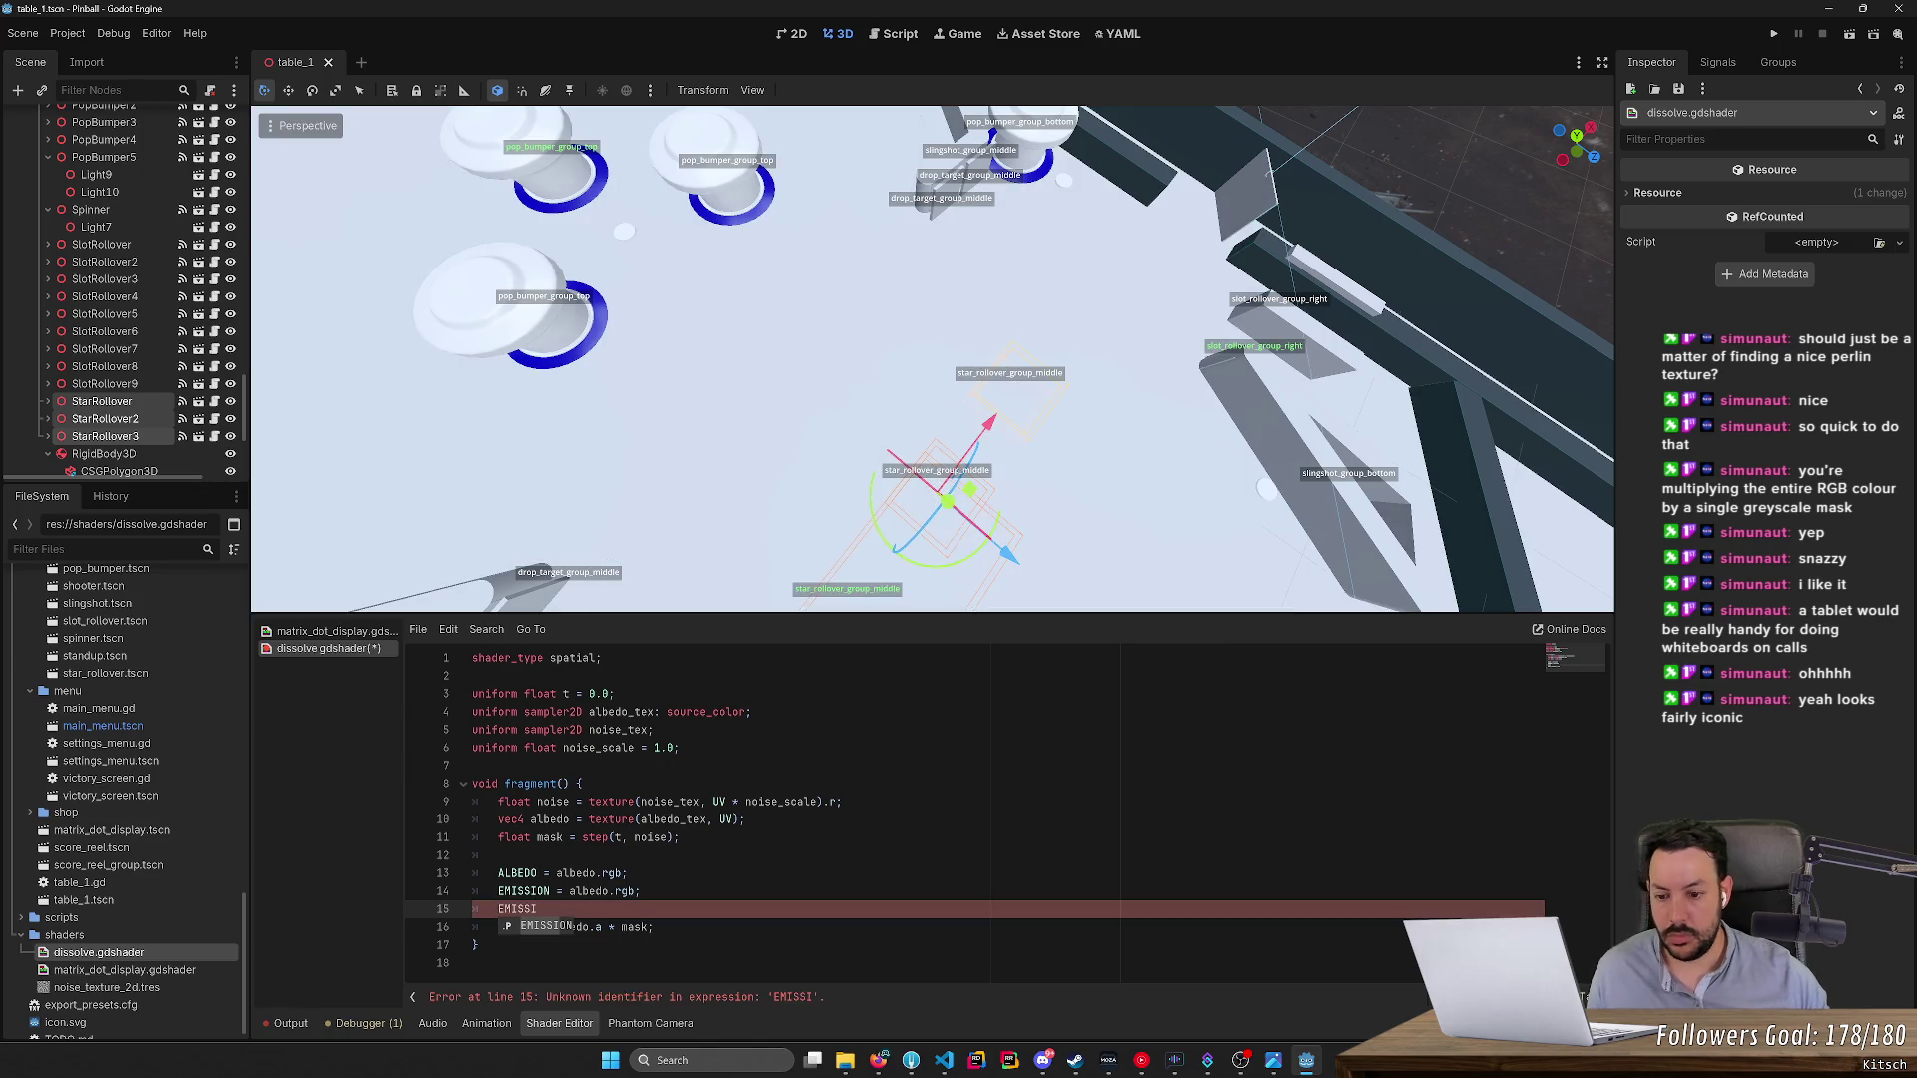
key("ctrl+shift+k")
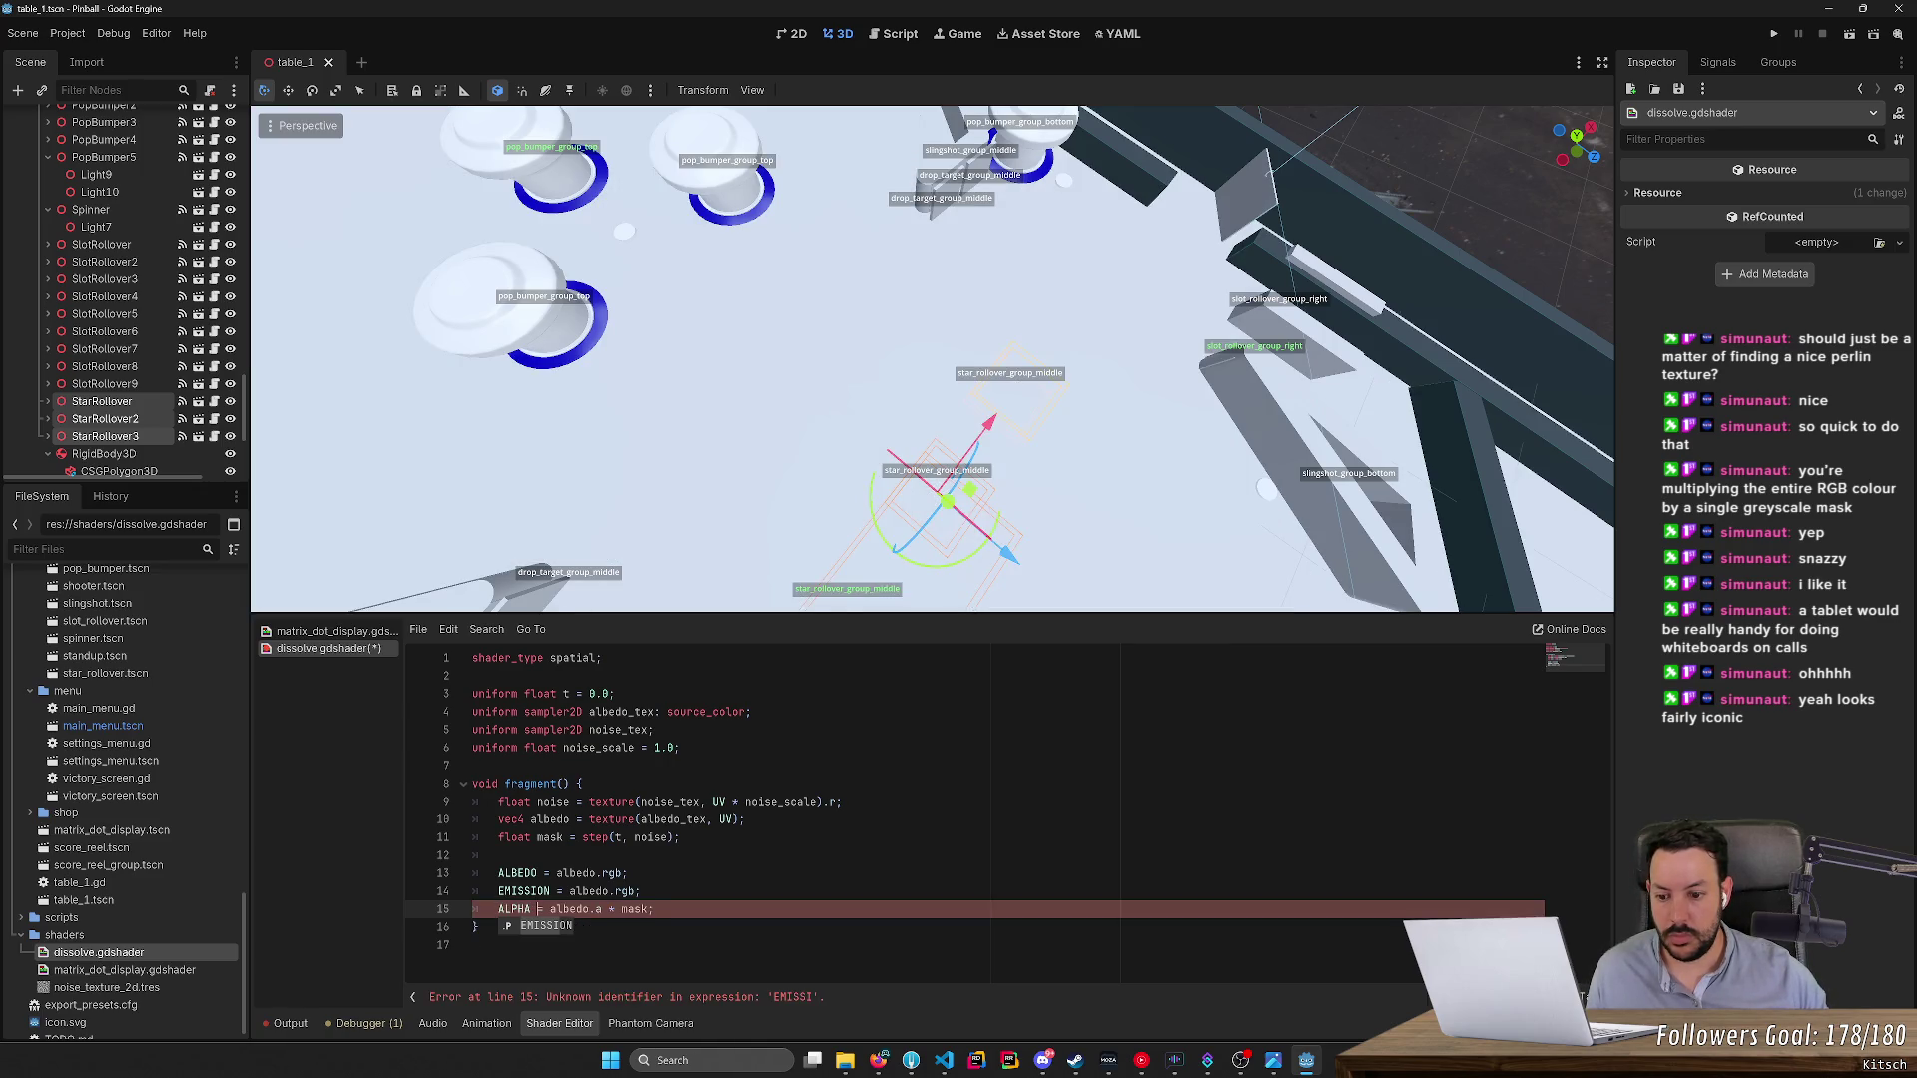
left_click(641, 891)
type("* 10.0")
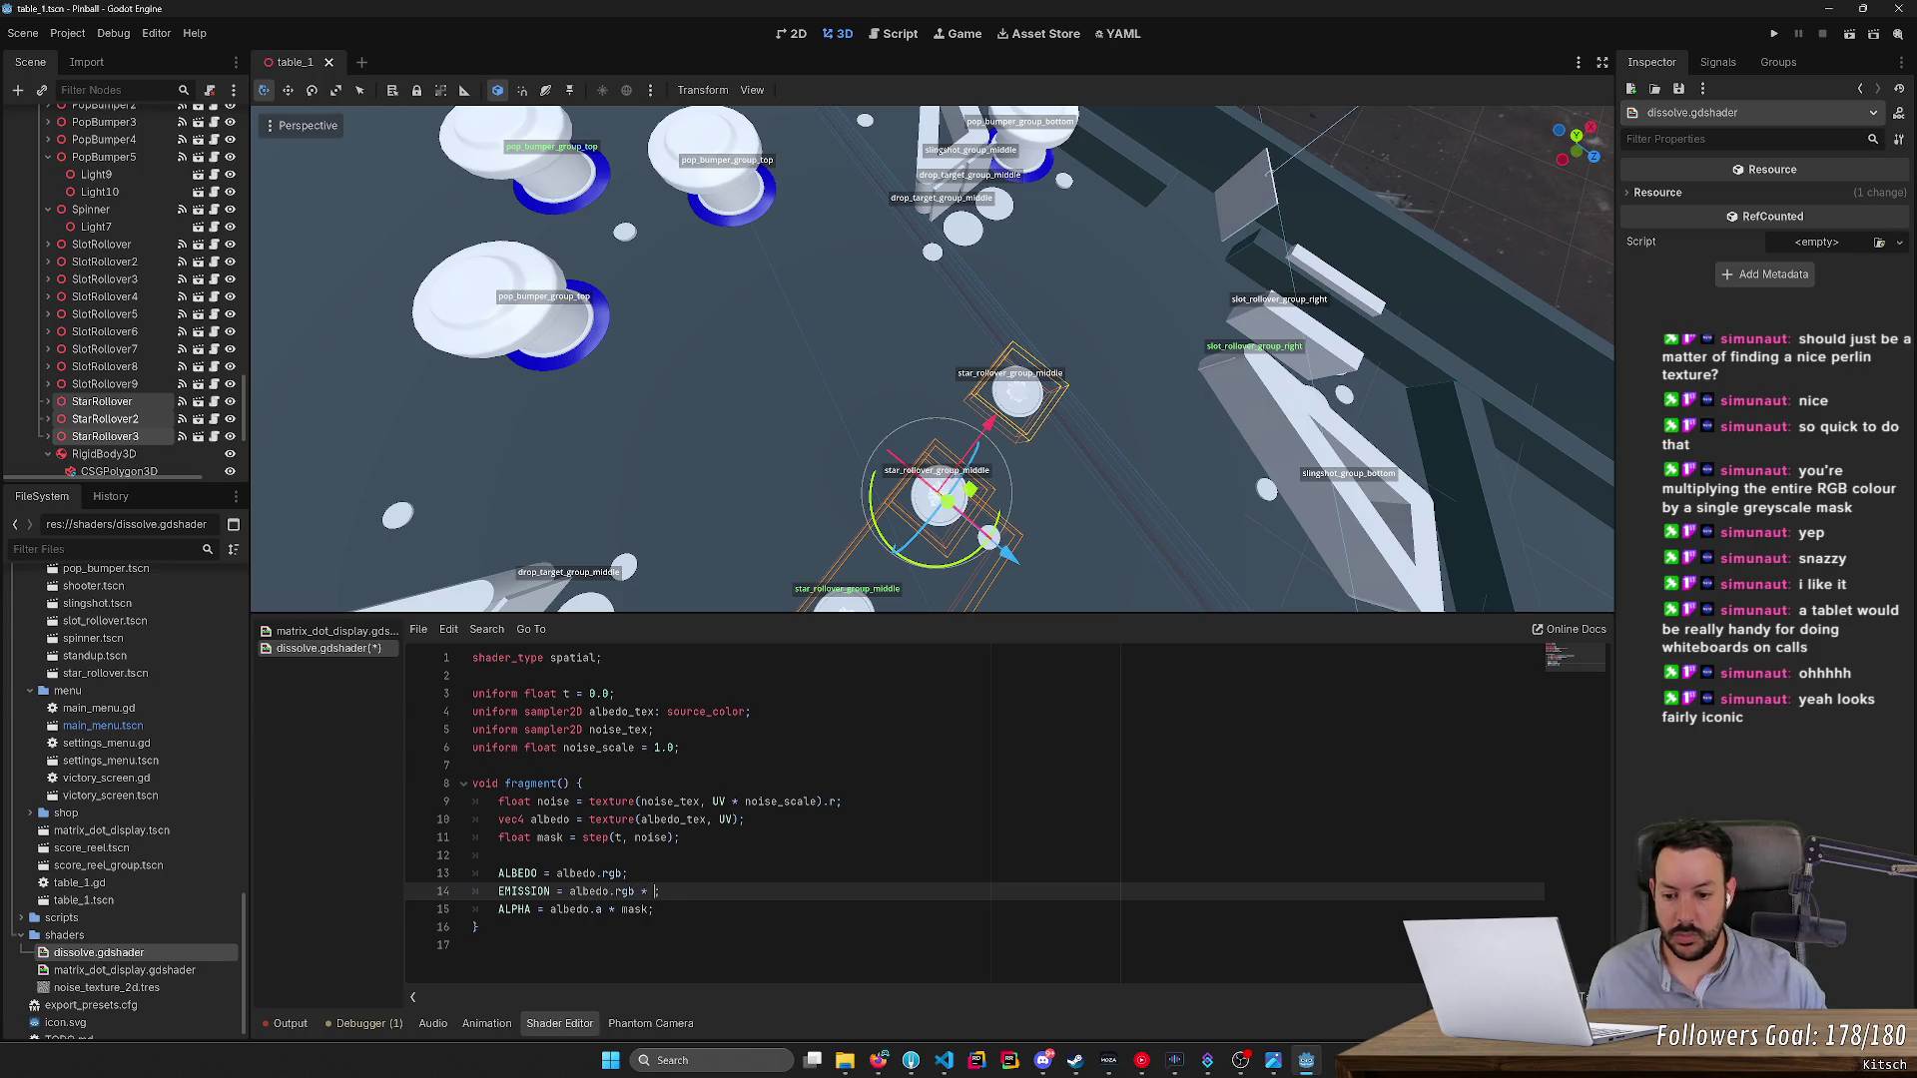
key("ctrl+s")
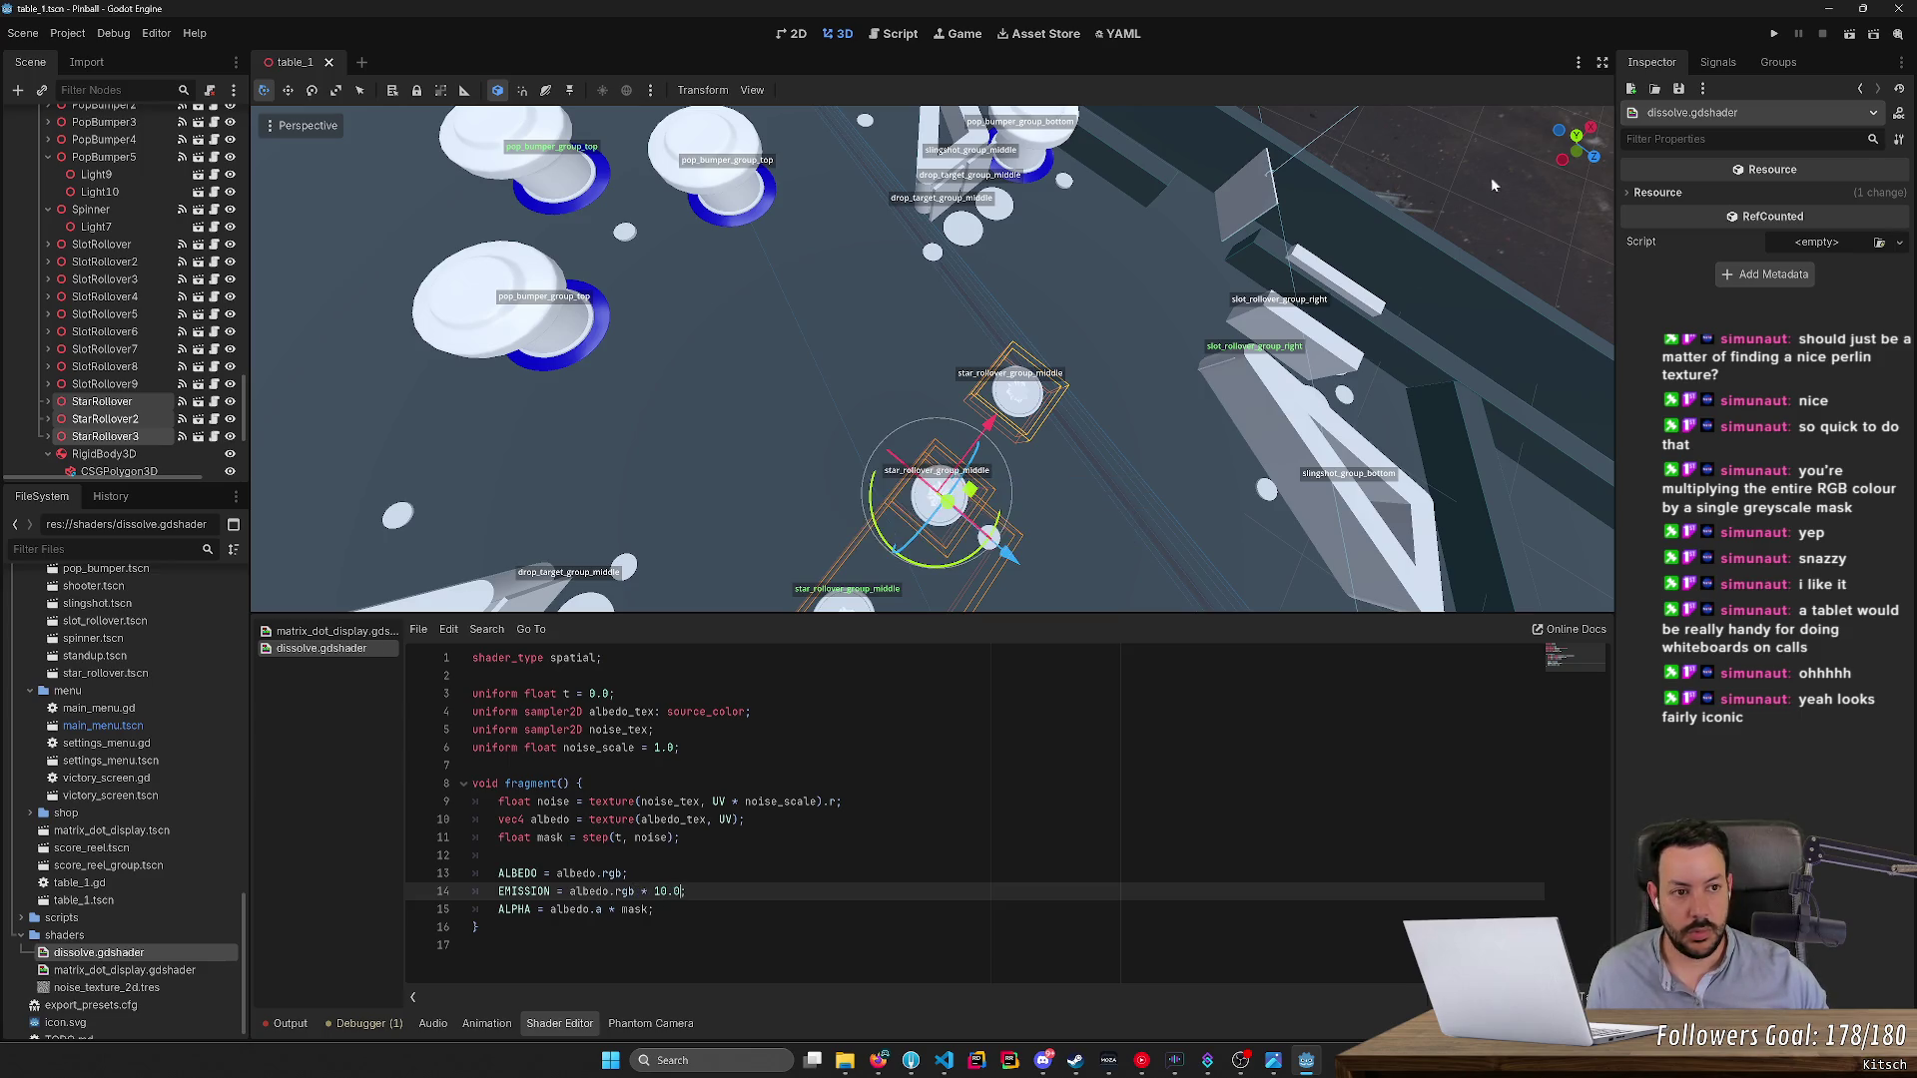
left_click(1775, 35)
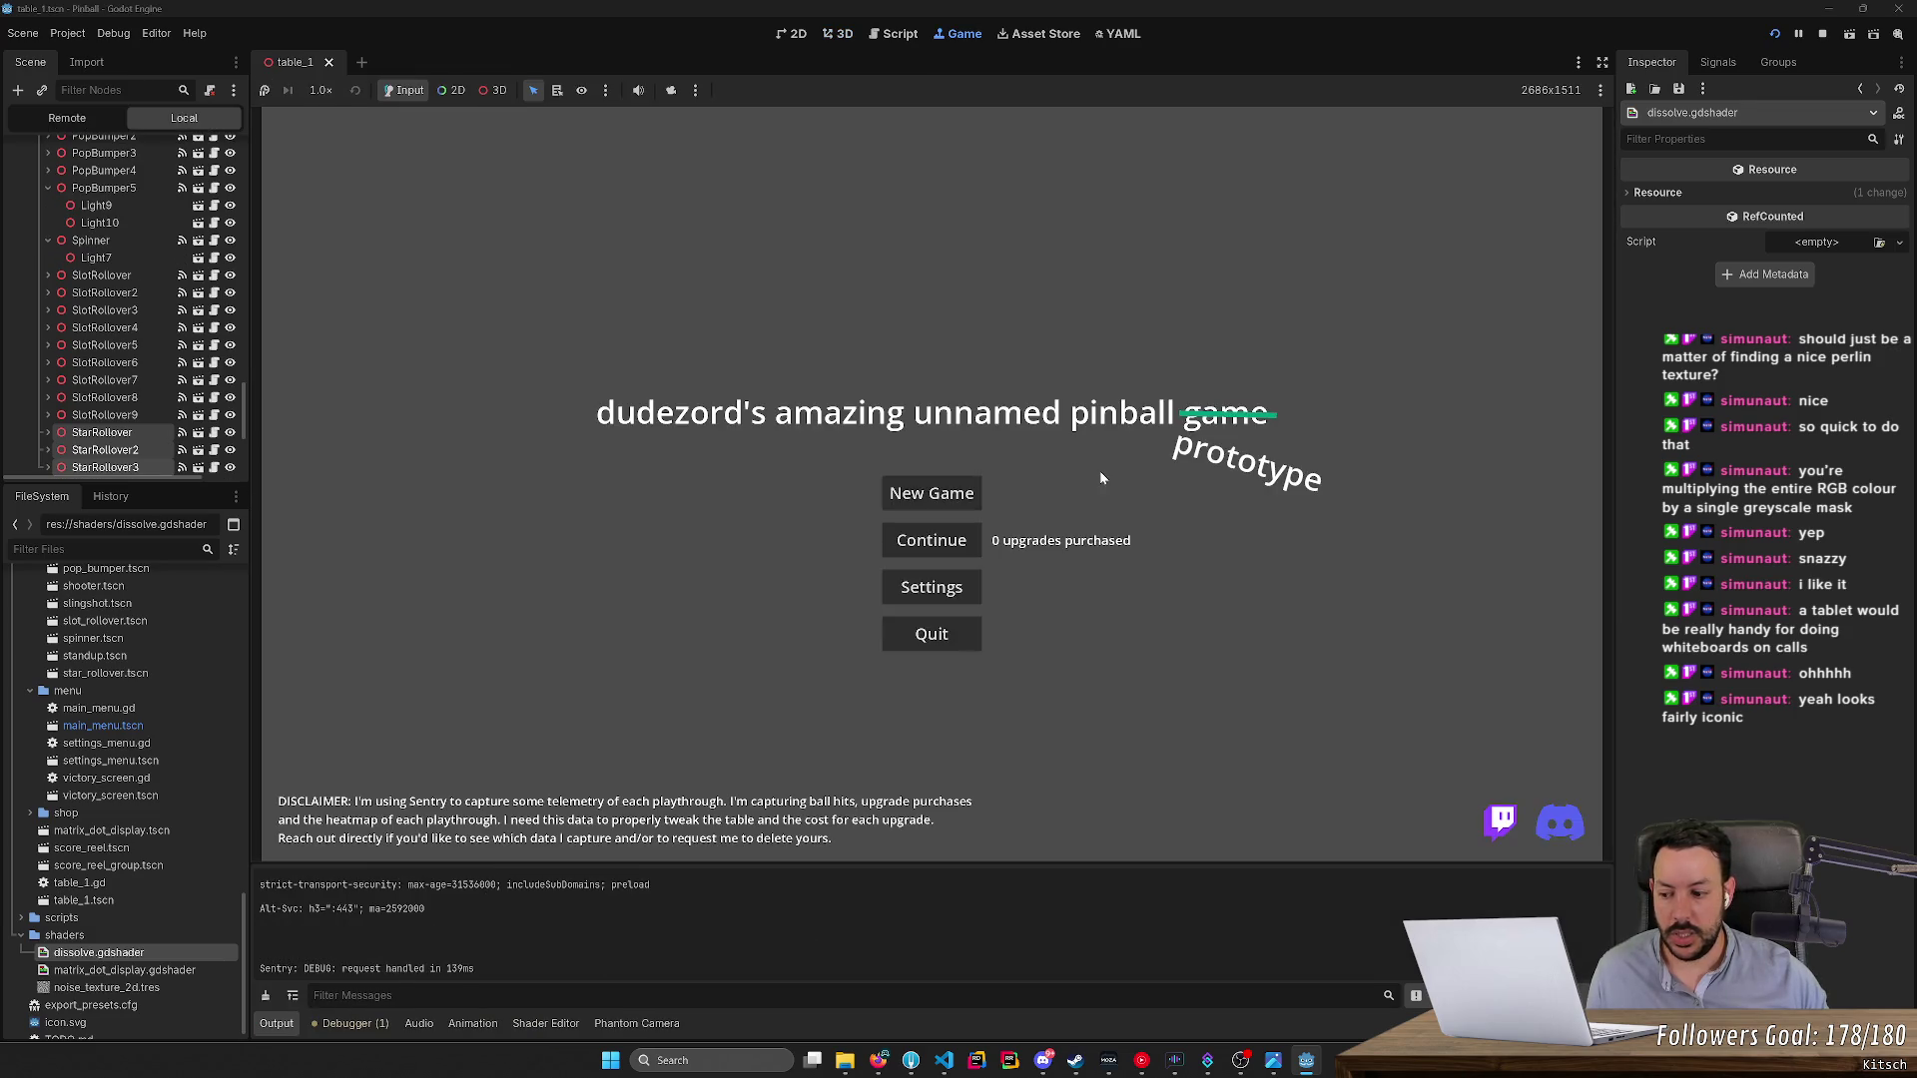
Start a New Game to see the brightly glowing tutorial text, then stop the playtest.
left_click(918, 489)
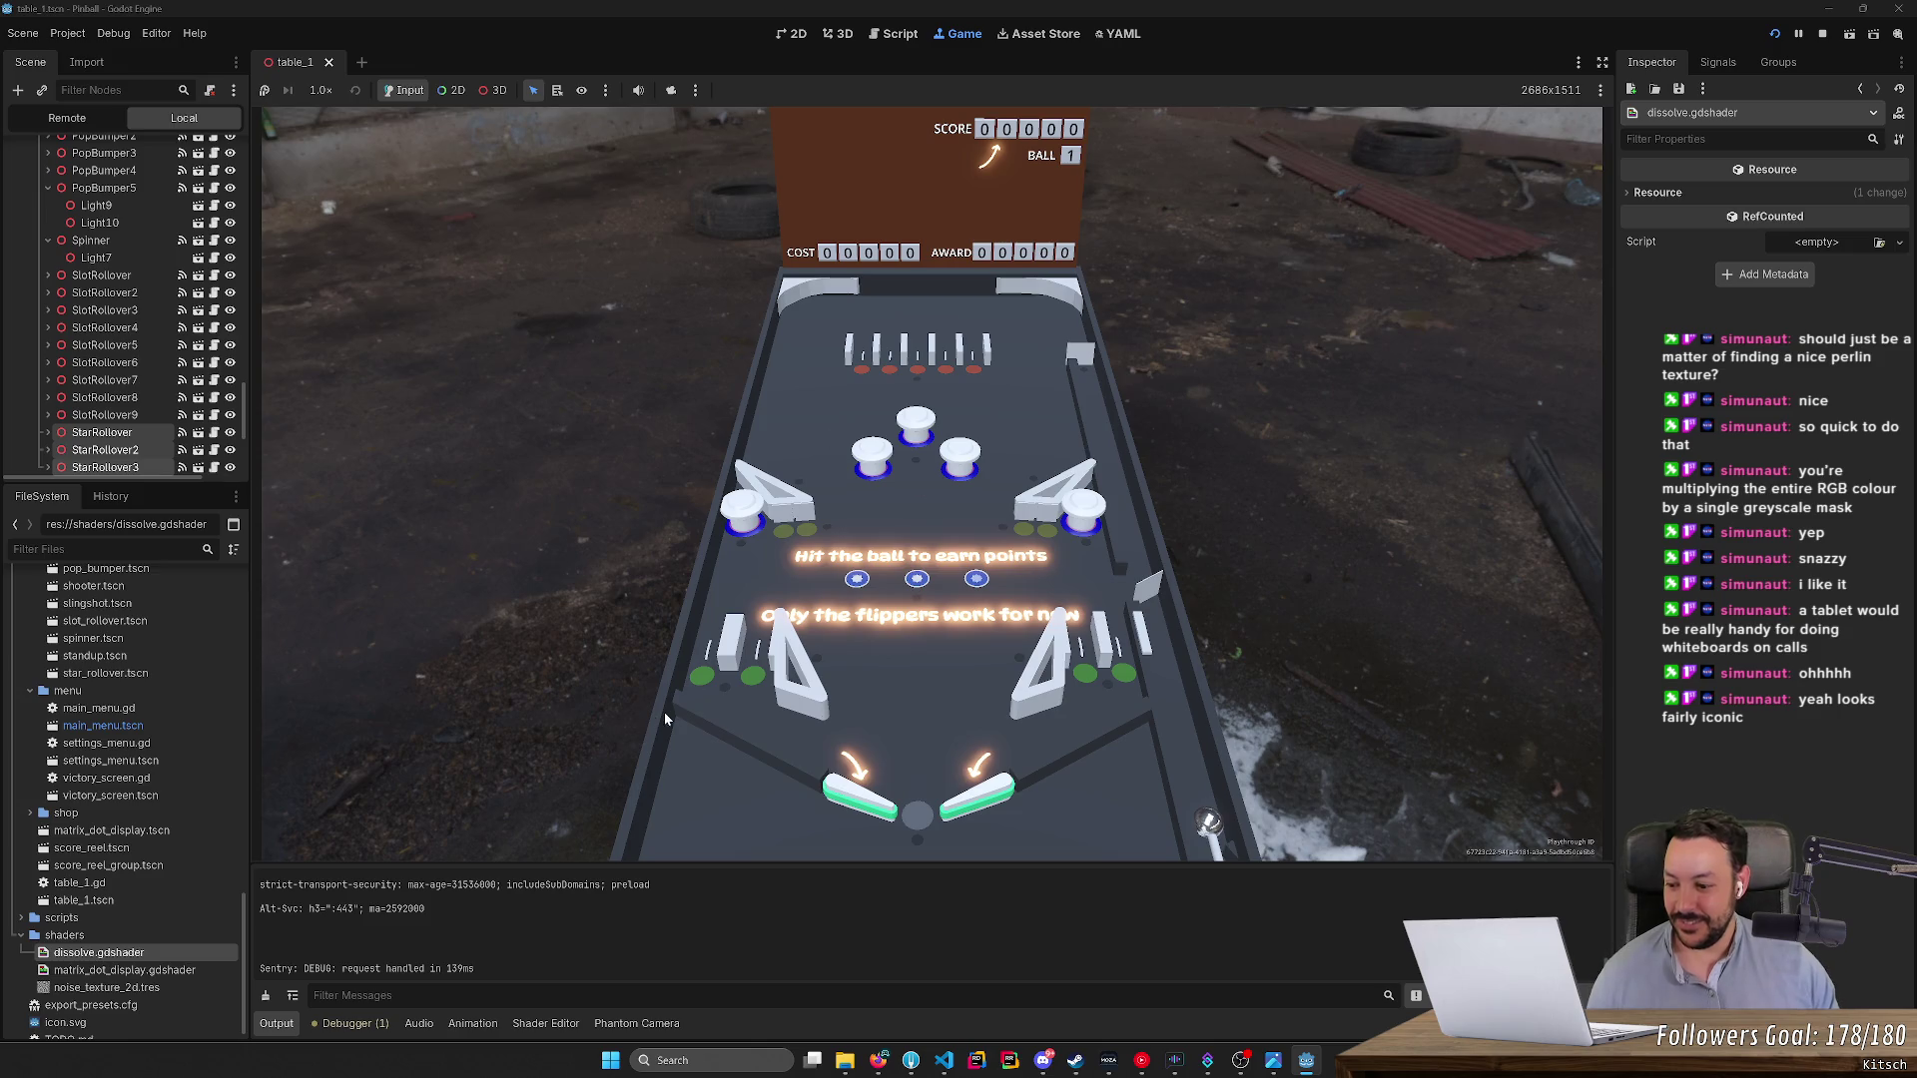
left_click(1822, 35)
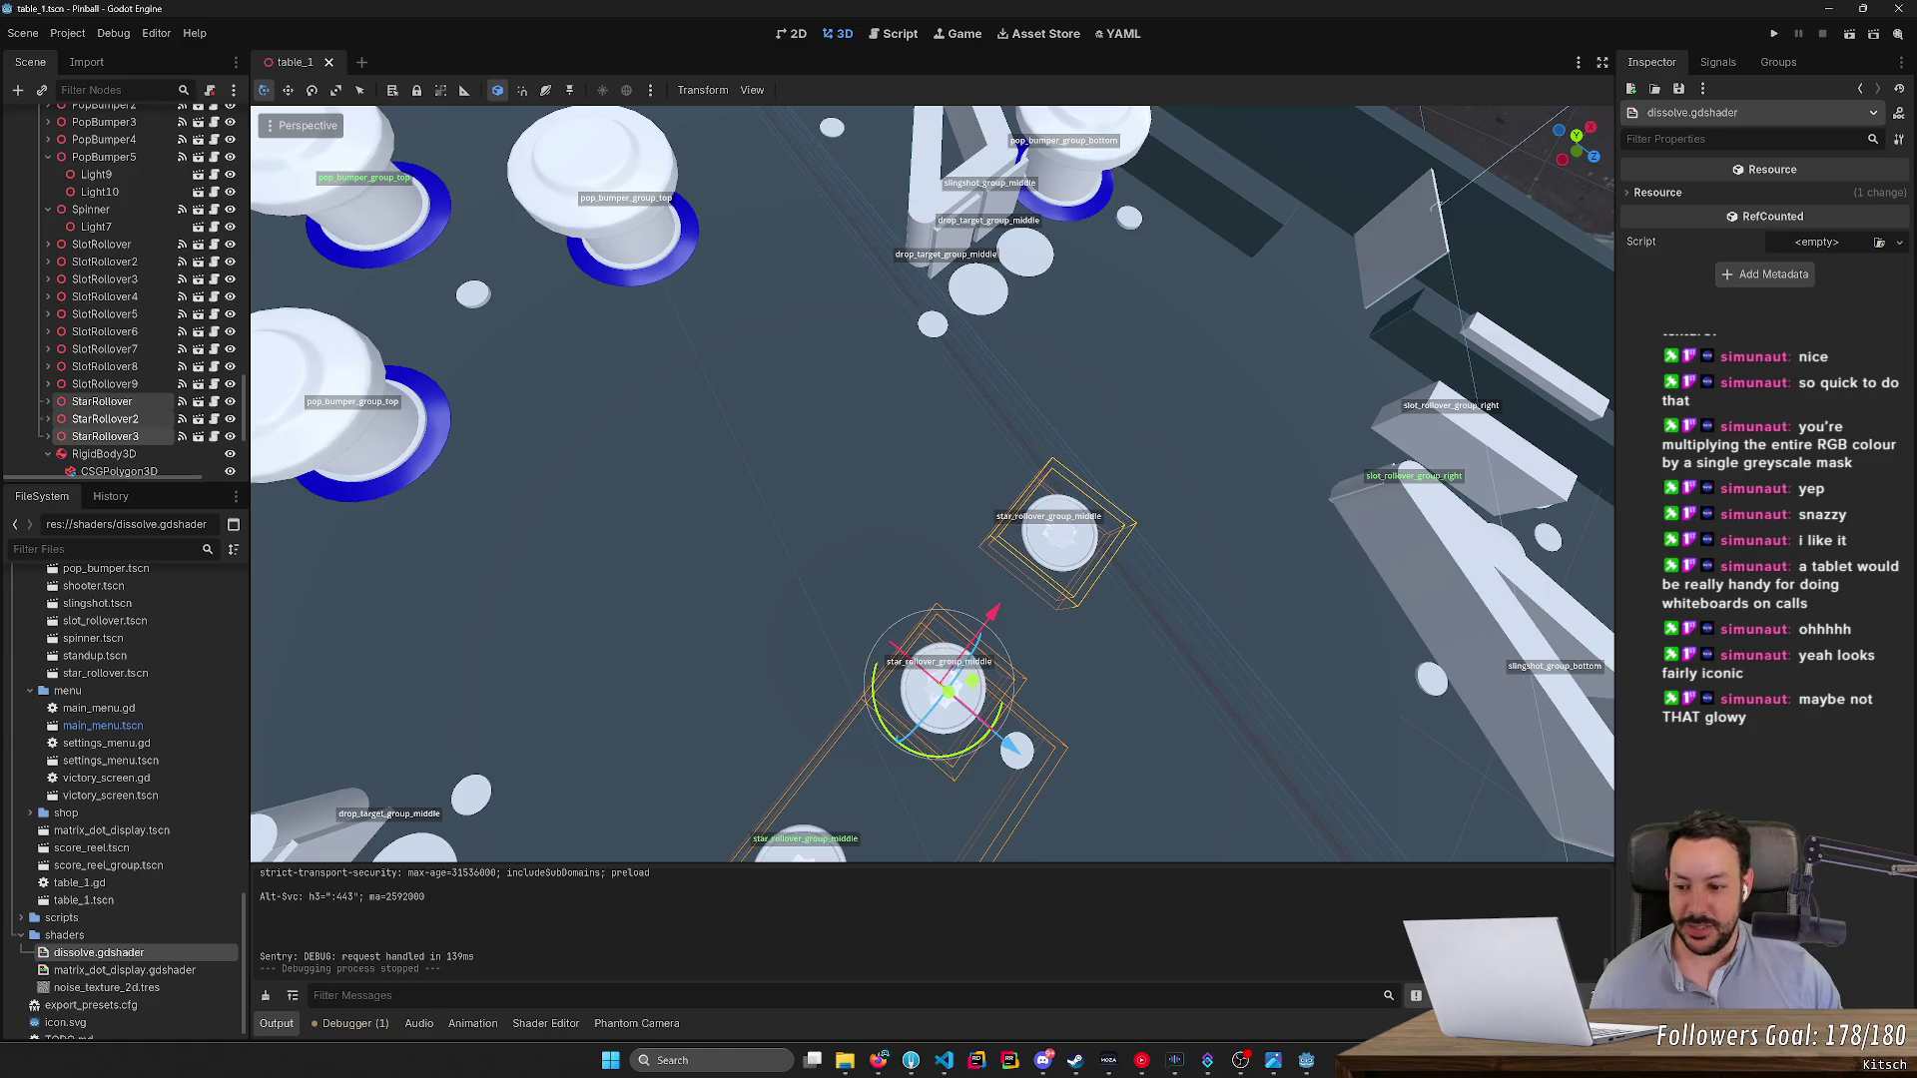
Add 'uniform float glow = 1.0;' below the noise_scale uniform in the dissolve shader.
double_click(99, 953)
left_click(680, 748)
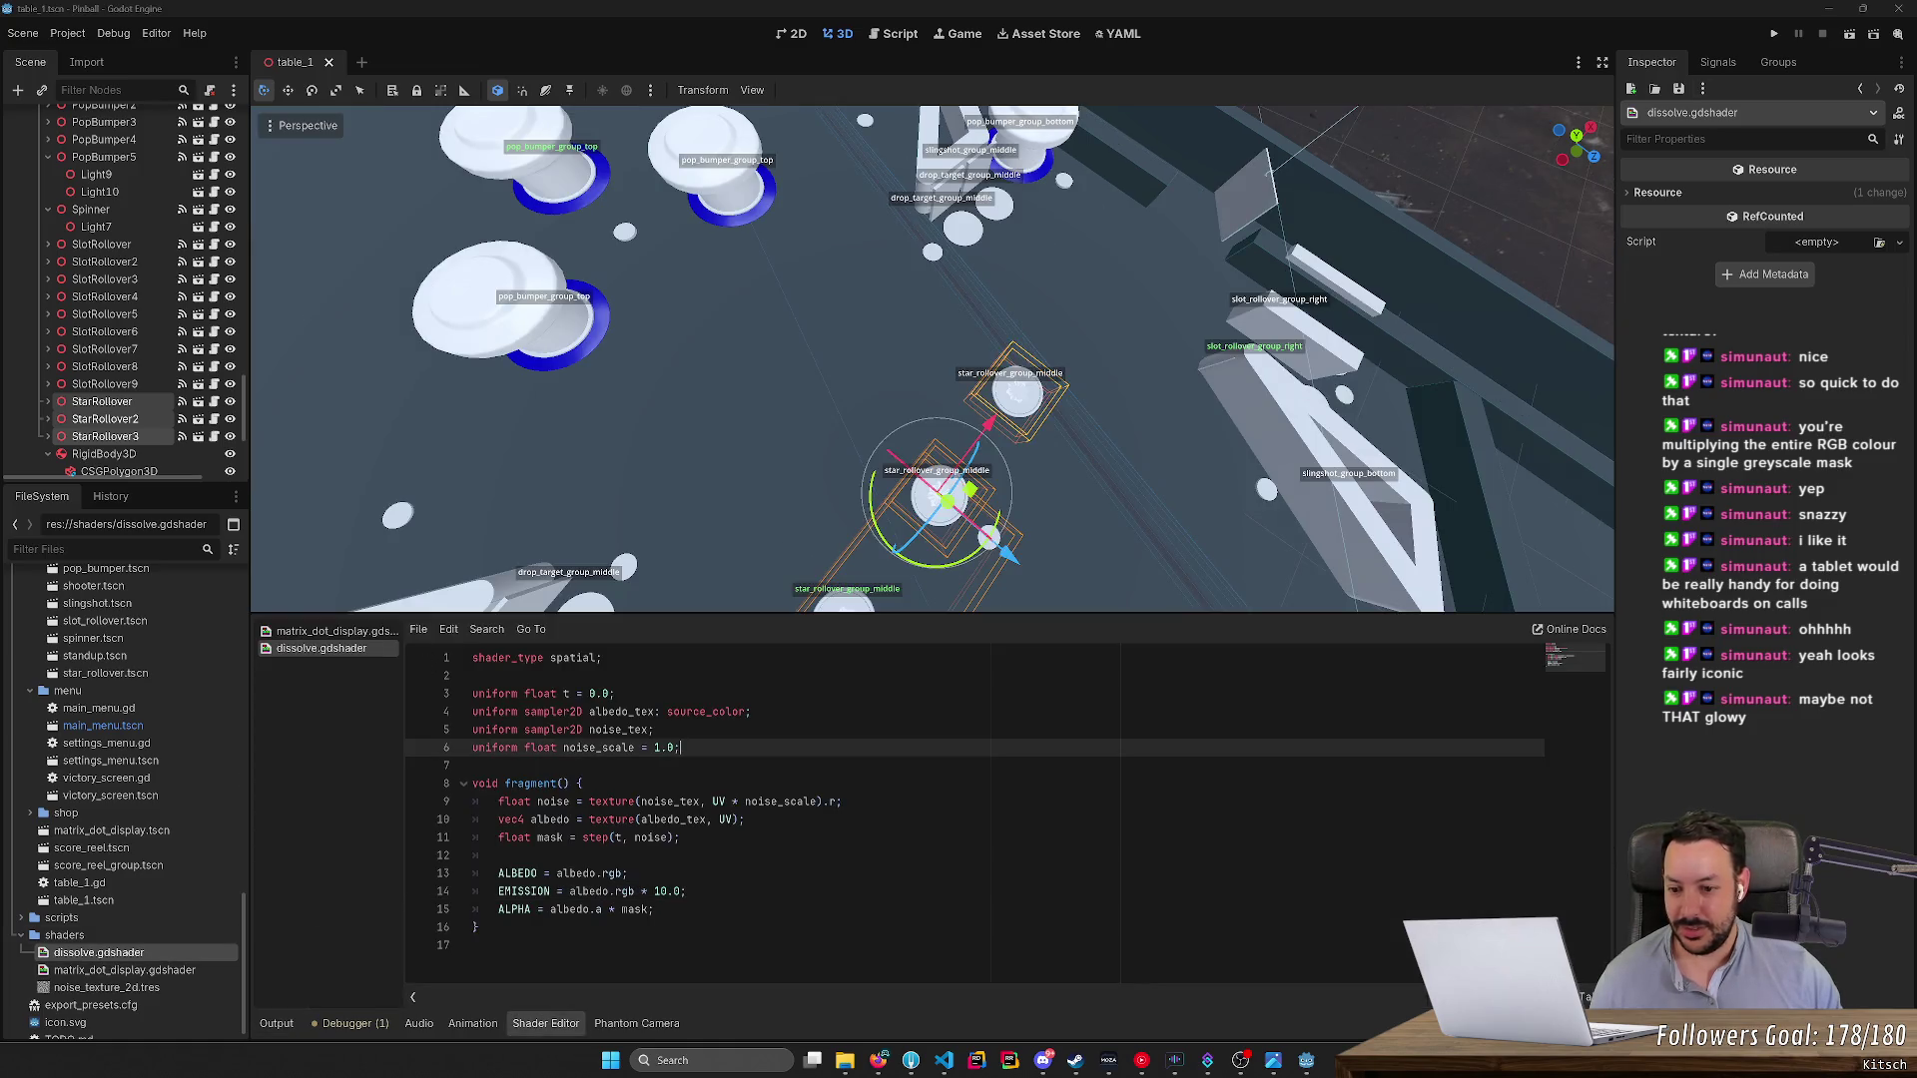
key("Return")
type("un")
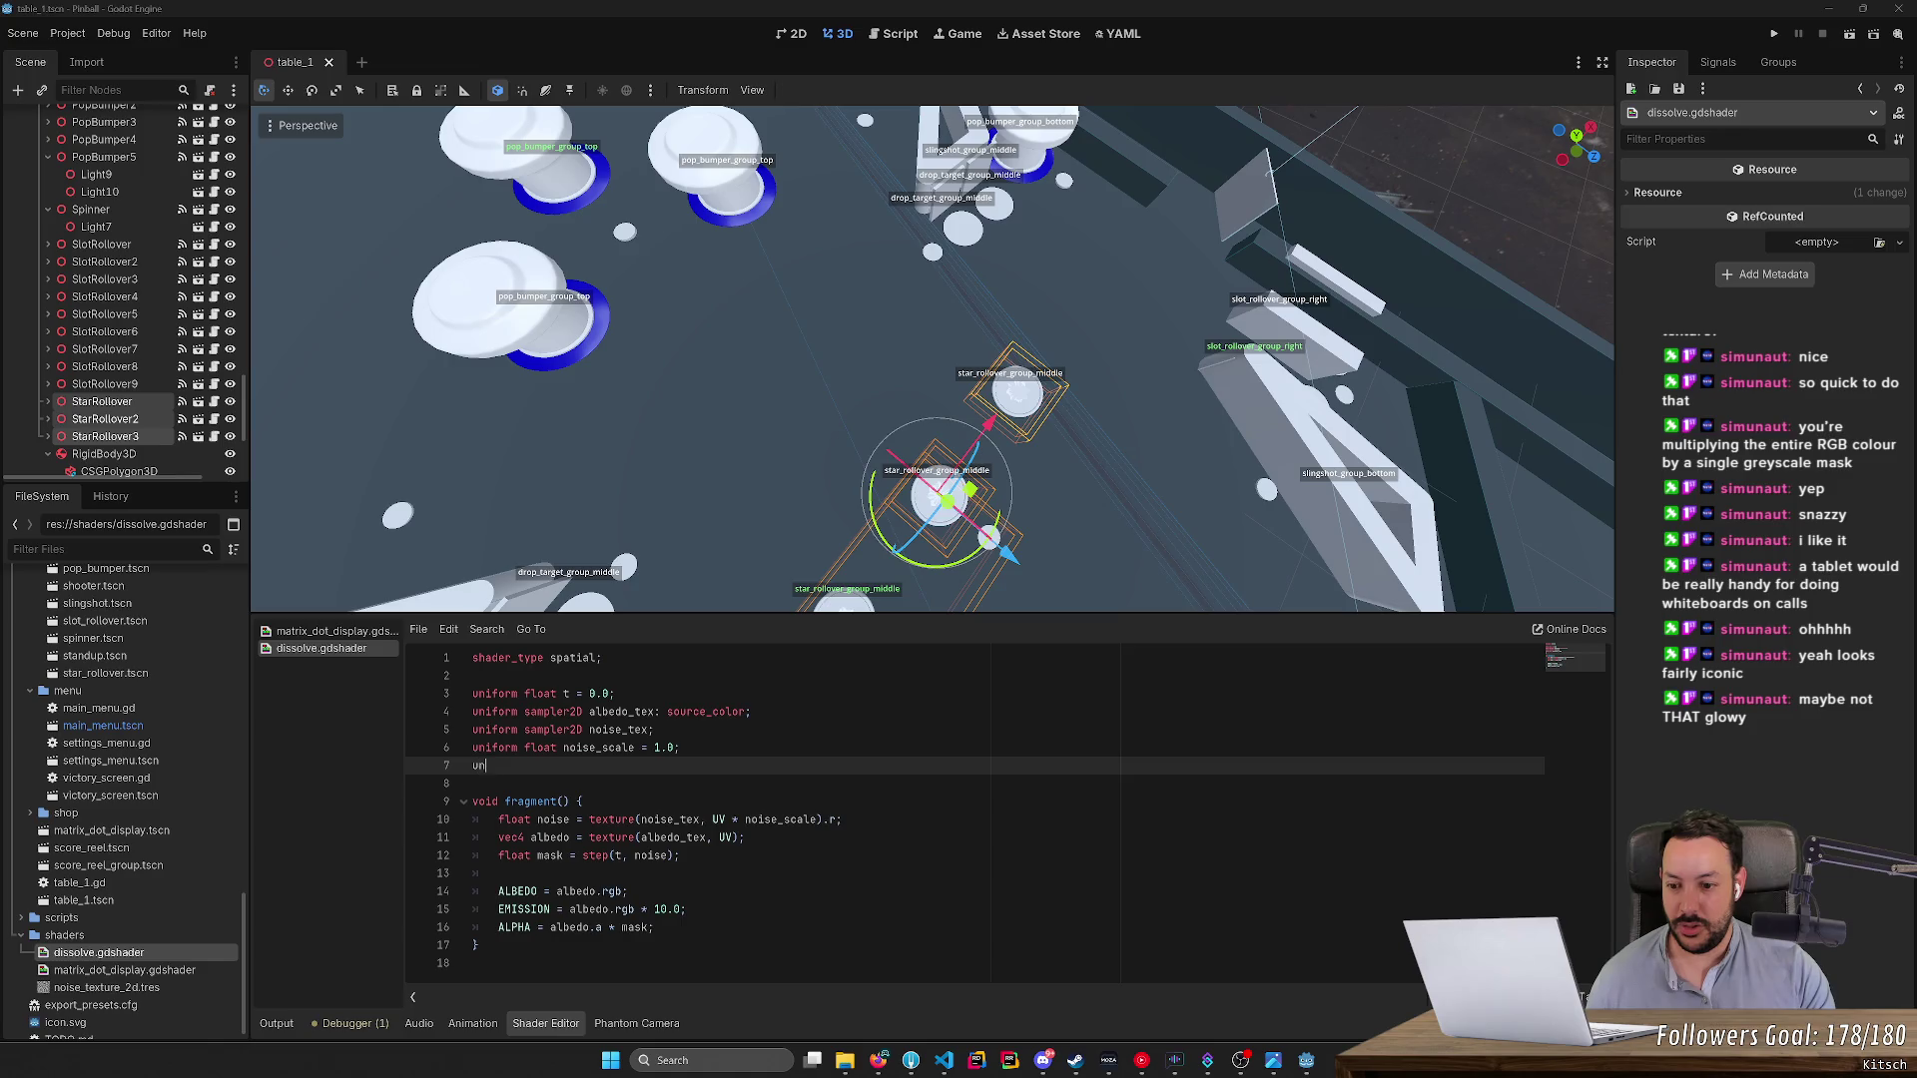
type("iform float glow ")
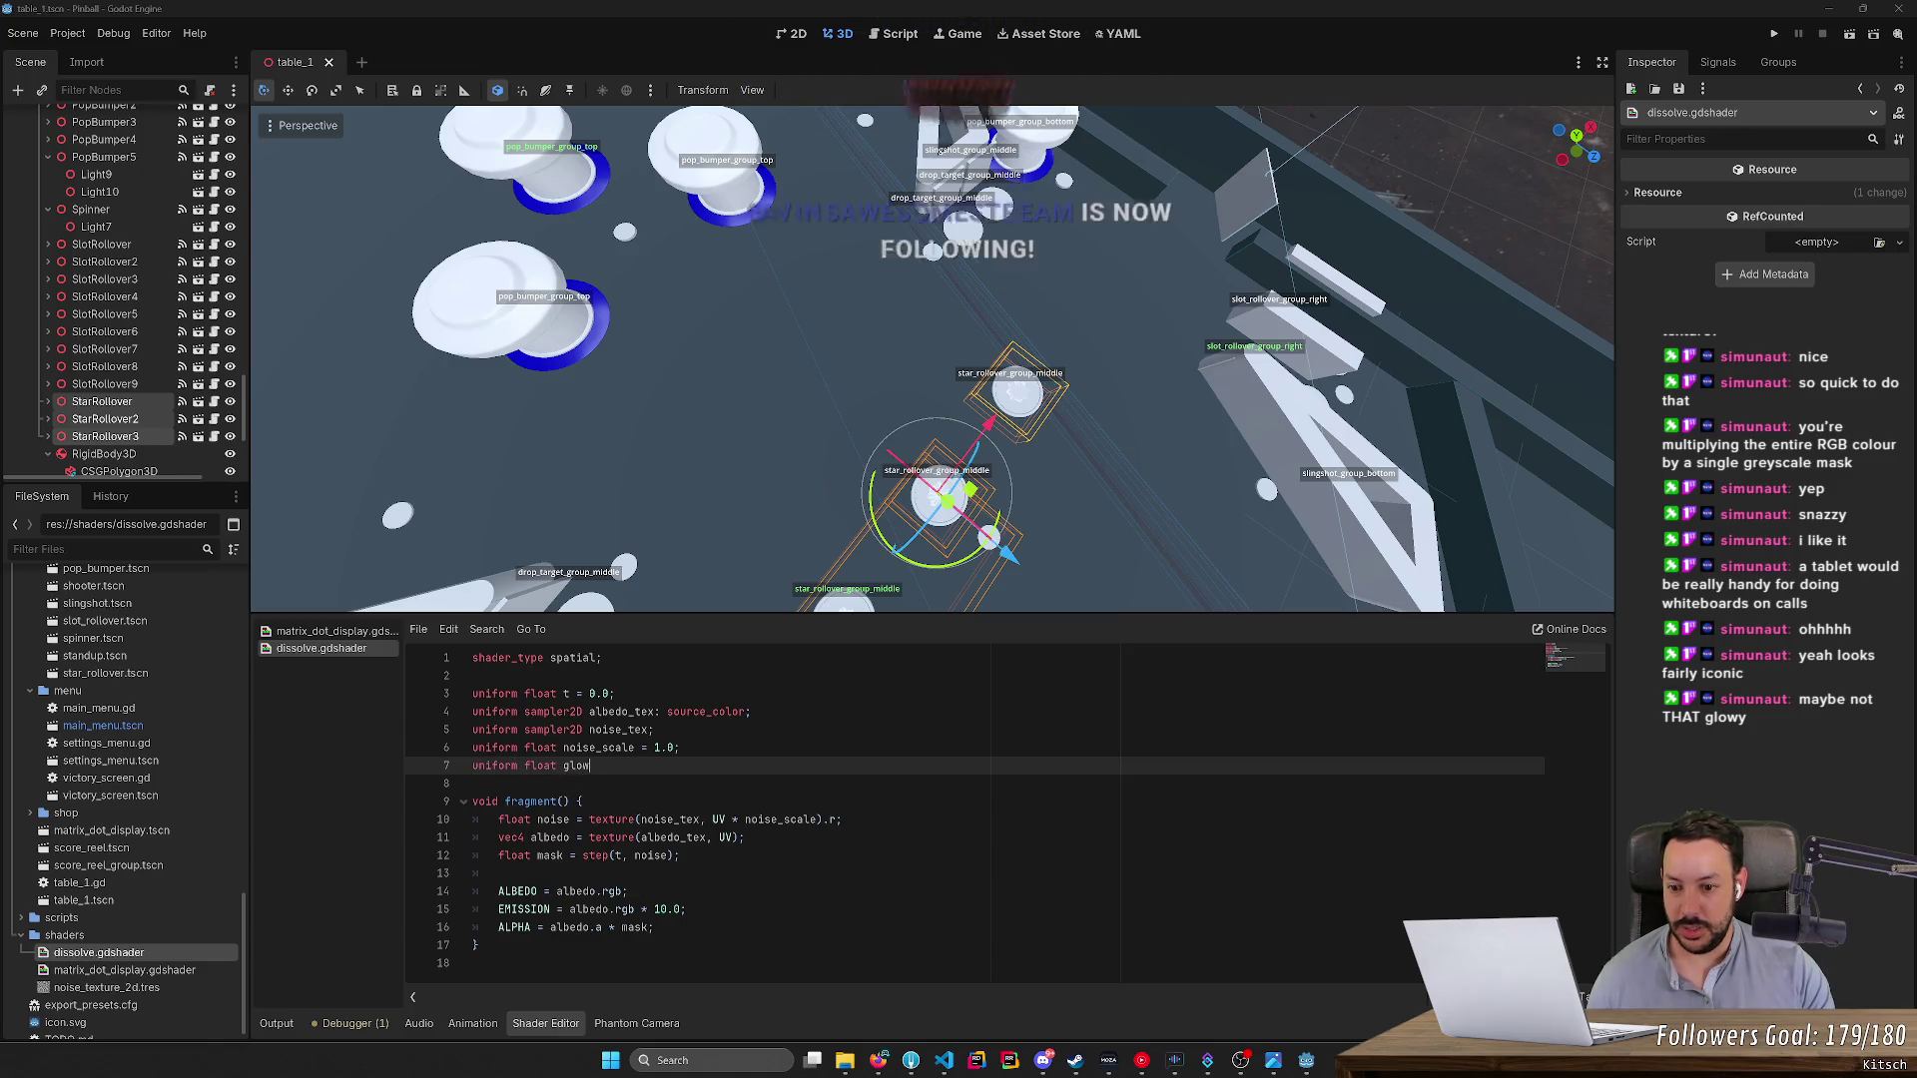
type("= 1.0;")
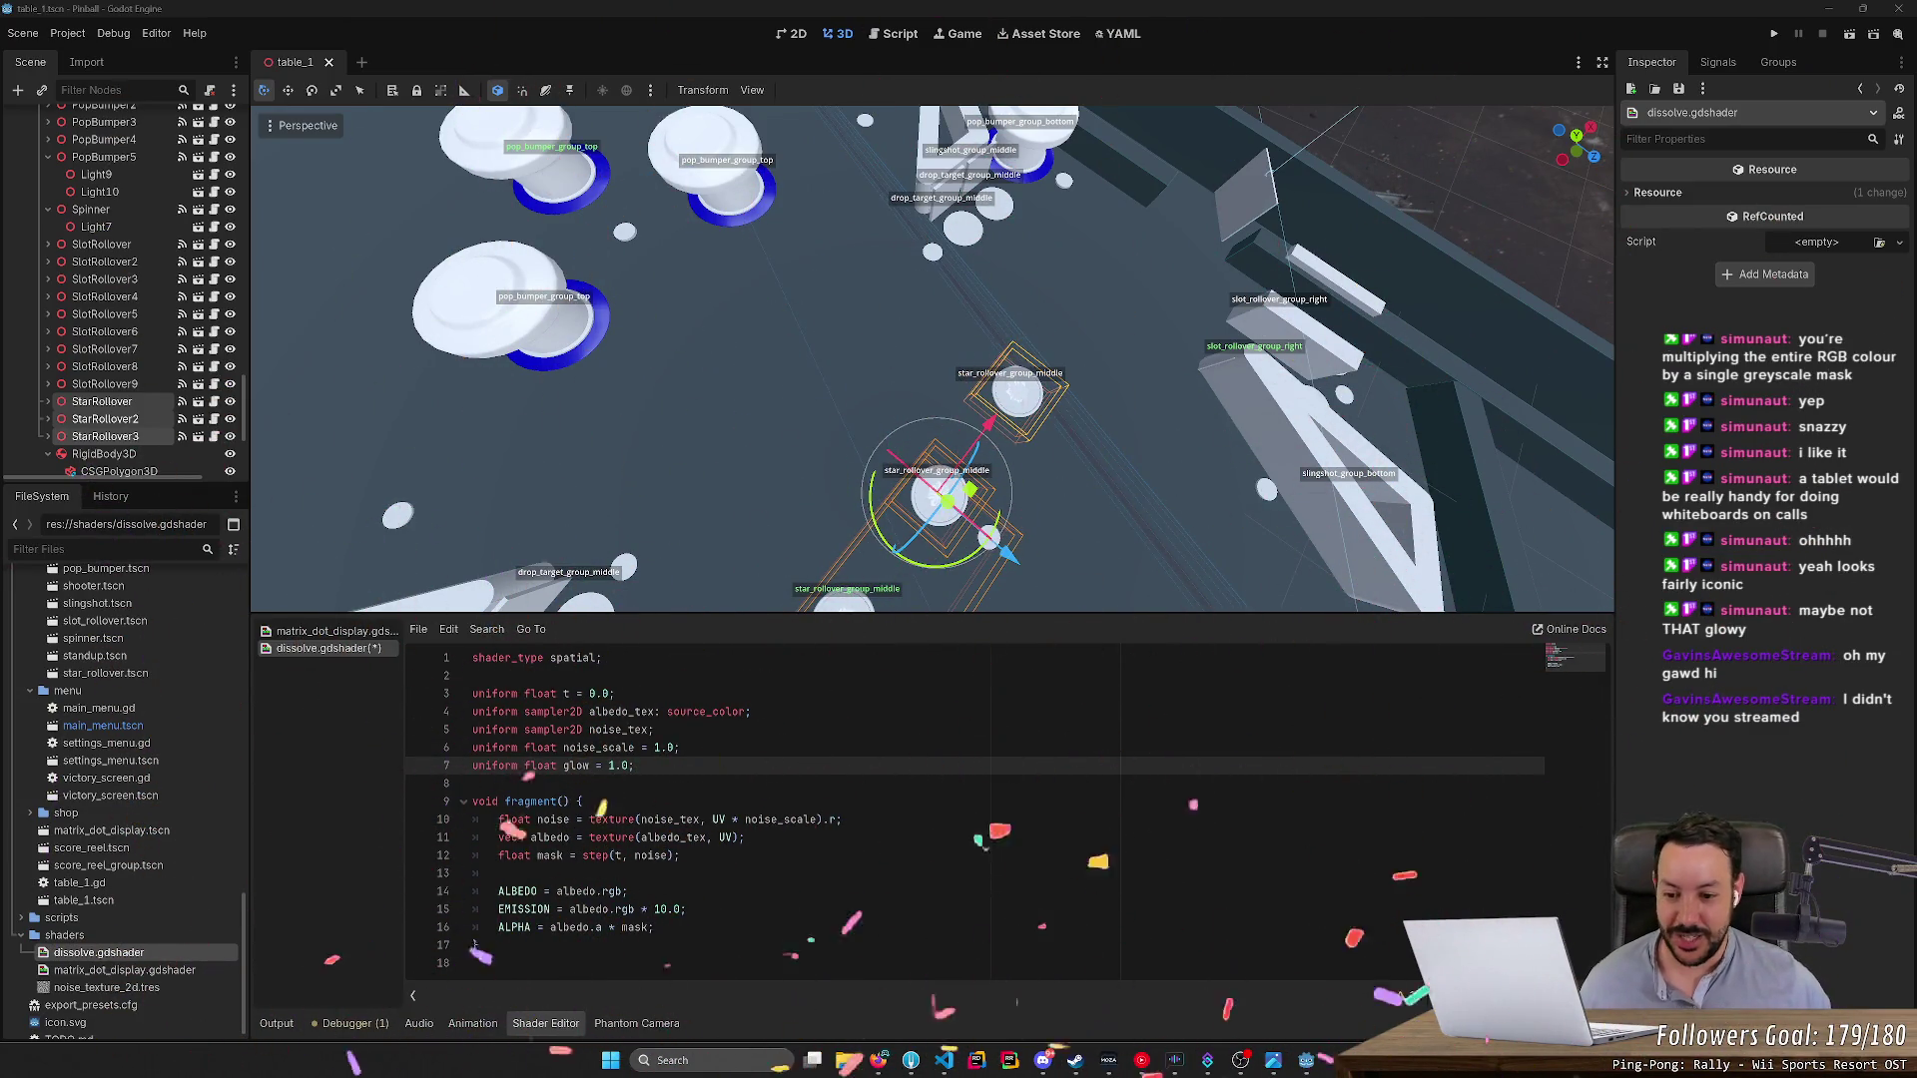
Replace the 10.0 emission multiplier with glow and save the shader.
double_click(576, 765)
key("ctrl+c")
double_click(589, 910)
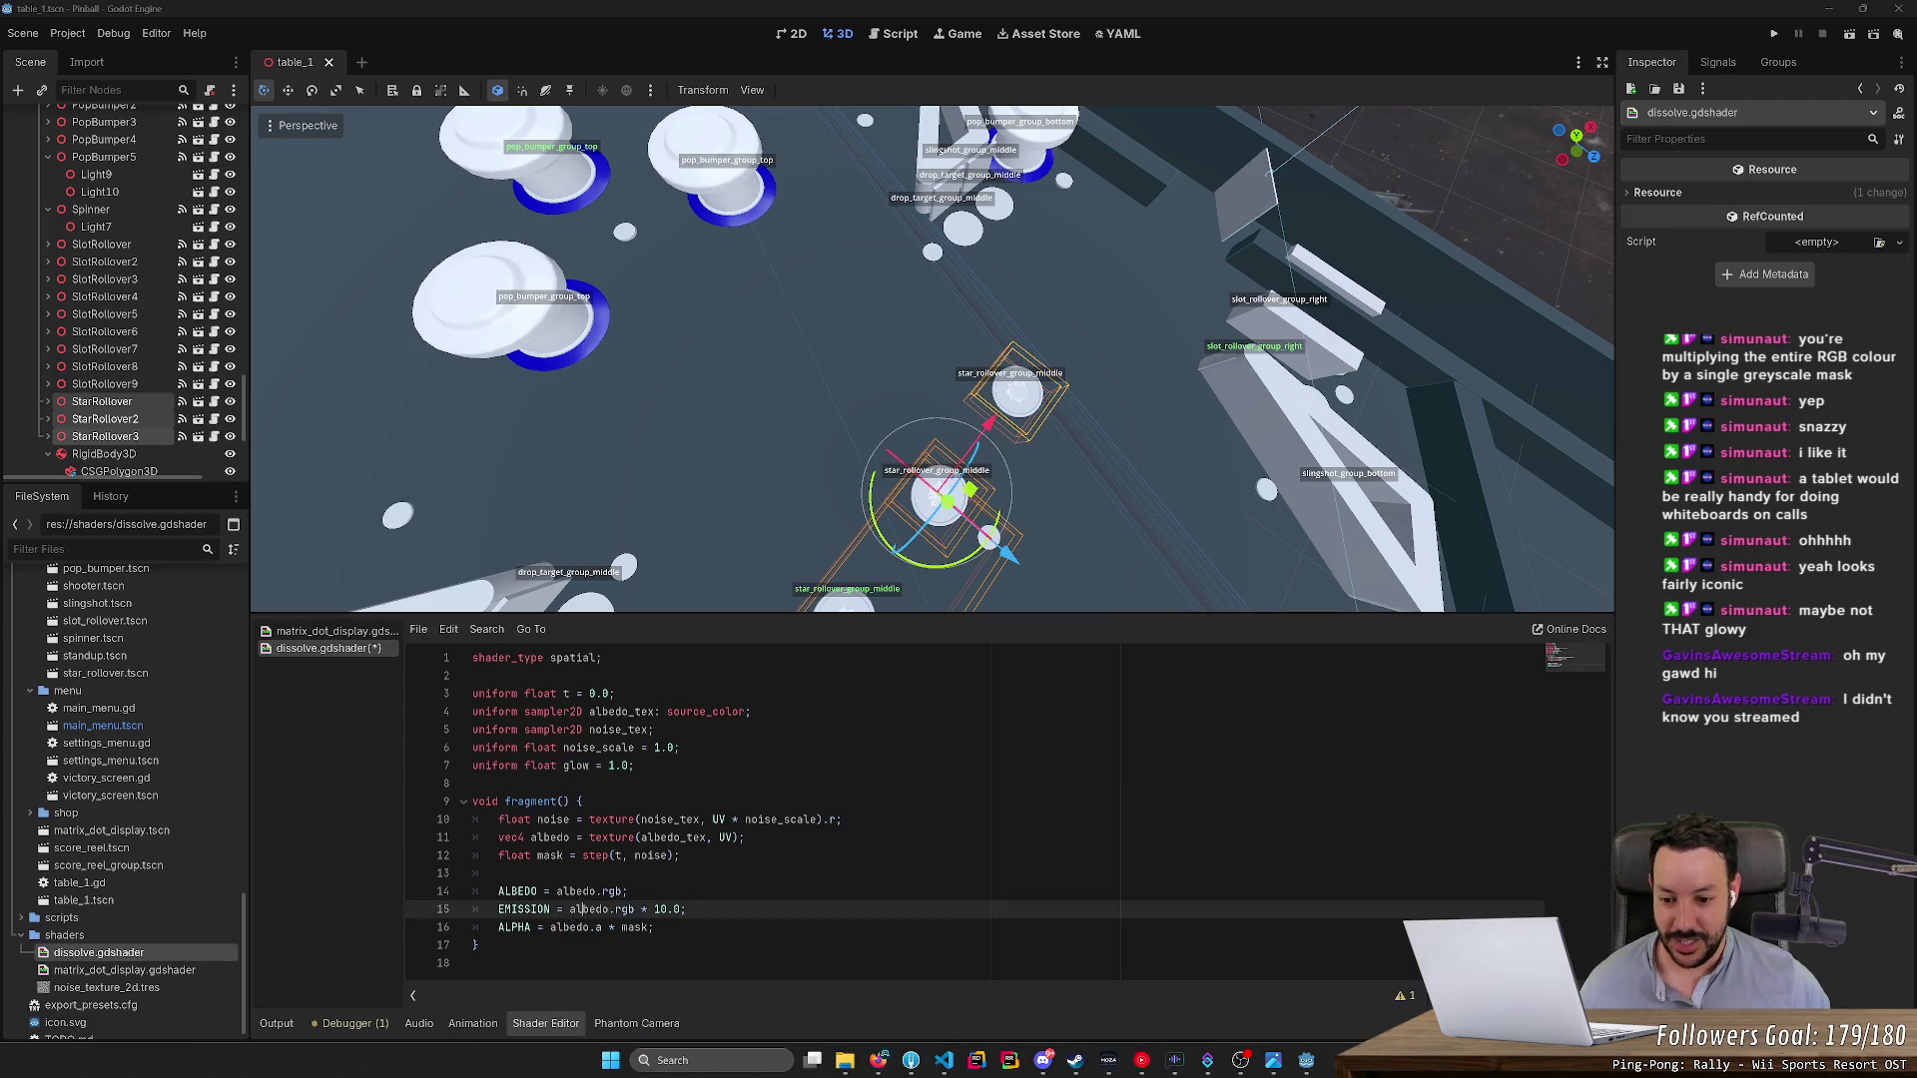
double_click(667, 910)
key("ctrl+v")
type(";")
key("ctrl+s")
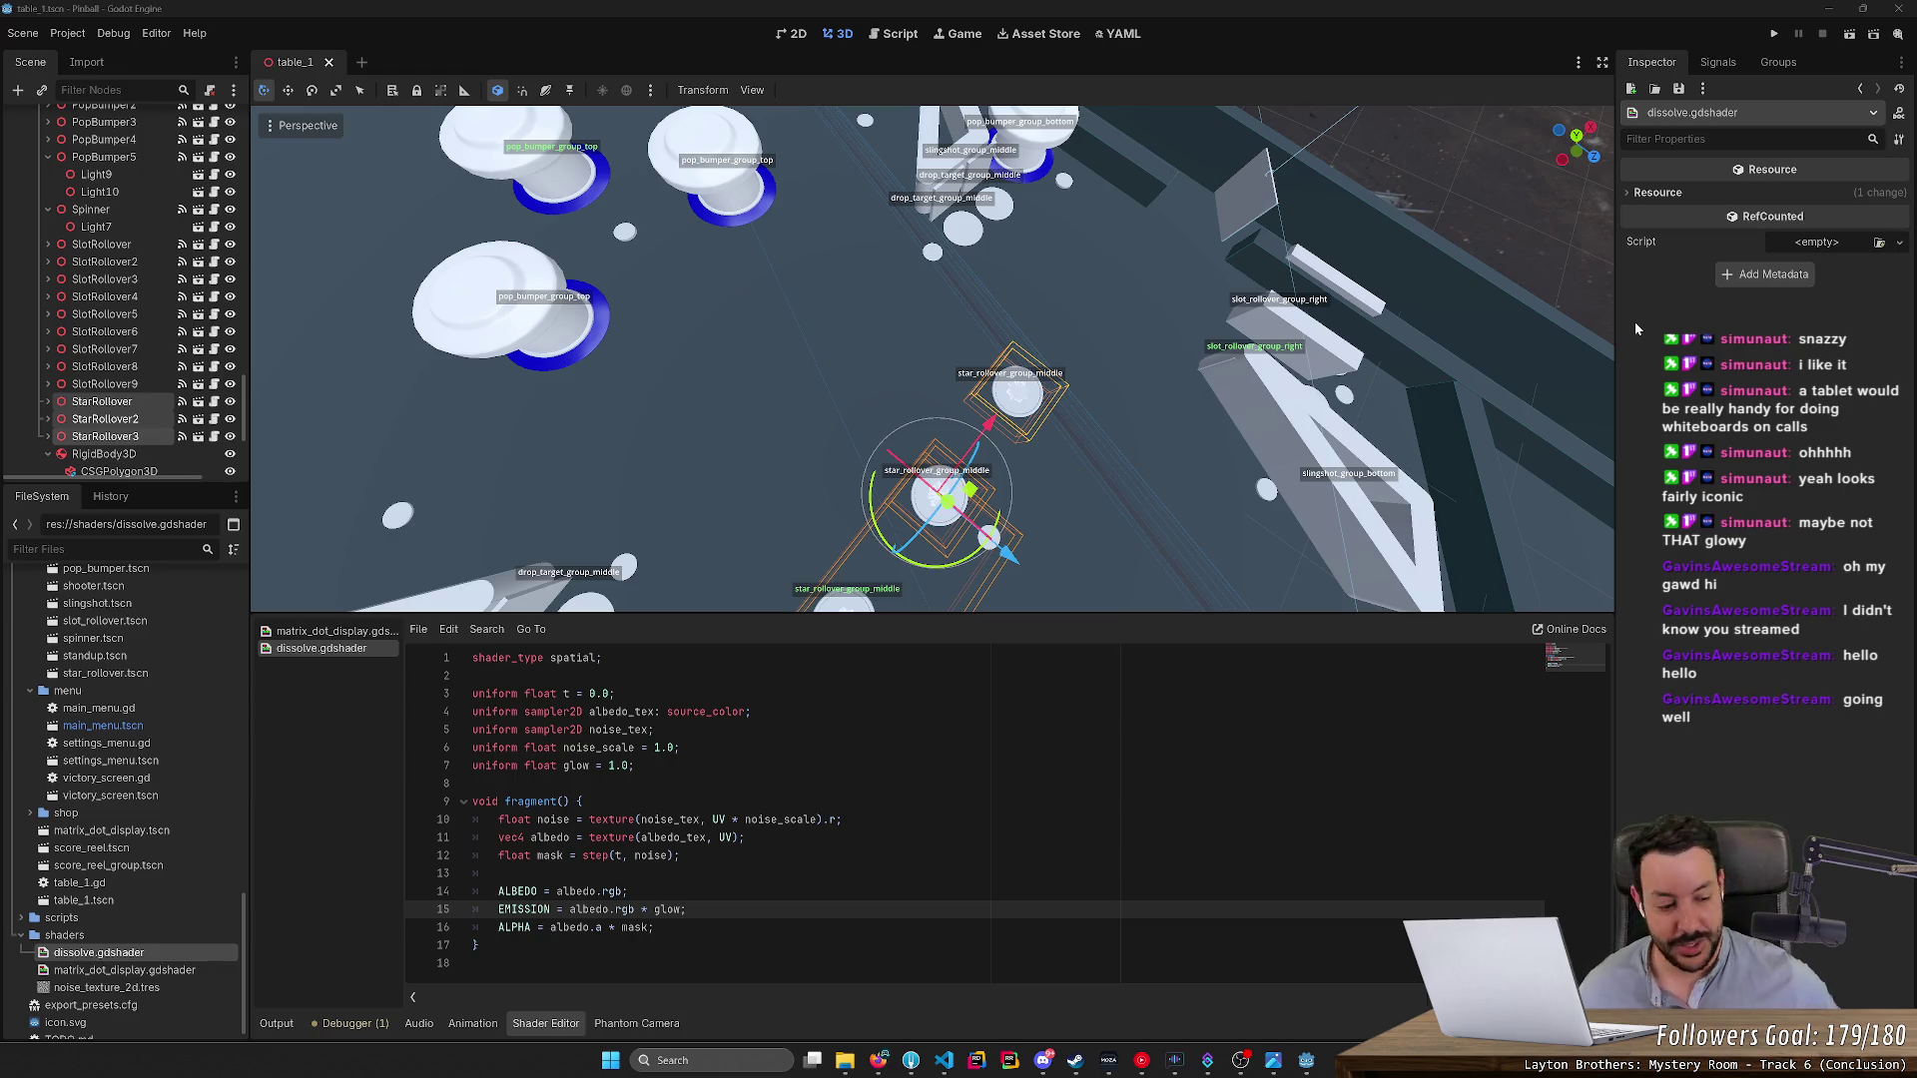
left_click_drag(1522, 365, 1344, 345)
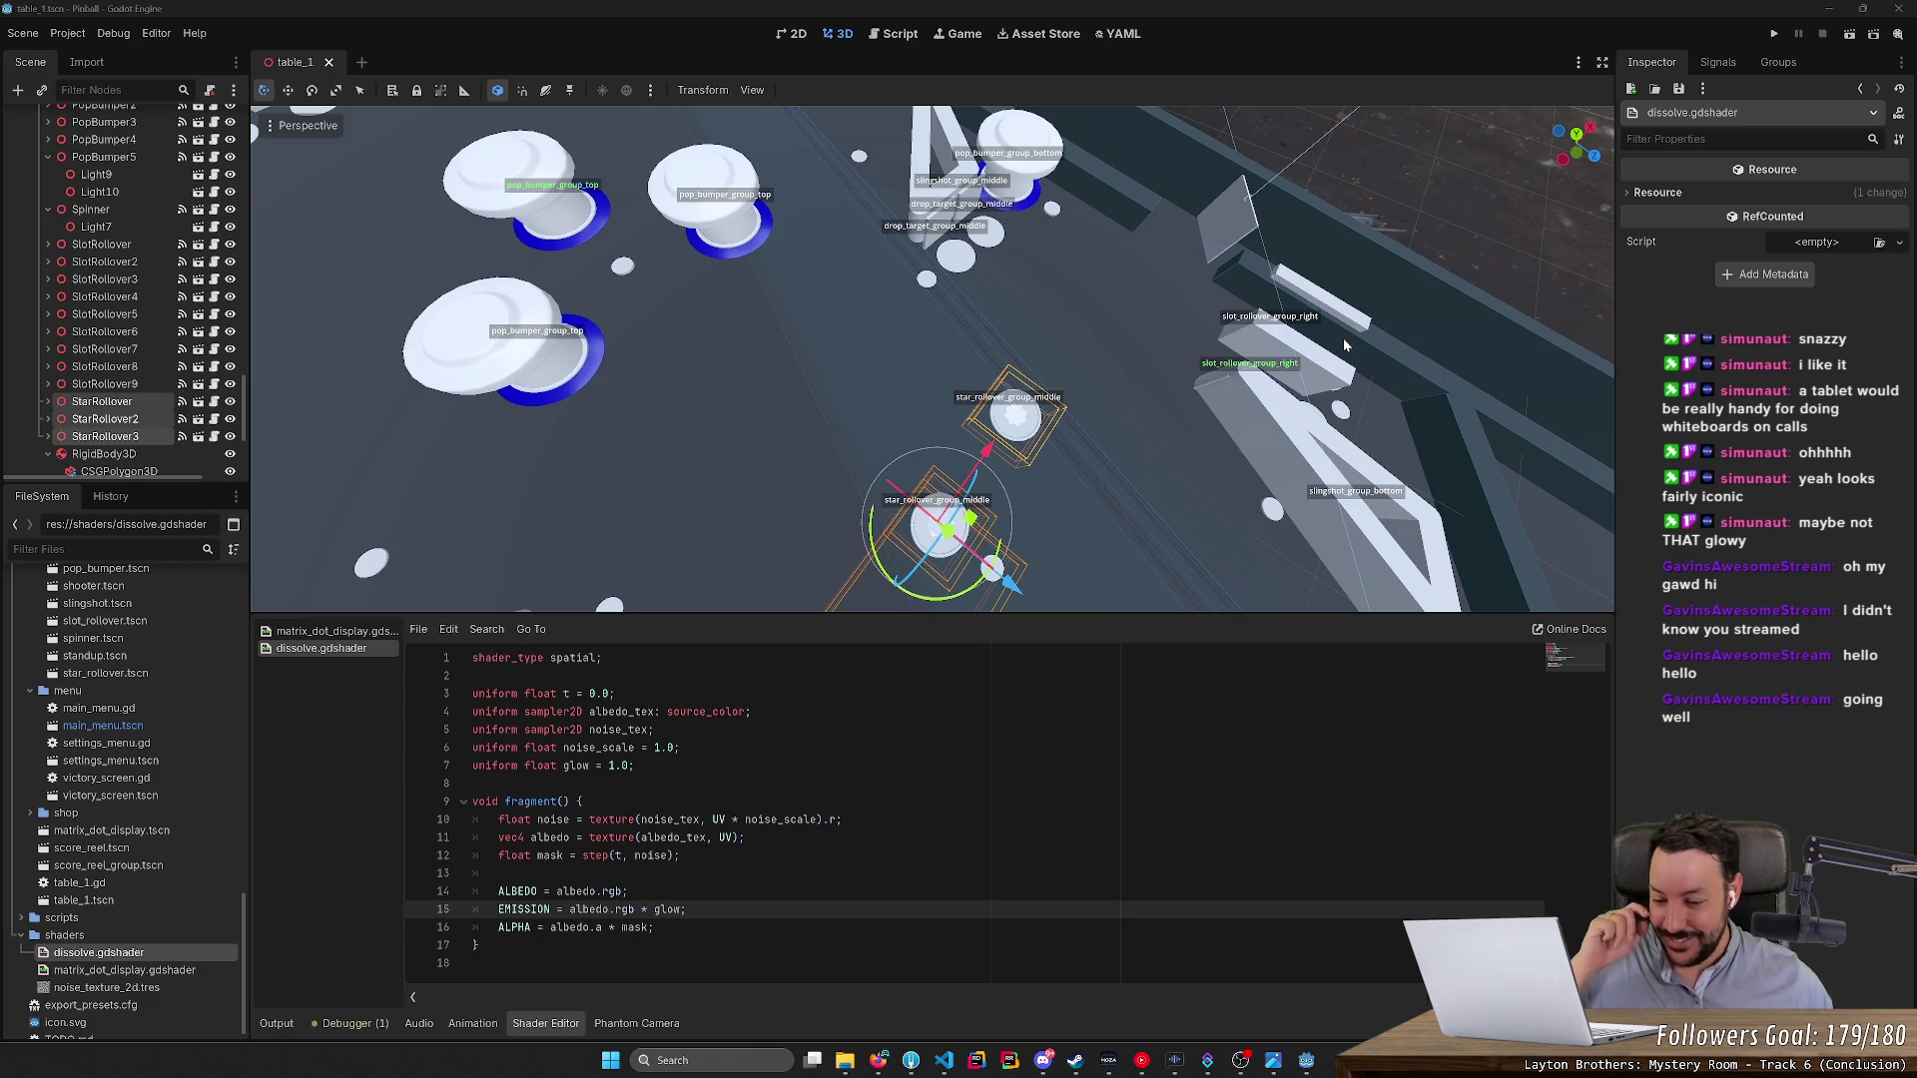
Fly the view low past the pop bumpers, toward the flippers, then back over the whole table.
left_click(1721, 70)
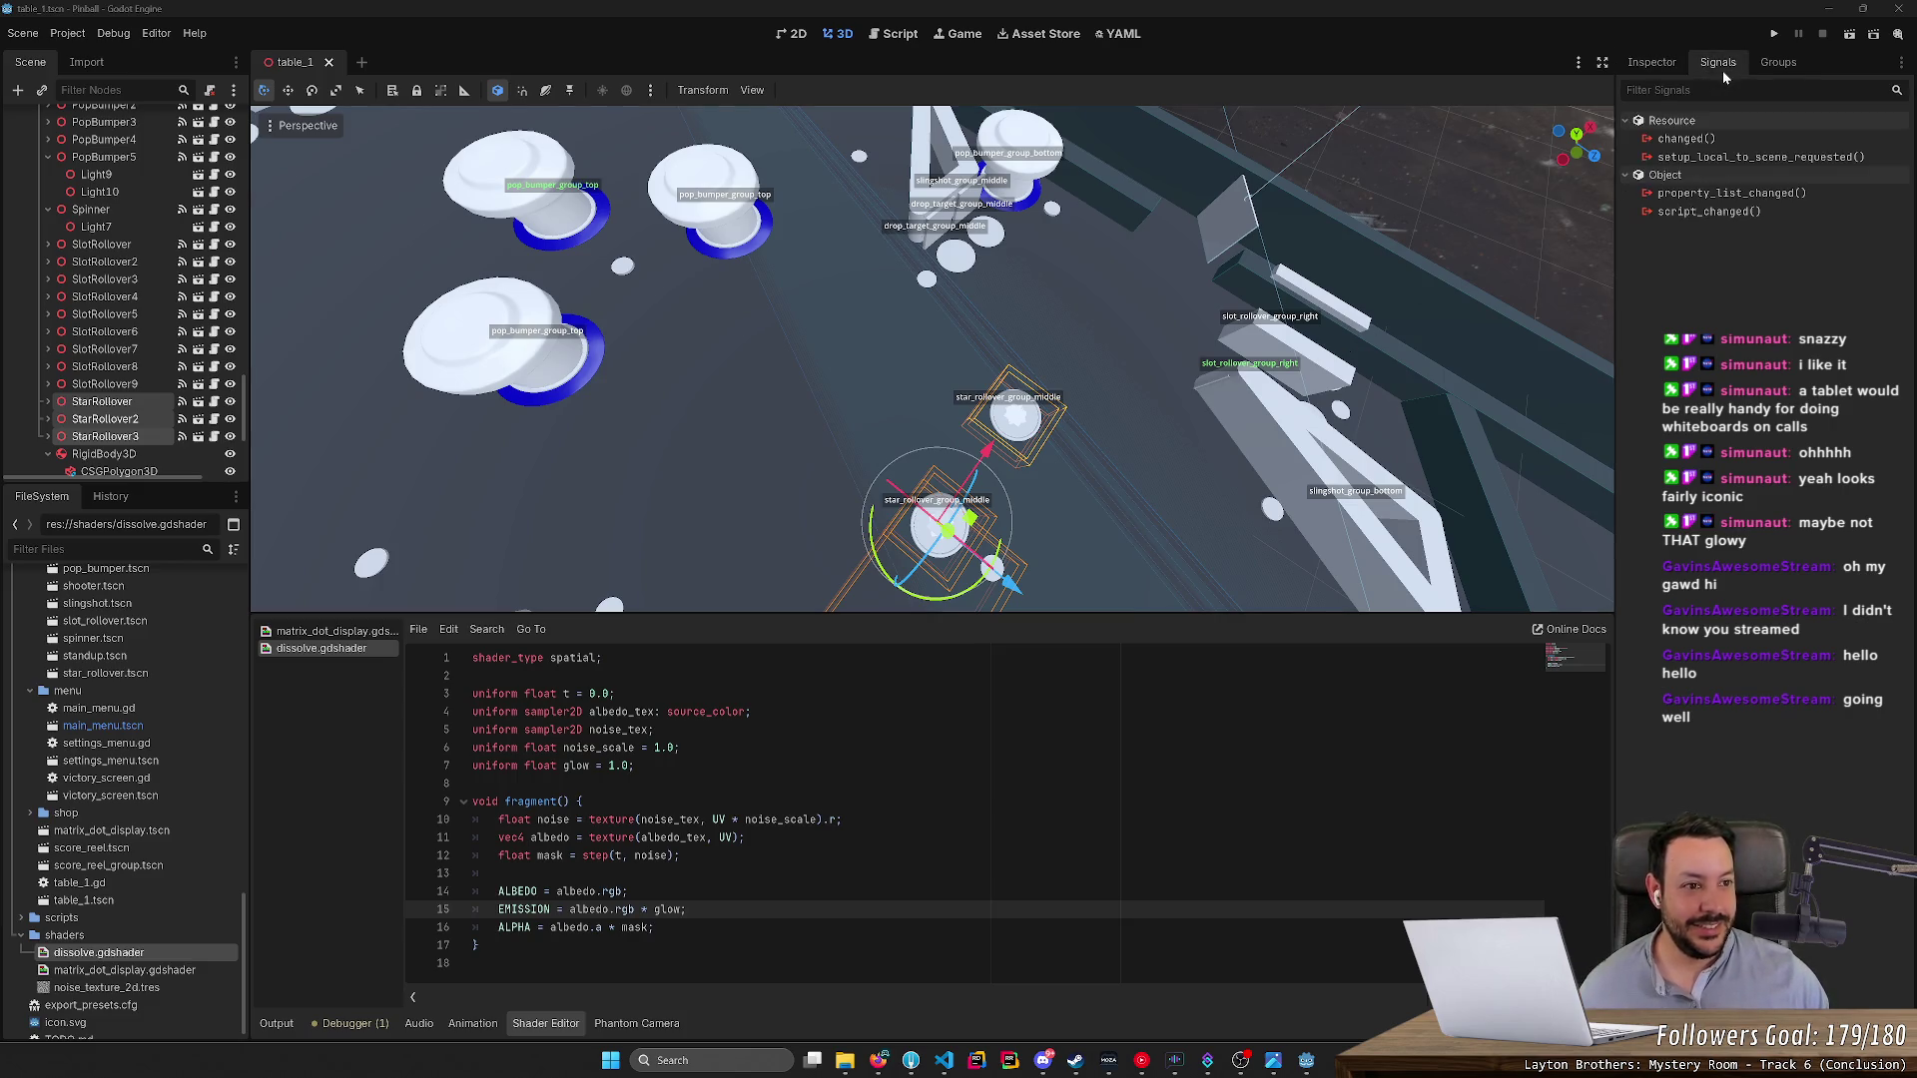
left_click_drag(1449, 175, 1413, 239)
key("w")
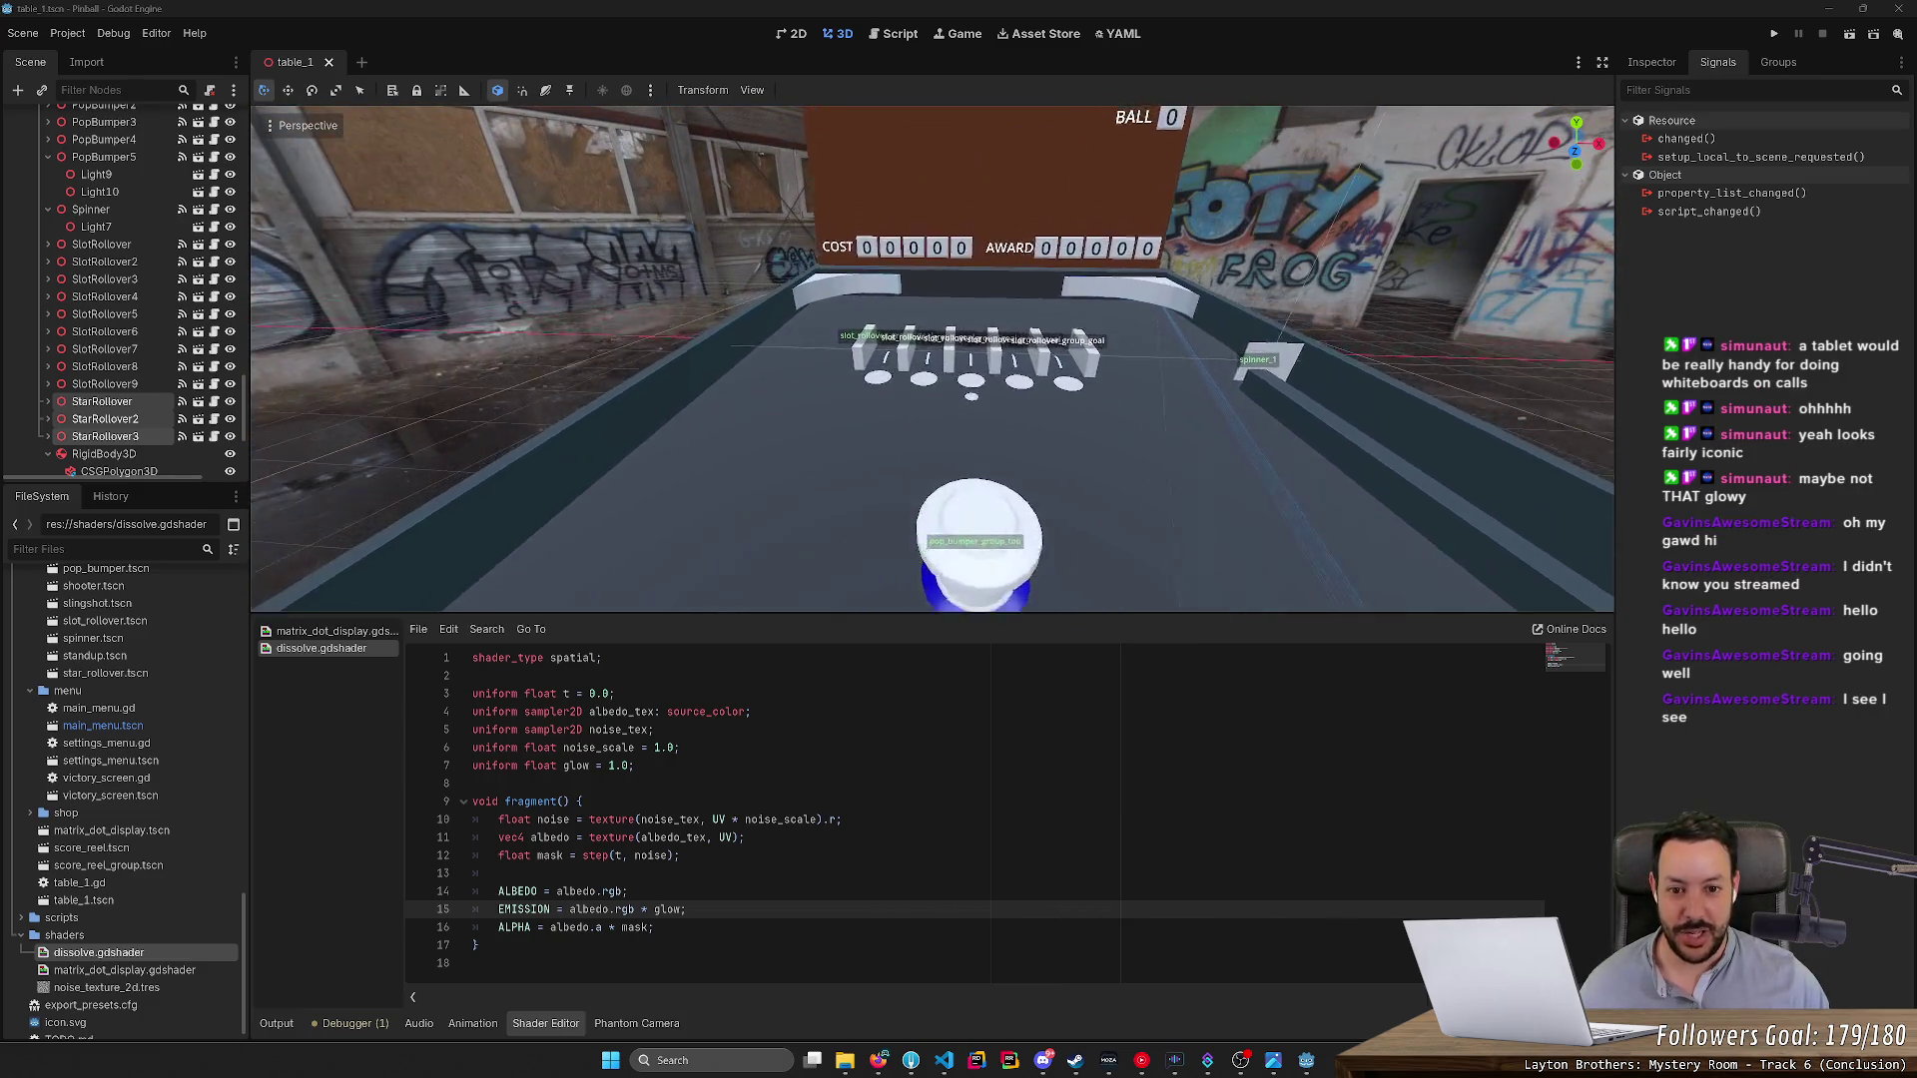
mouse_move(932, 360)
left_mouse_down()
mouse_move(779, 372)
mouse_move(1363, 237)
left_mouse_up()
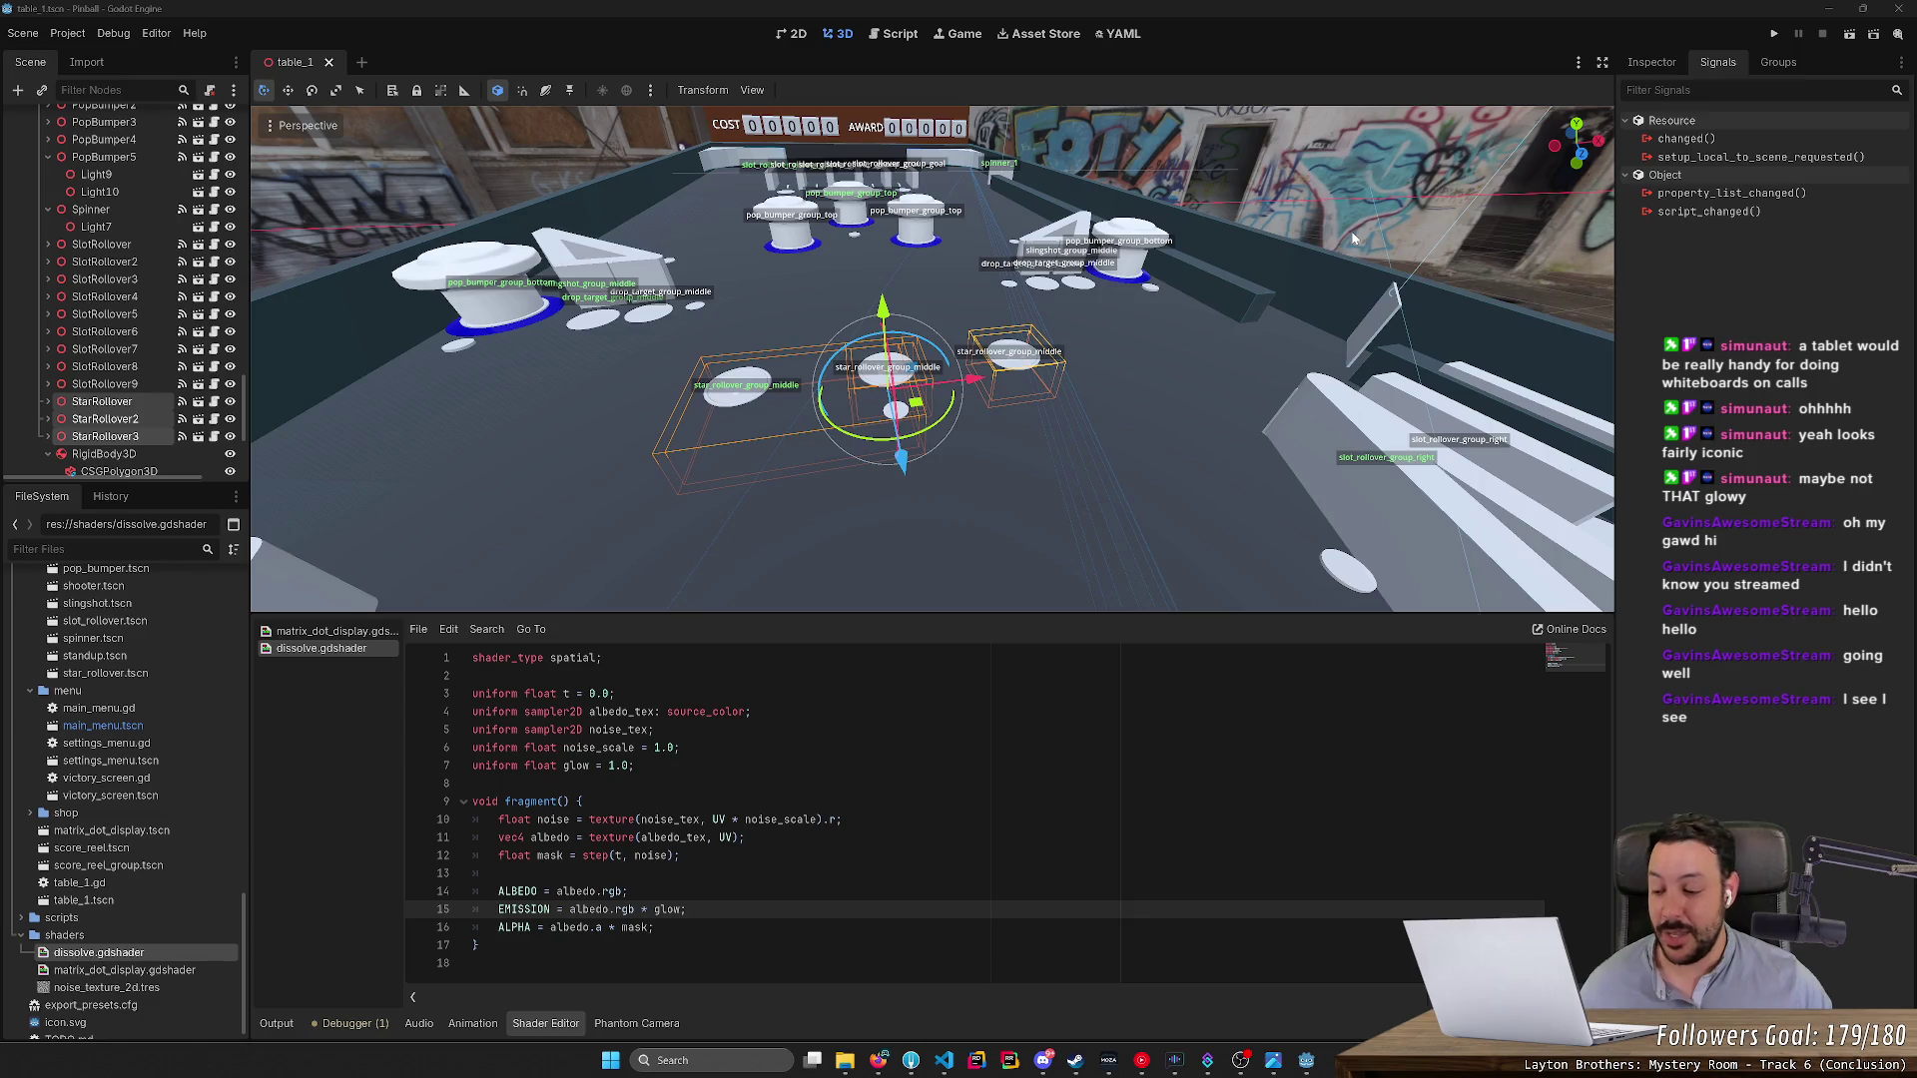
left_click_drag(1226, 331, 1205, 340)
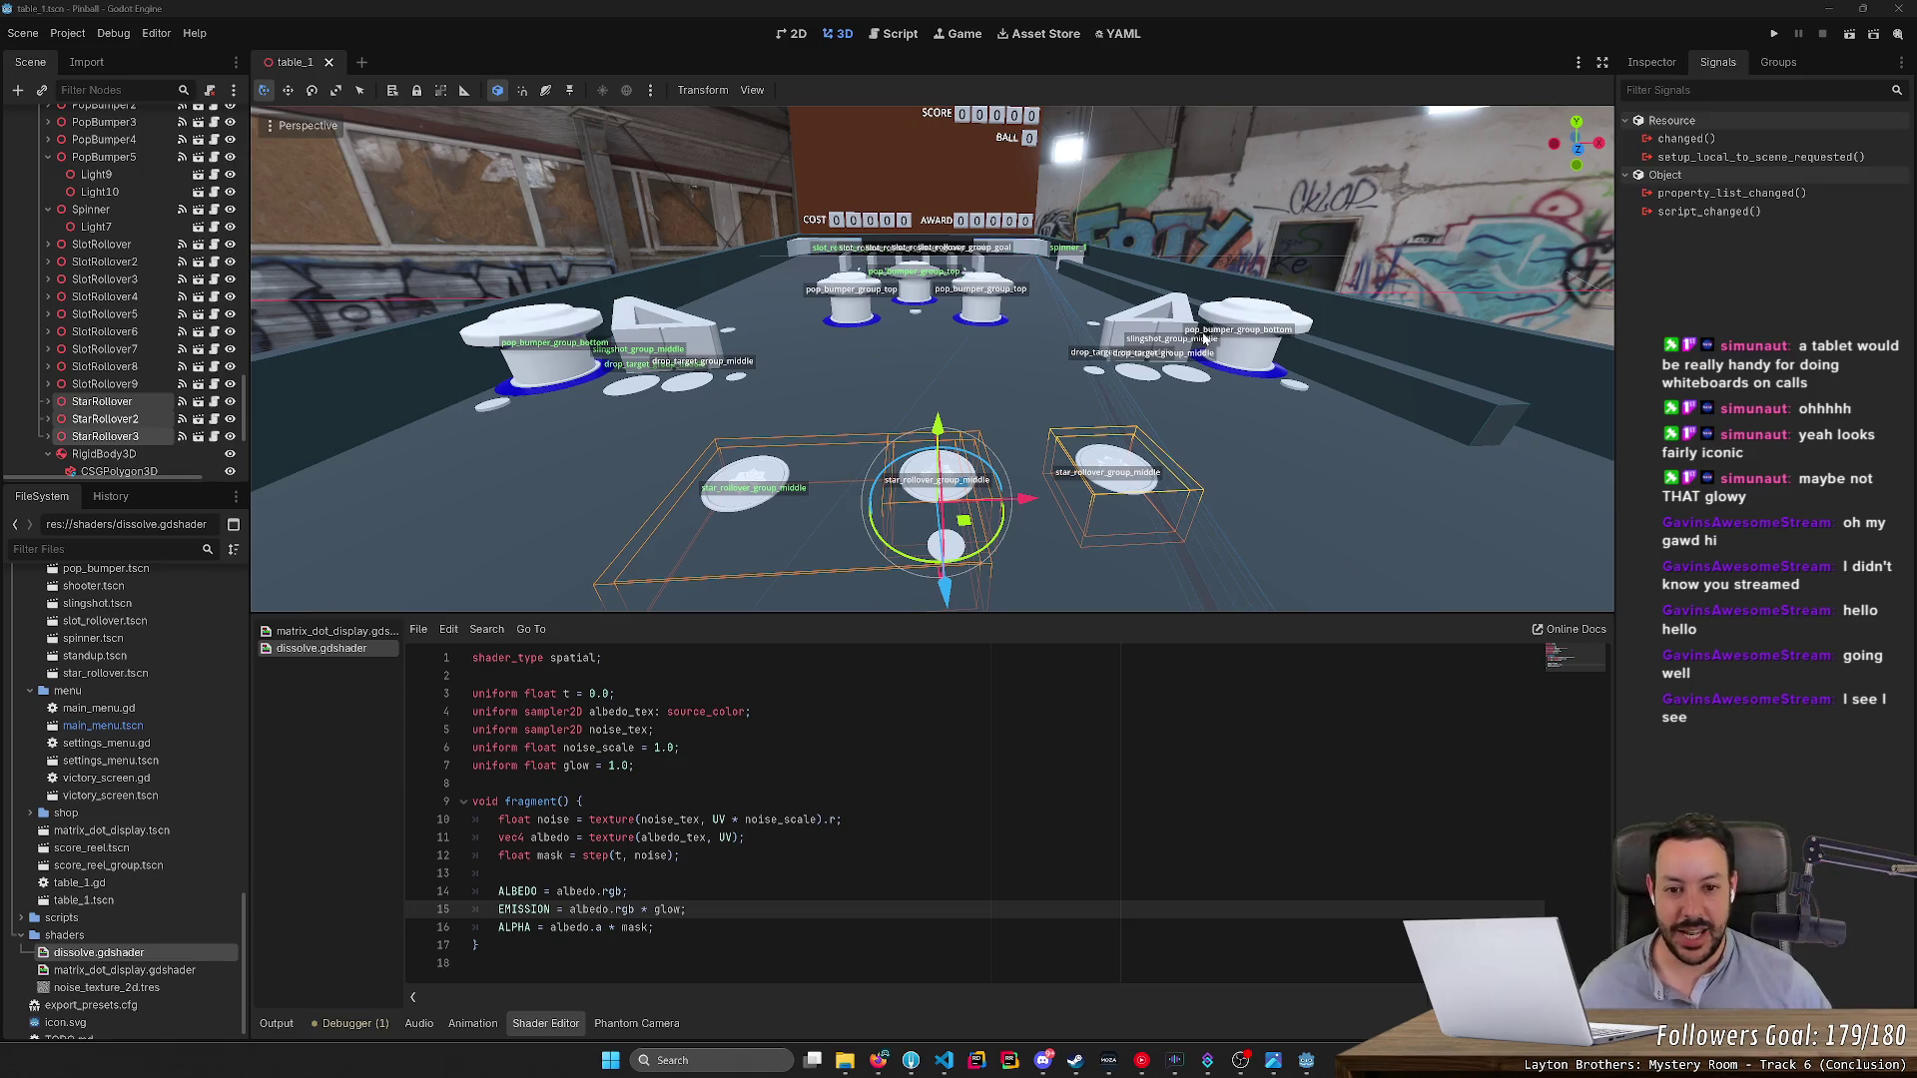
key("s")
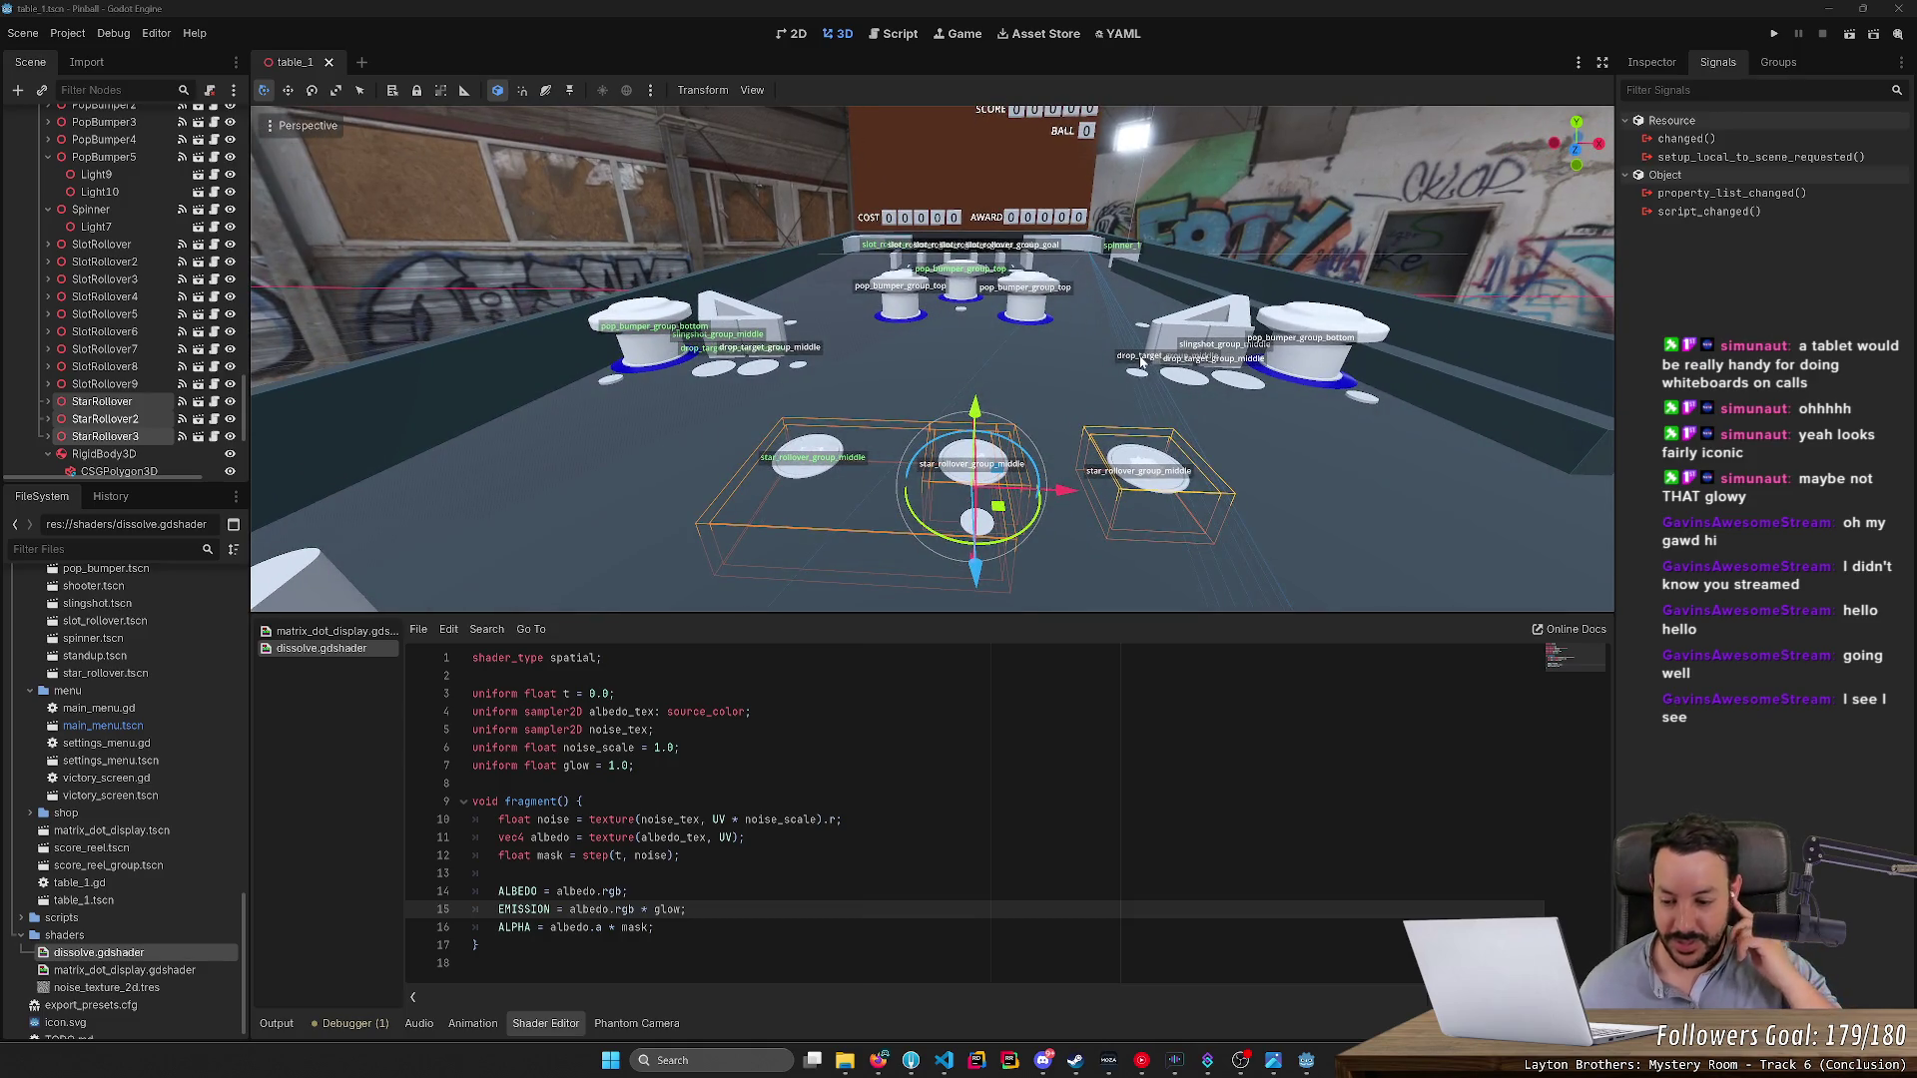
key("s")
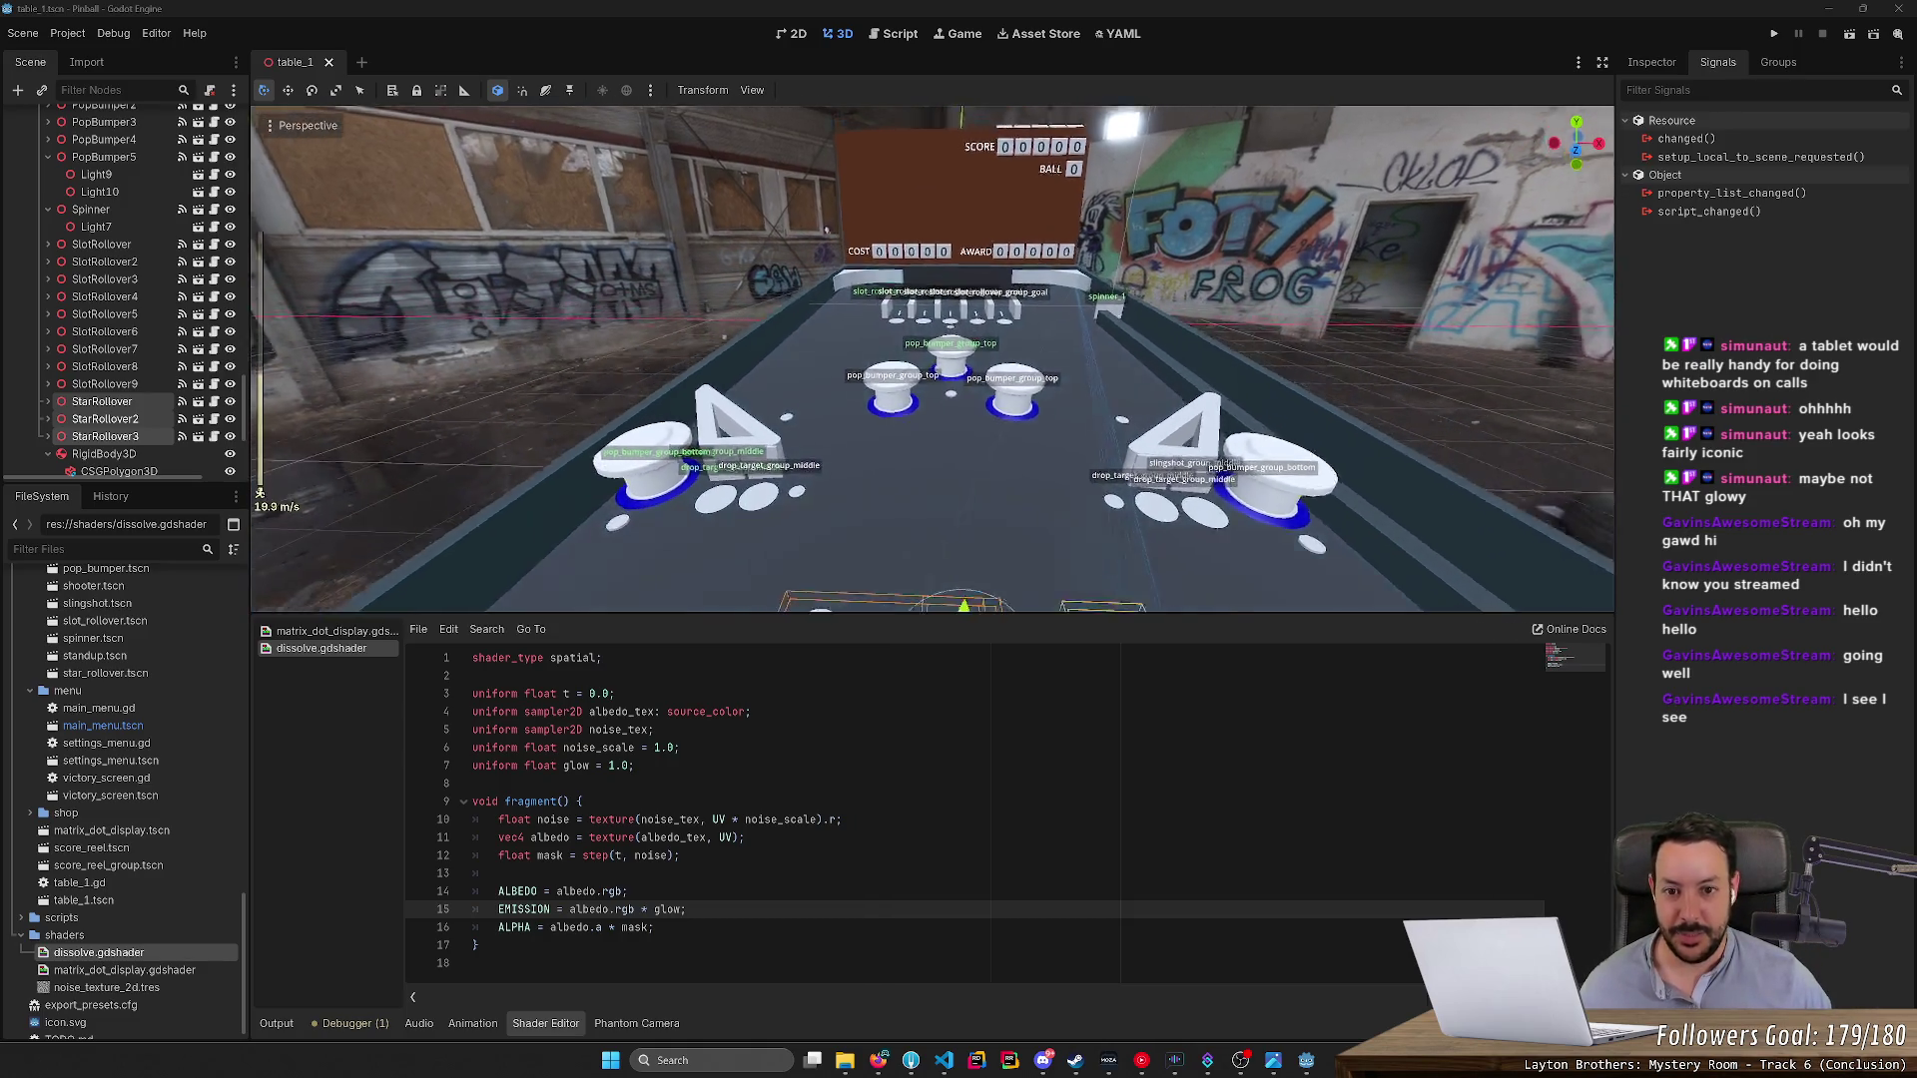
scroll(1141, 362, "up", 3)
key("s")
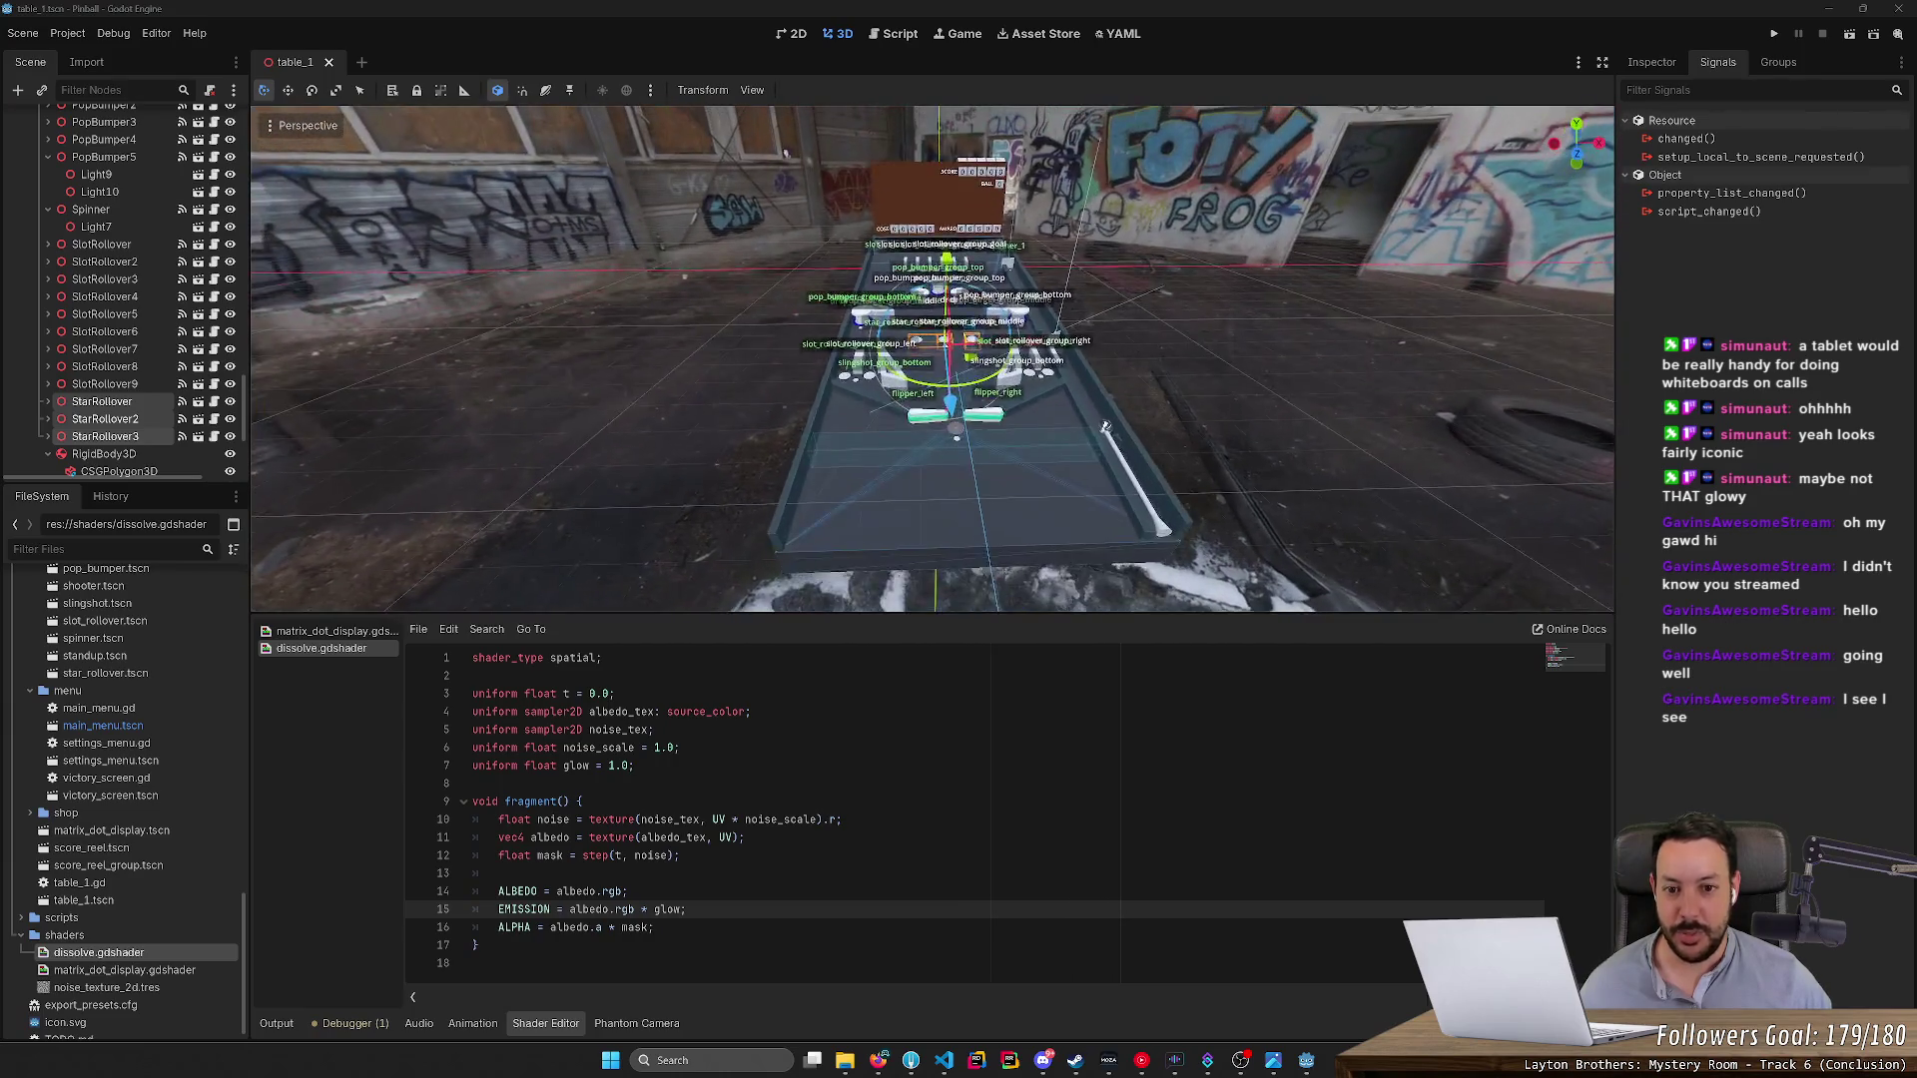
Briefly select PlayfieldTutorialOverlay, frame the table from closer in, and relaunch the game.
left_click(1326, 219)
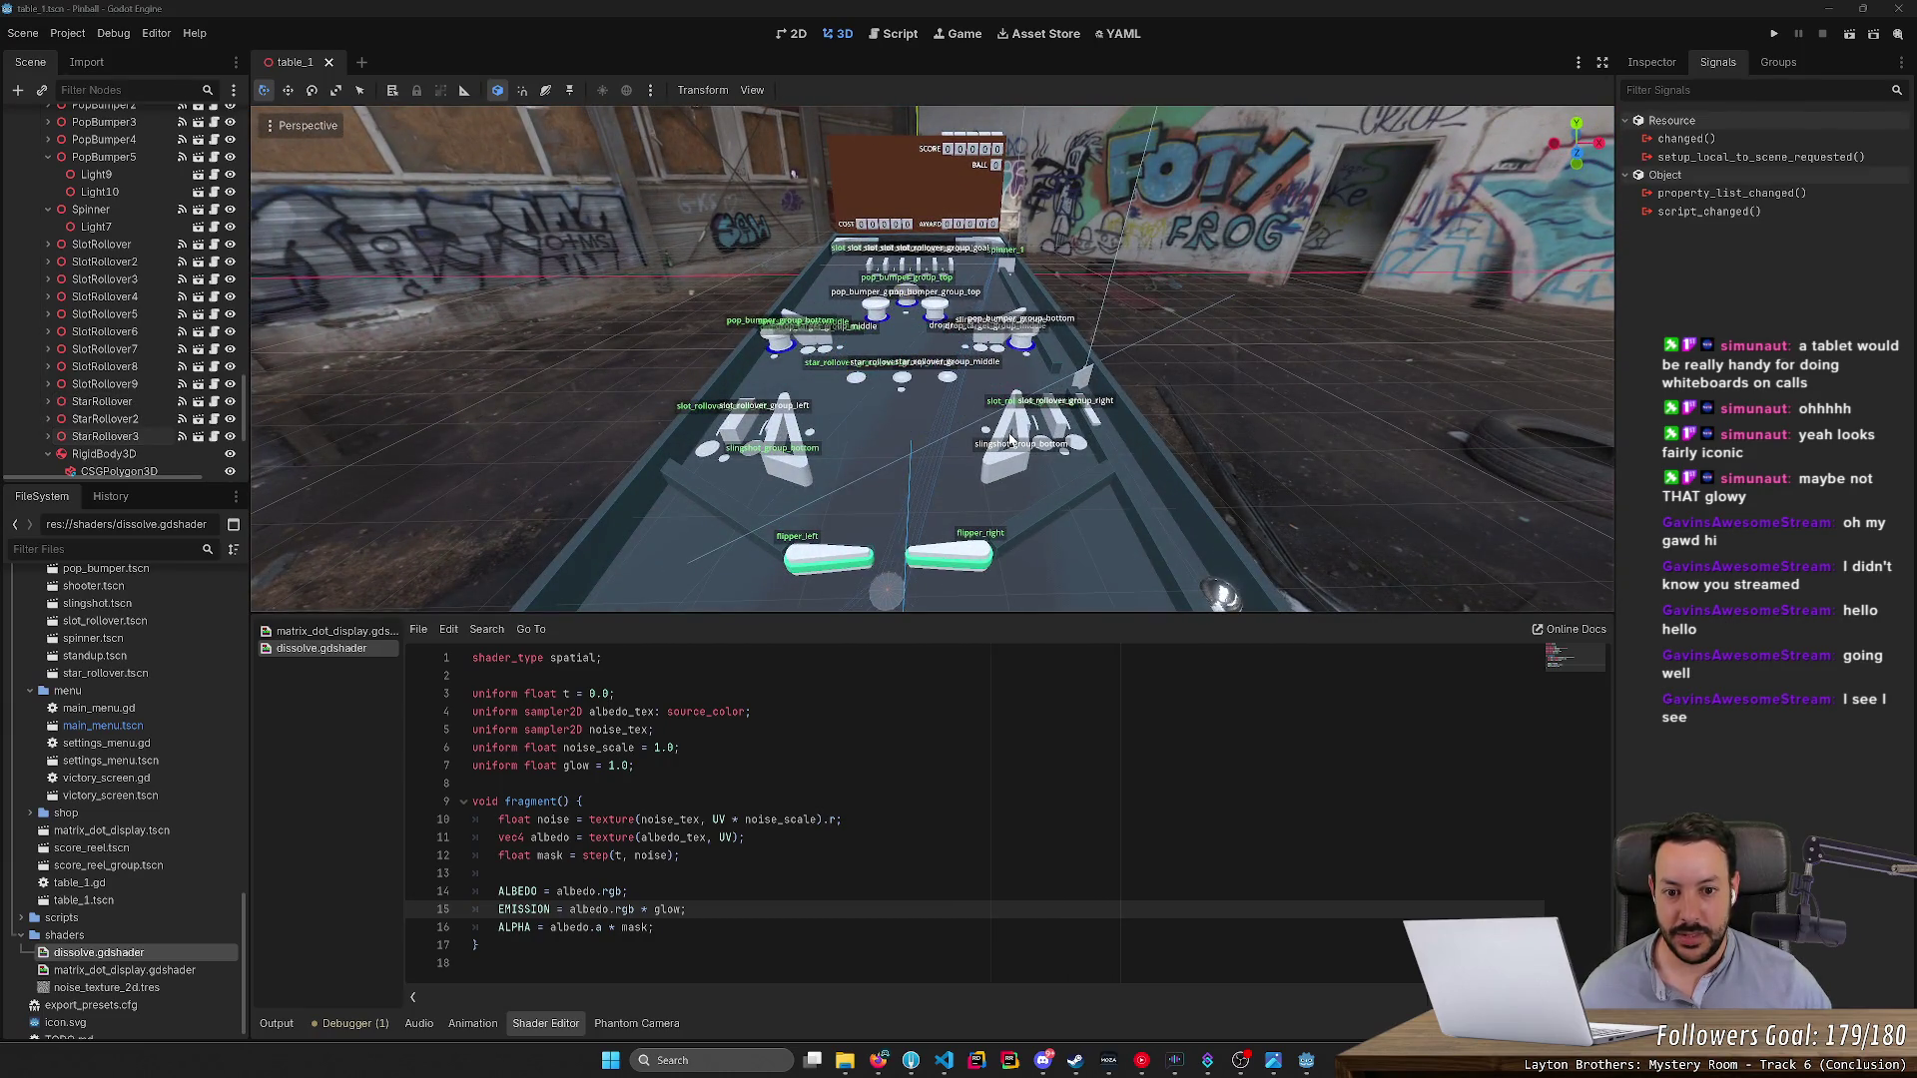
left_click(1280, 372)
left_click(1280, 372)
key("w")
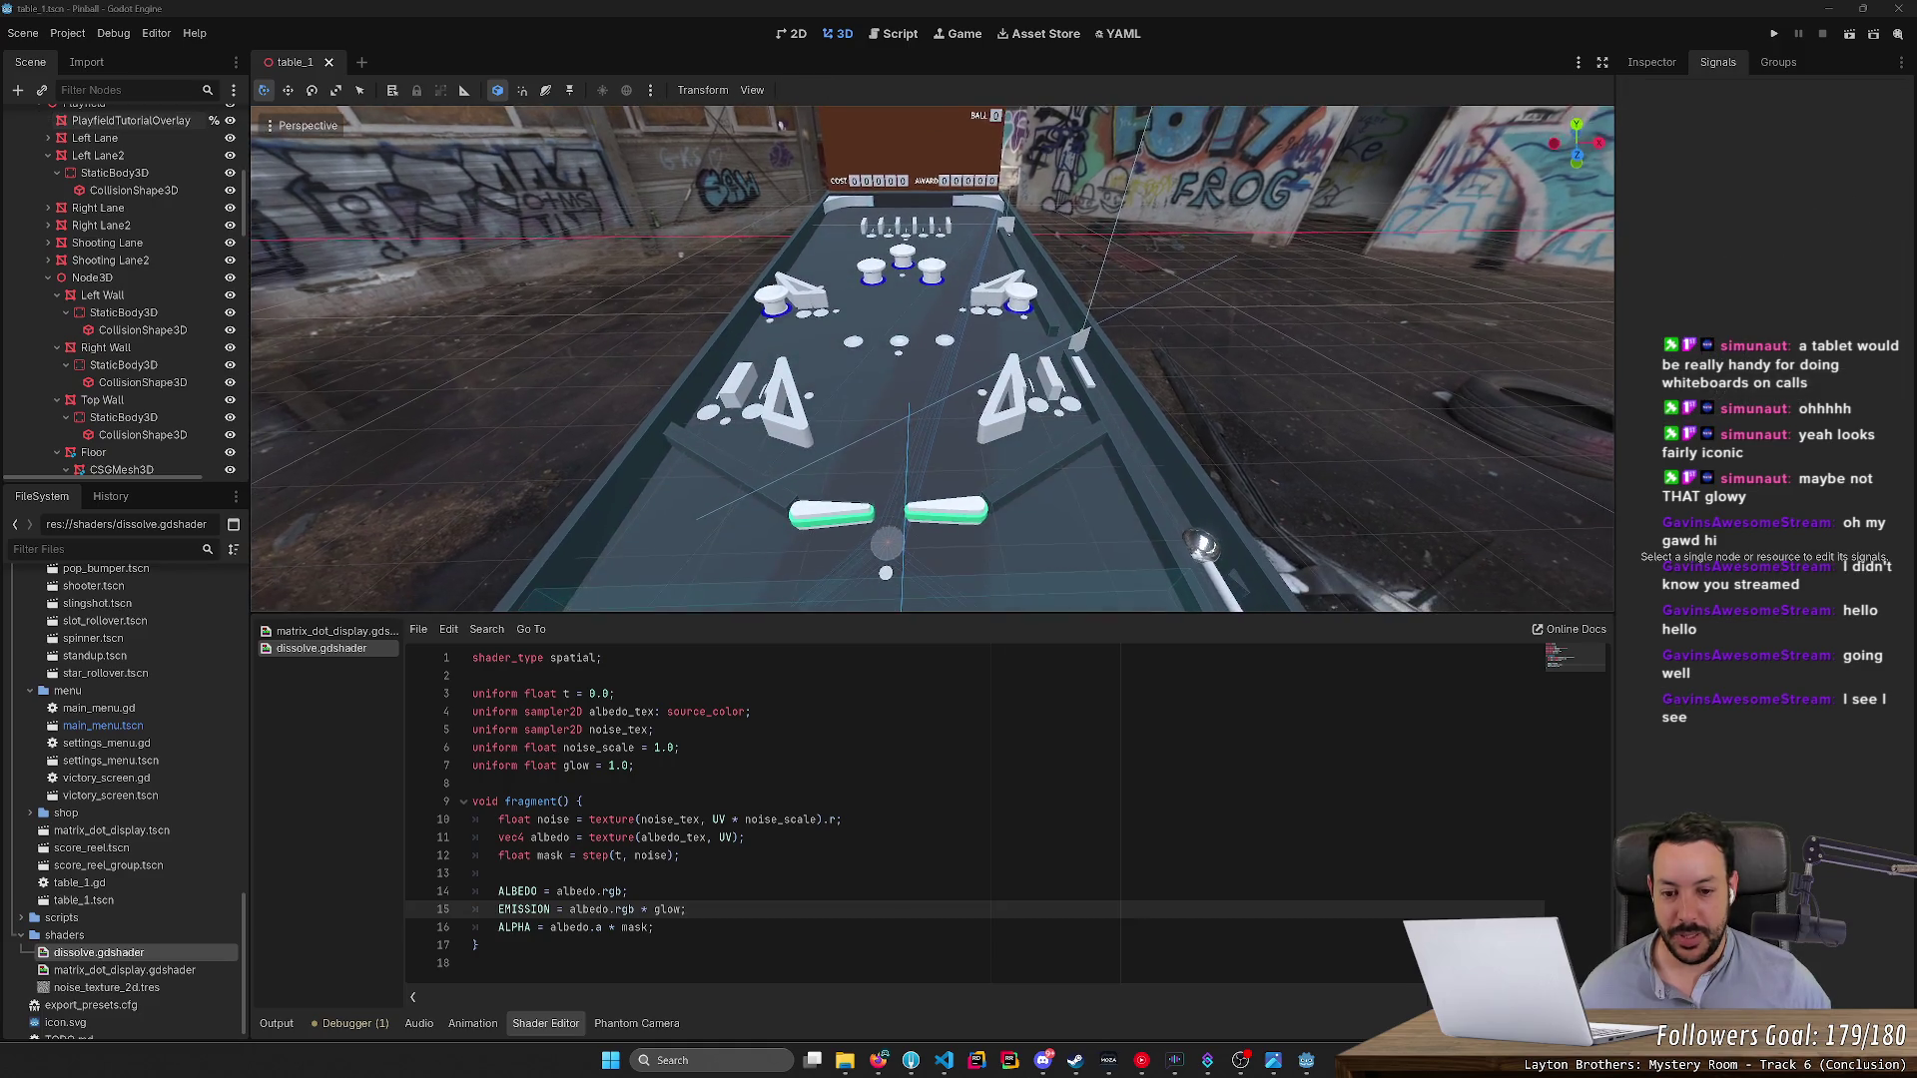
key("s")
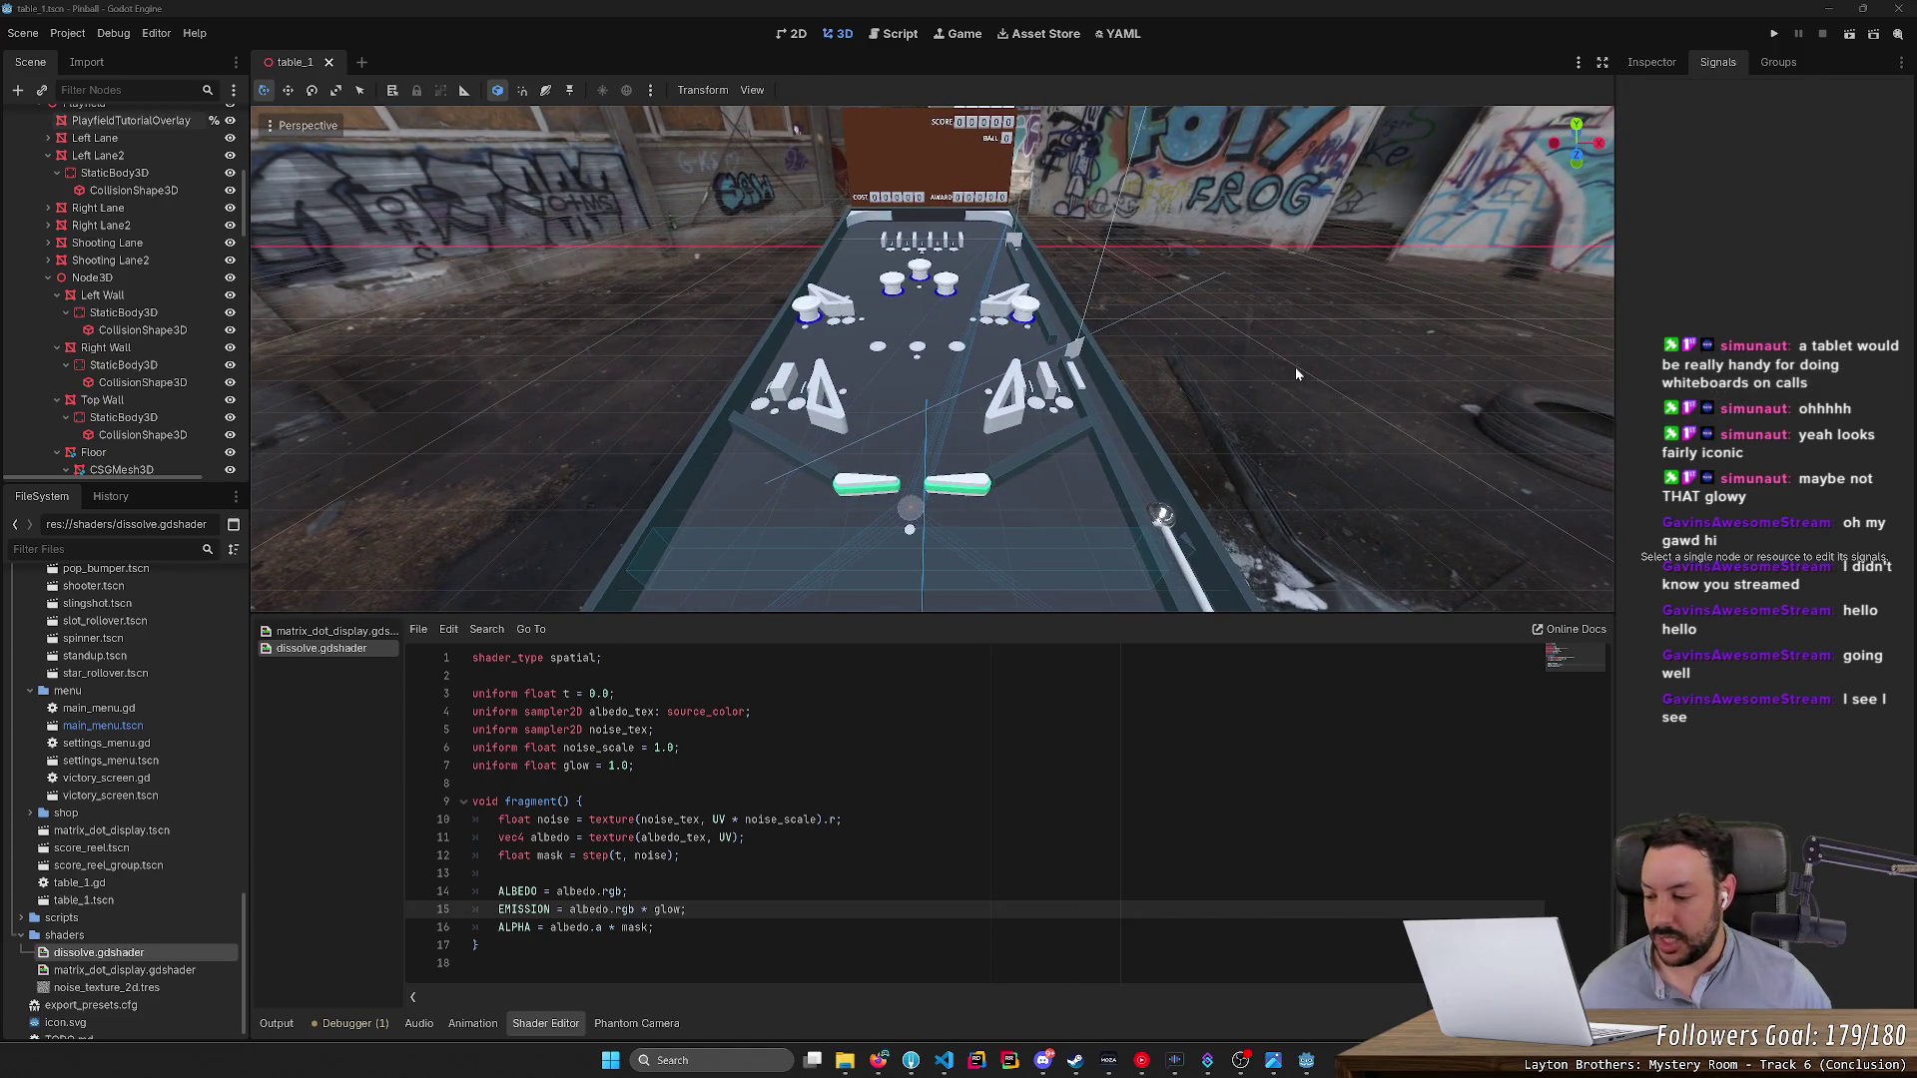
key("w")
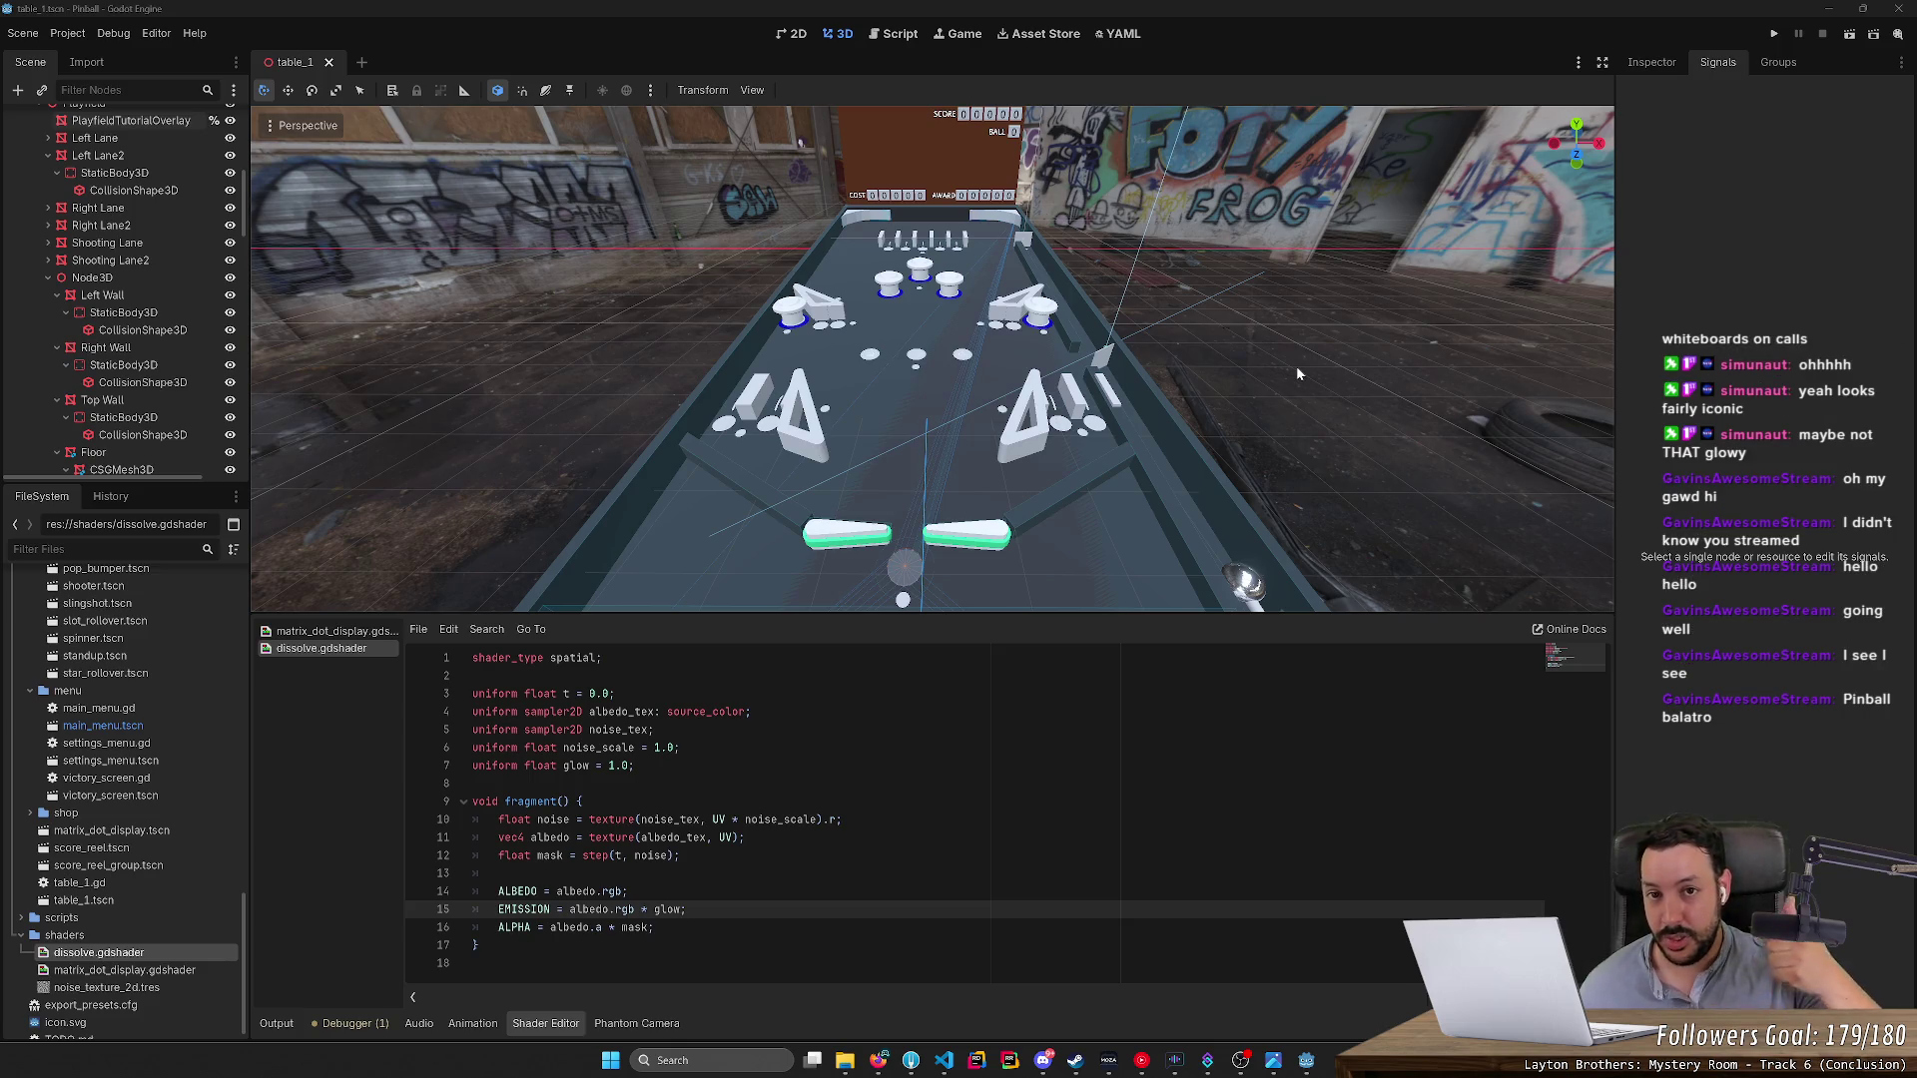
left_click_drag(1296, 373, 1275, 377)
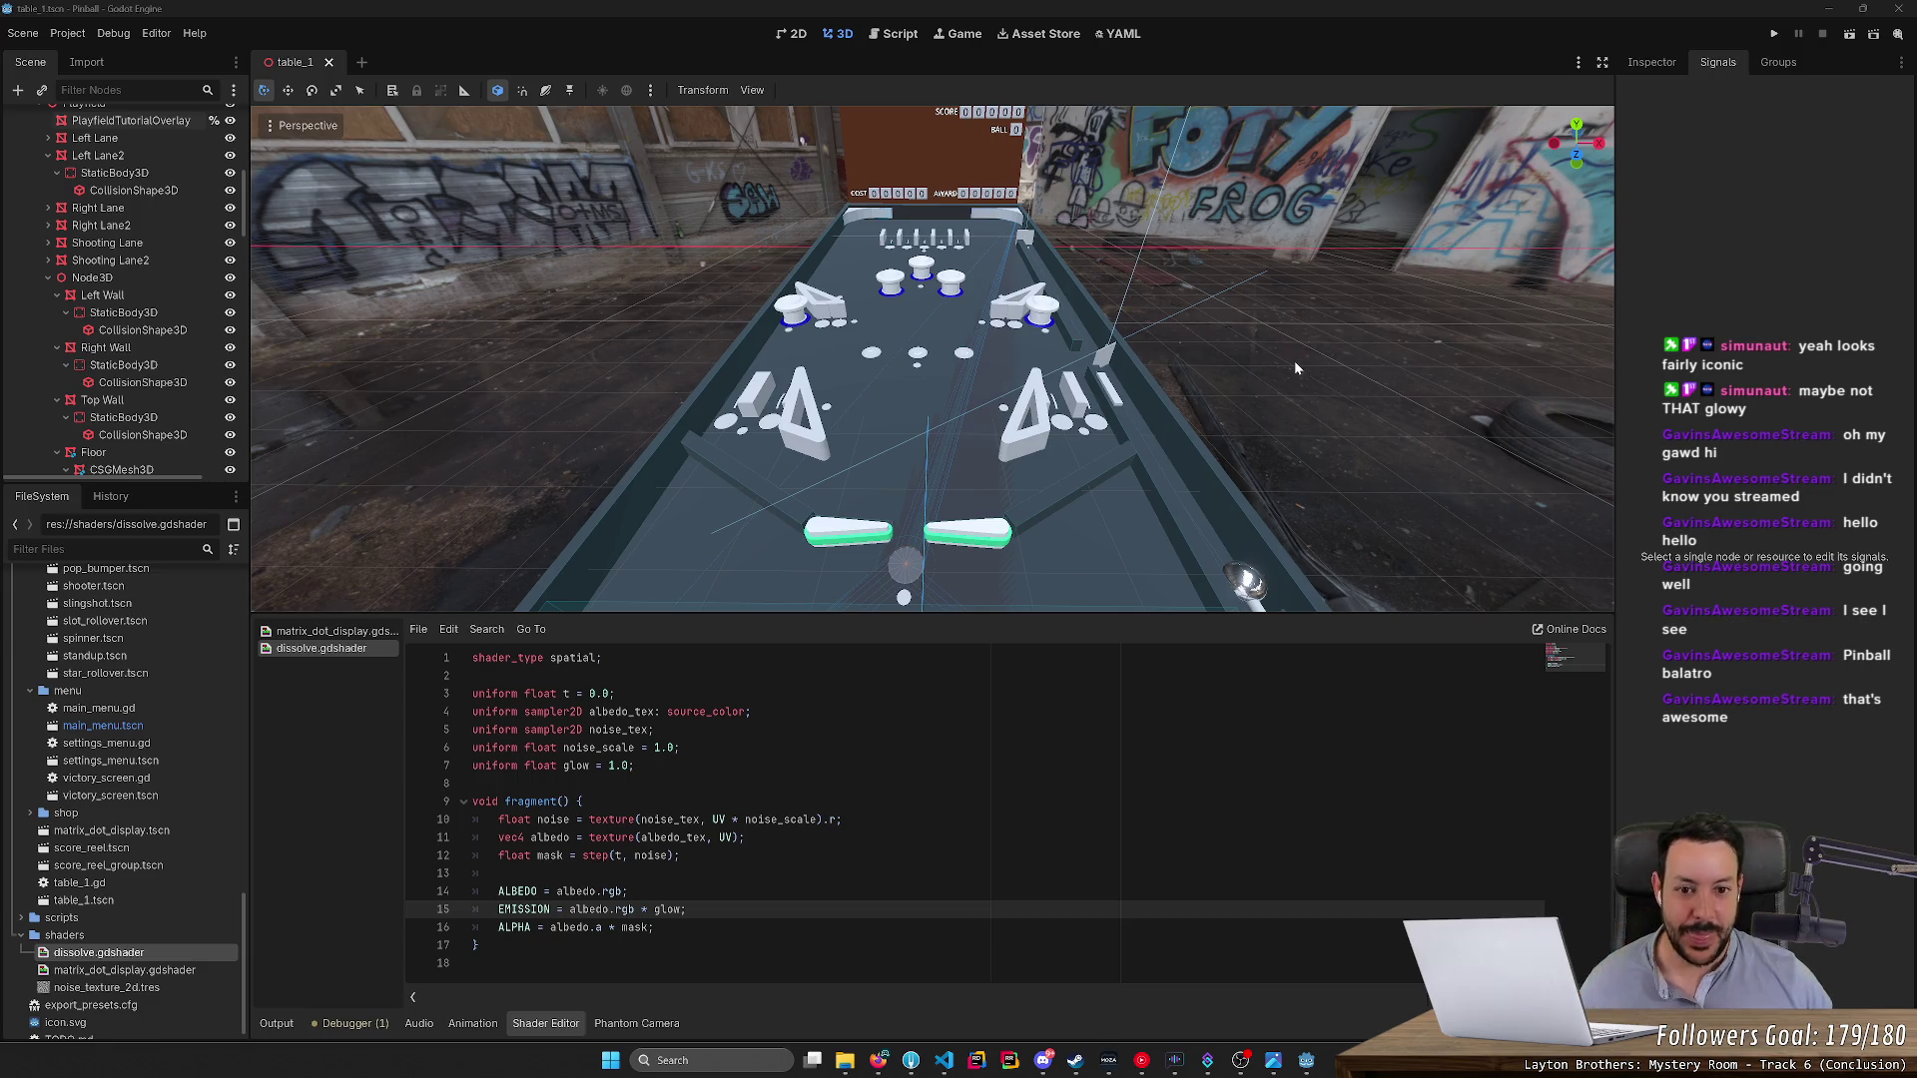
left_click_drag(1275, 378, 1268, 377)
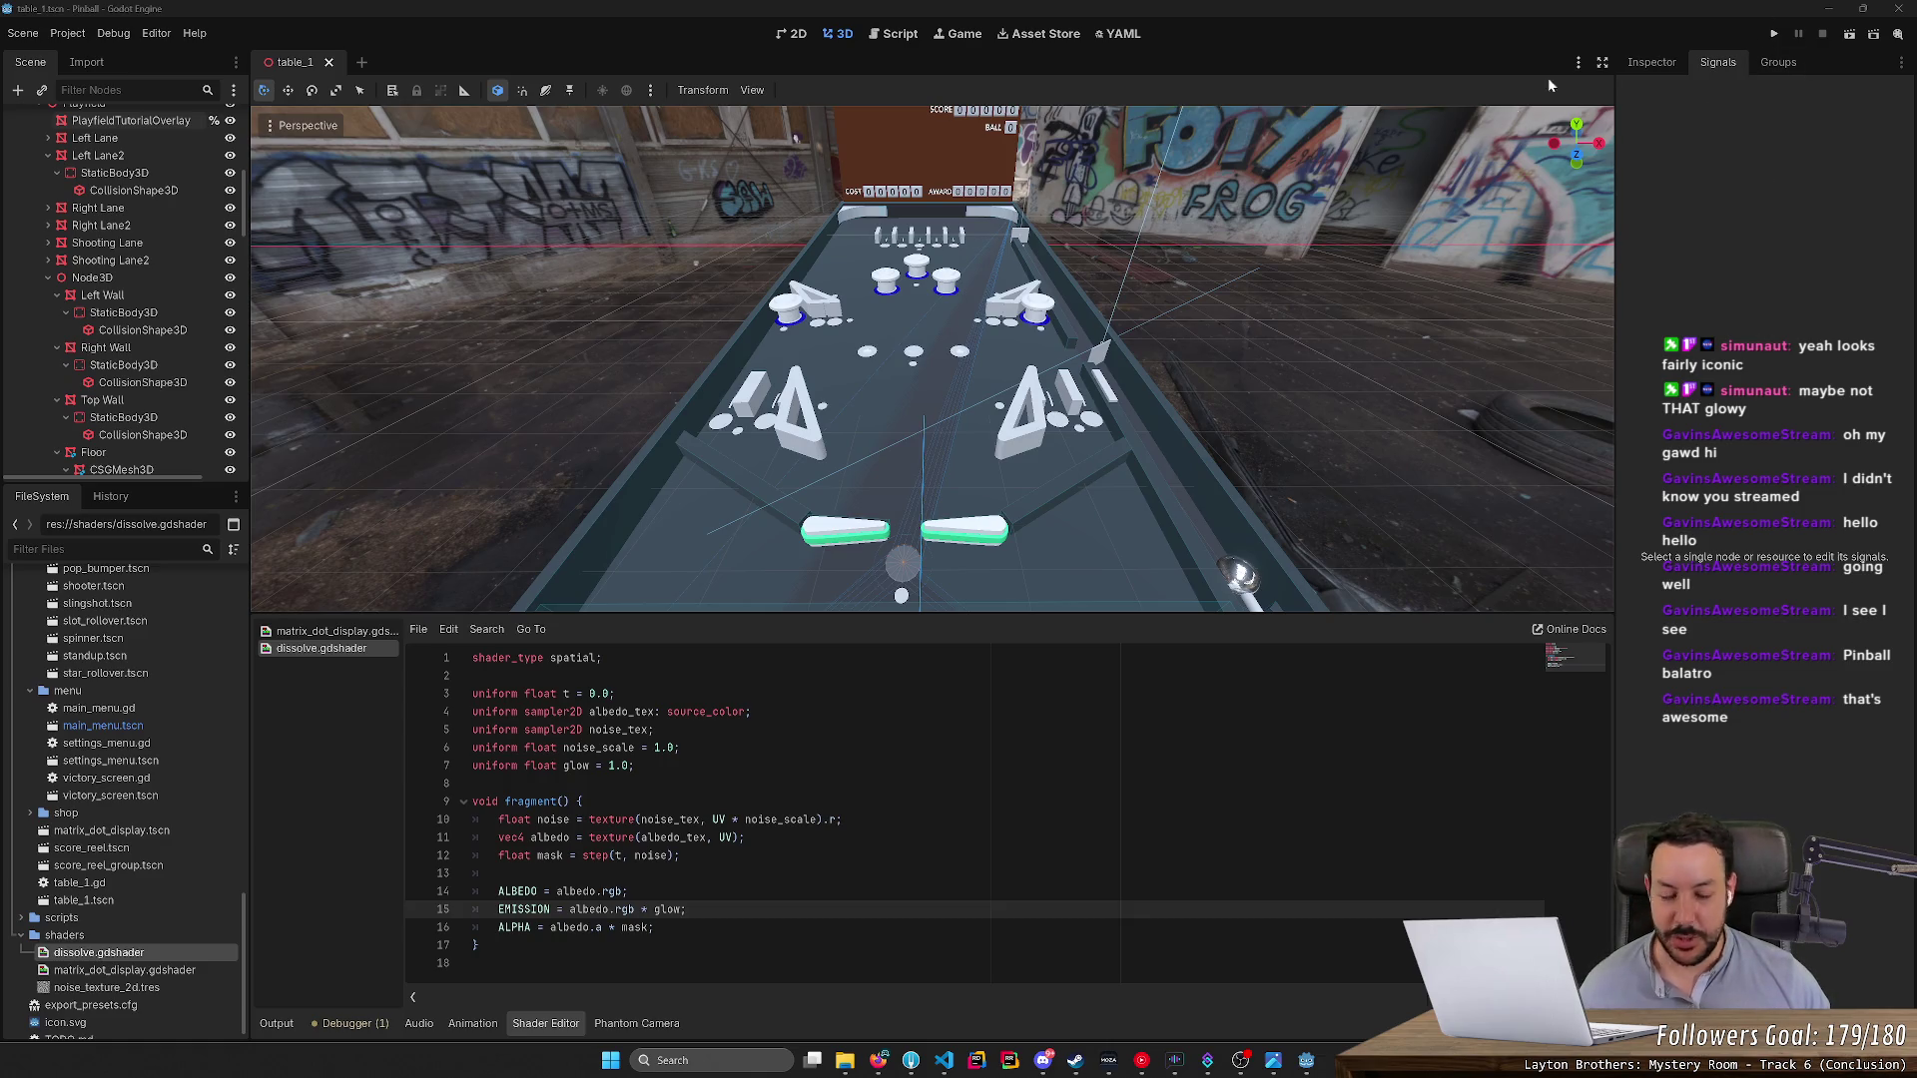
left_click(1774, 33)
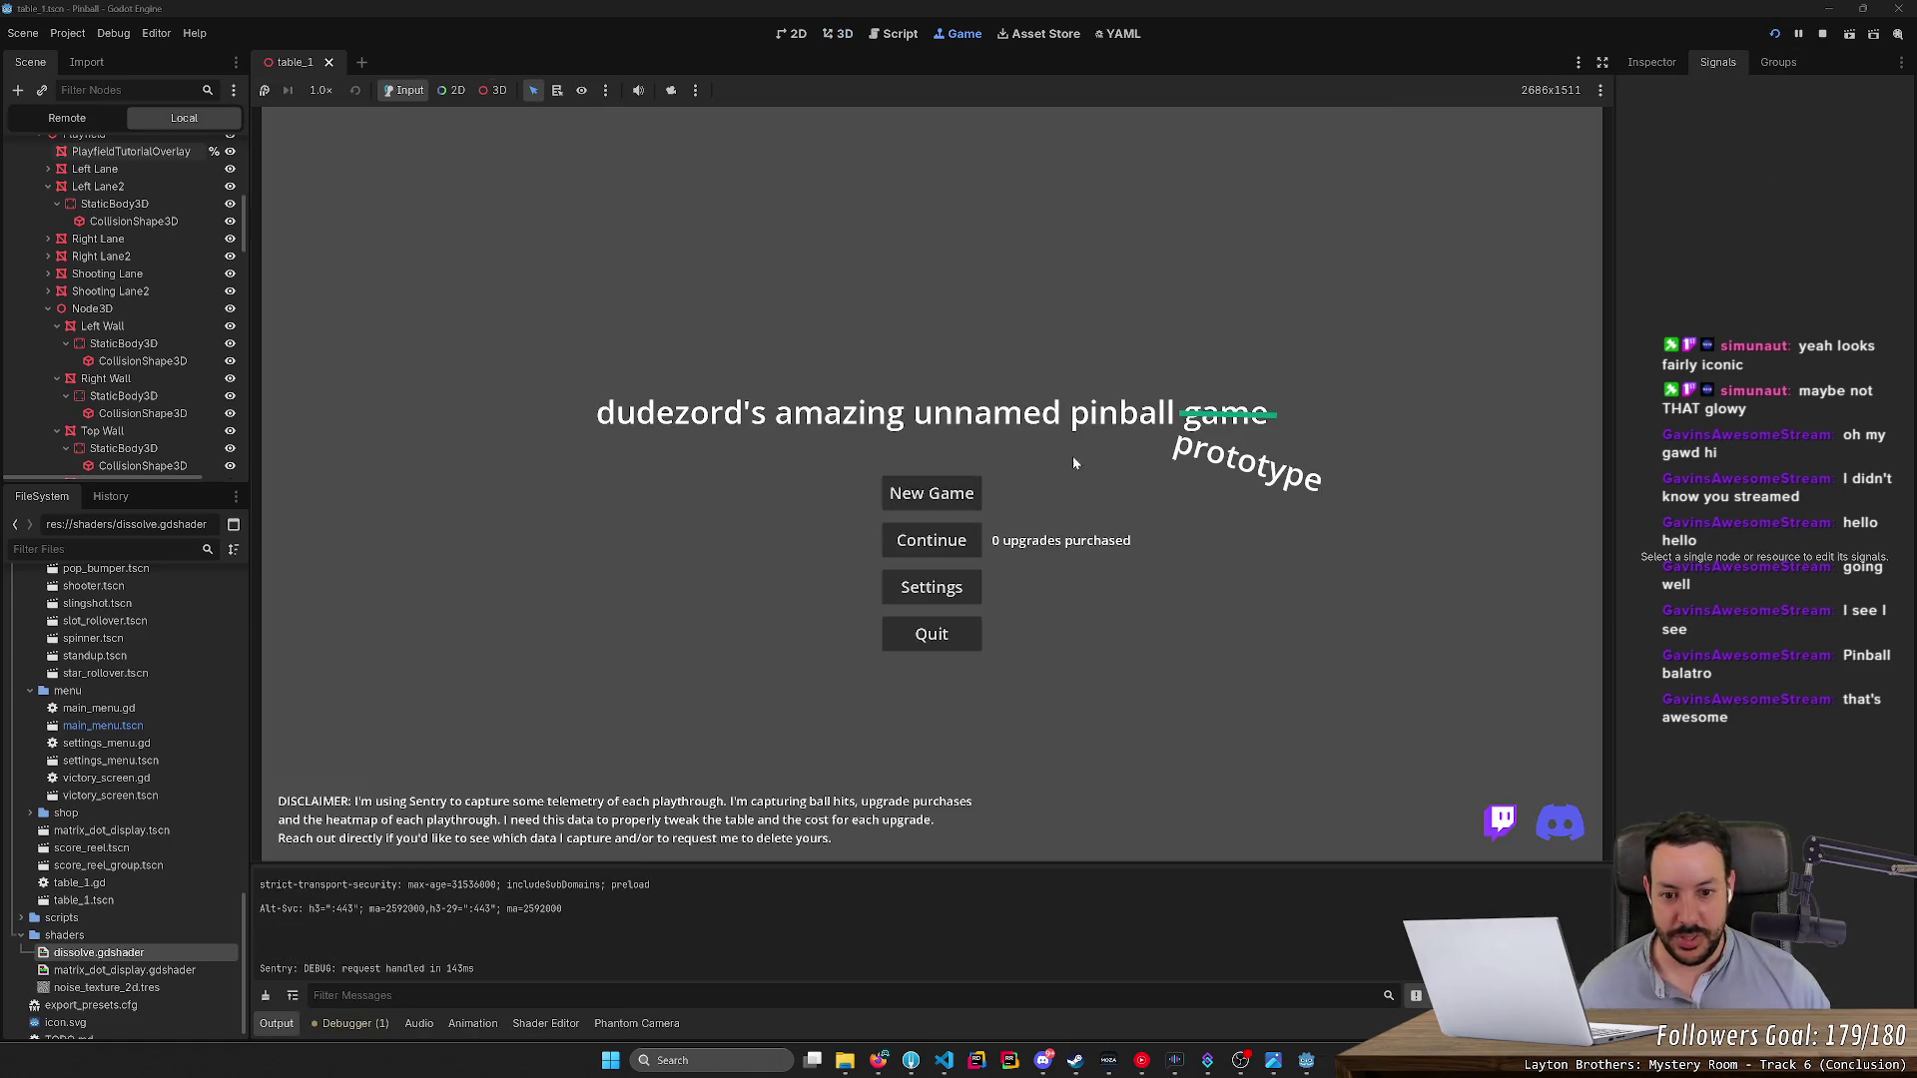
Start a new game and flip the ball into targets until the score reads 8.
left_click(957, 497)
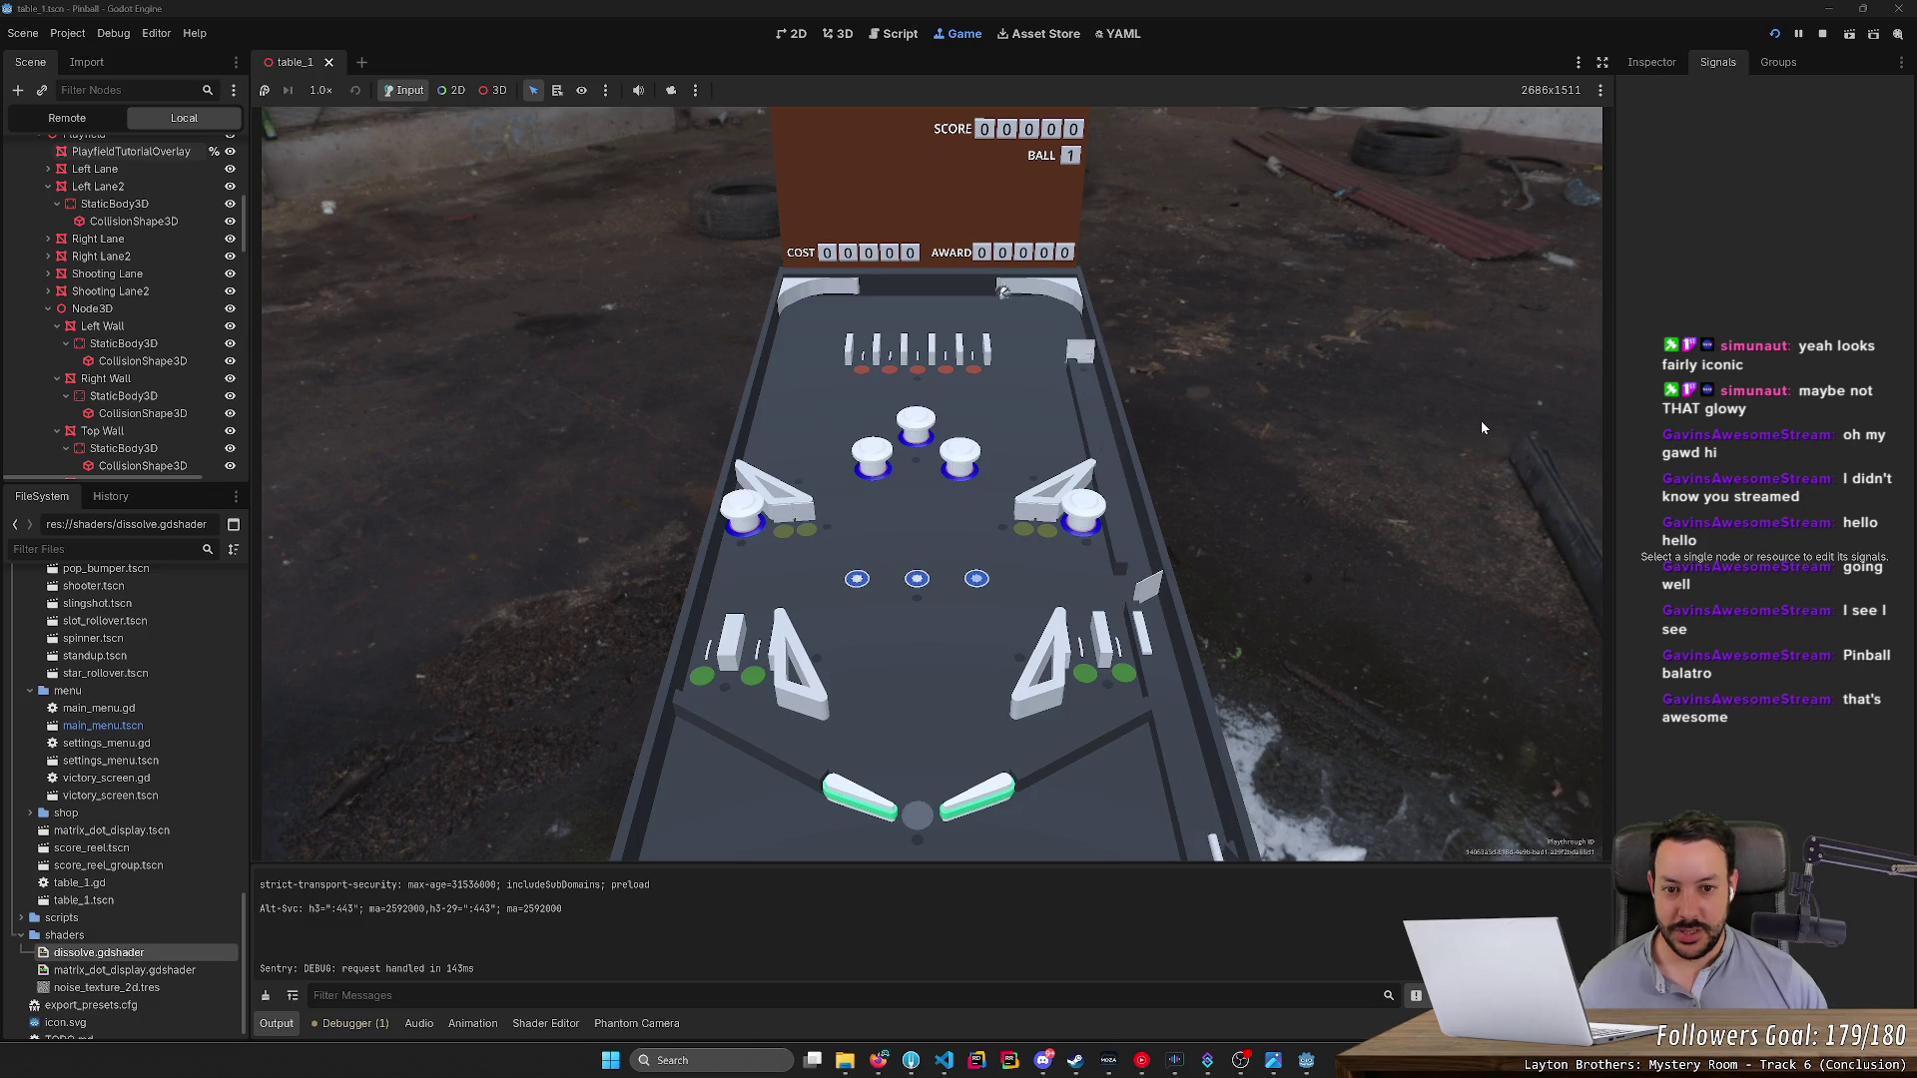
key("Right")
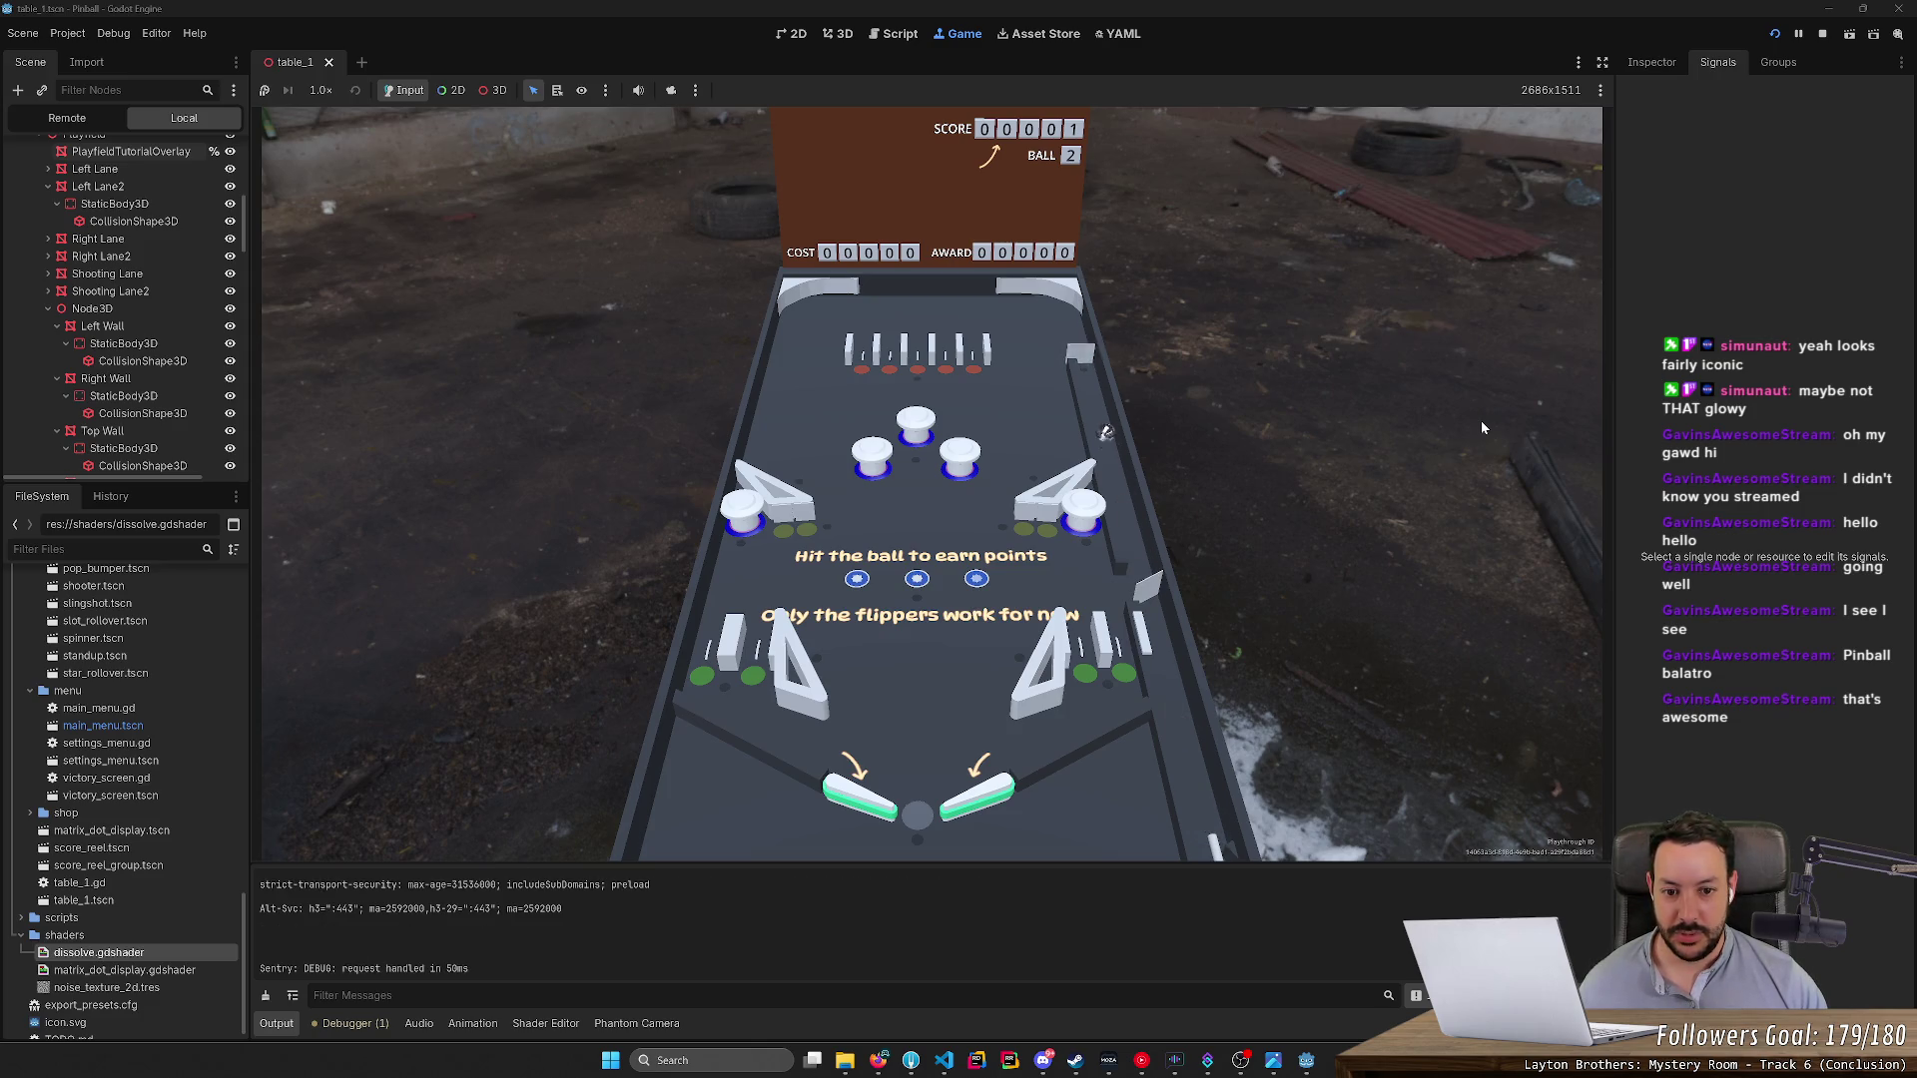
key("Right")
key("Right")
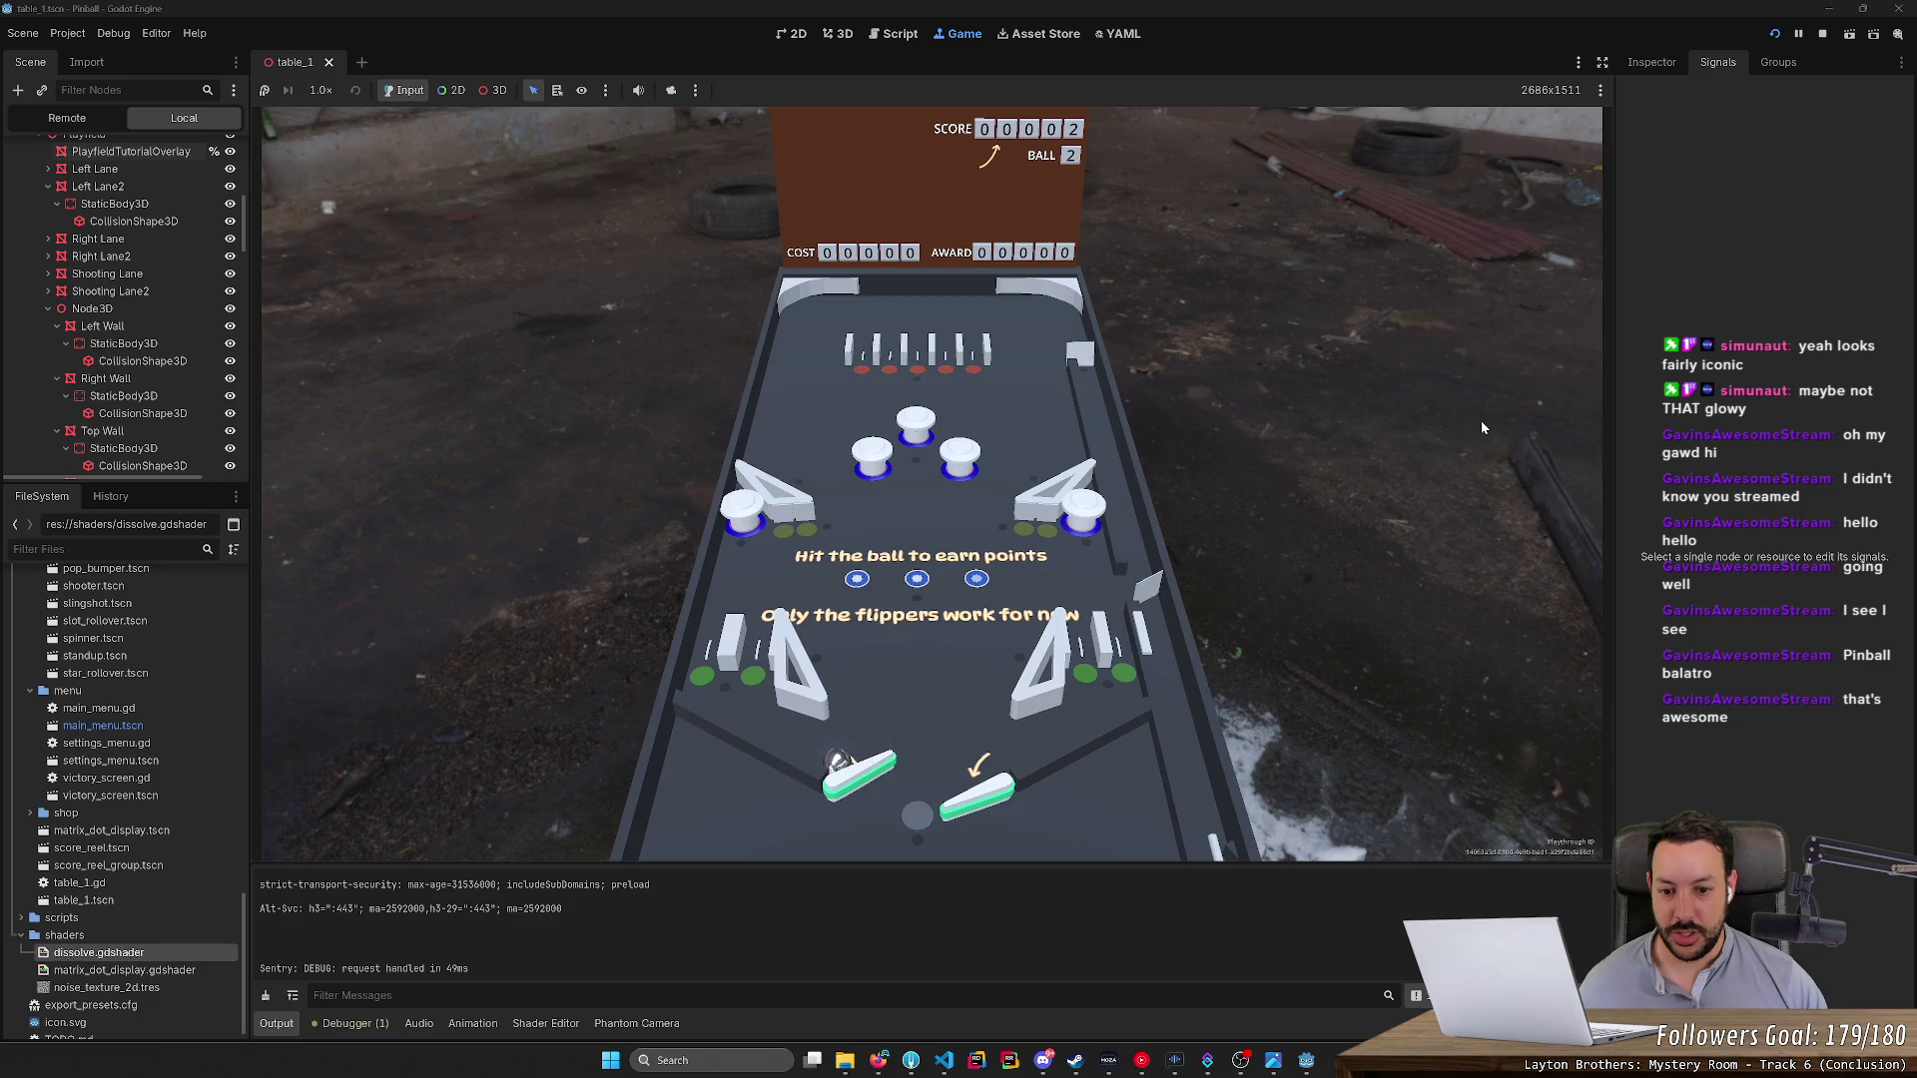
key("Left")
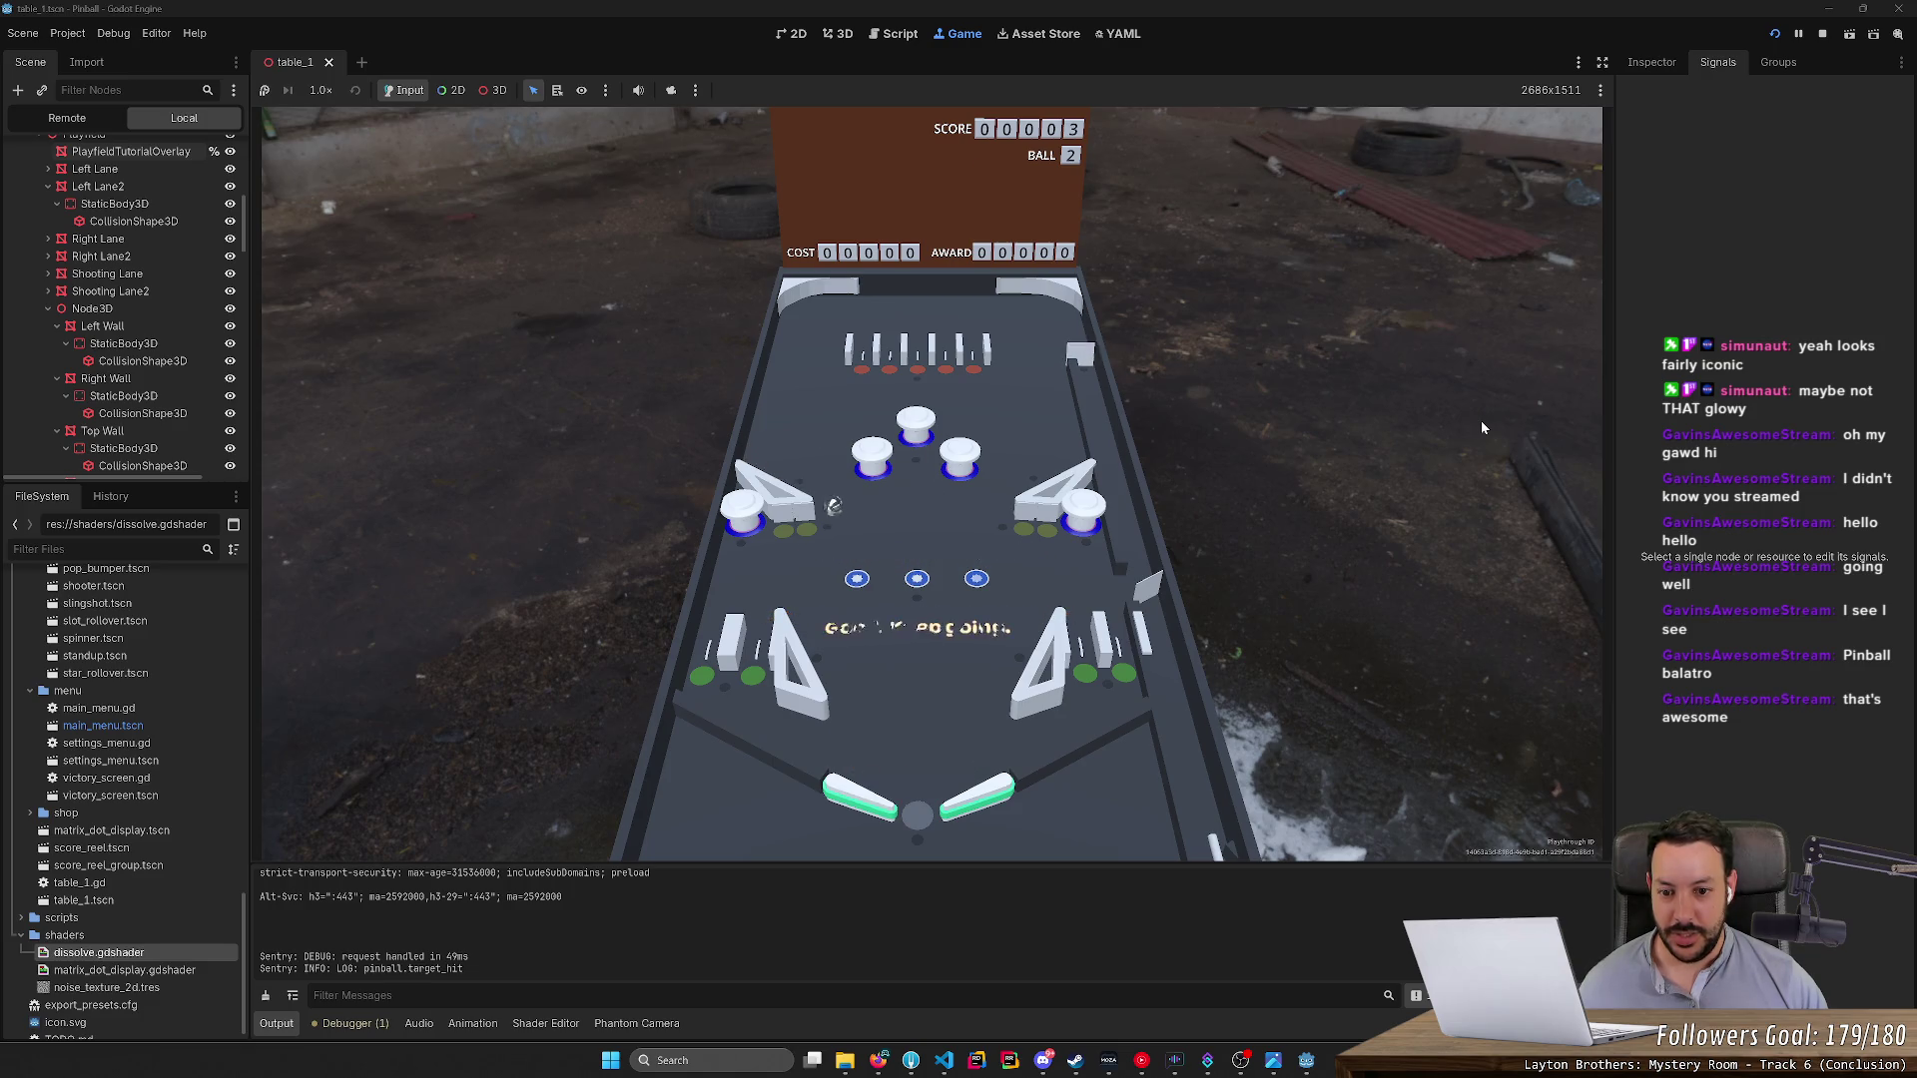
key("Right")
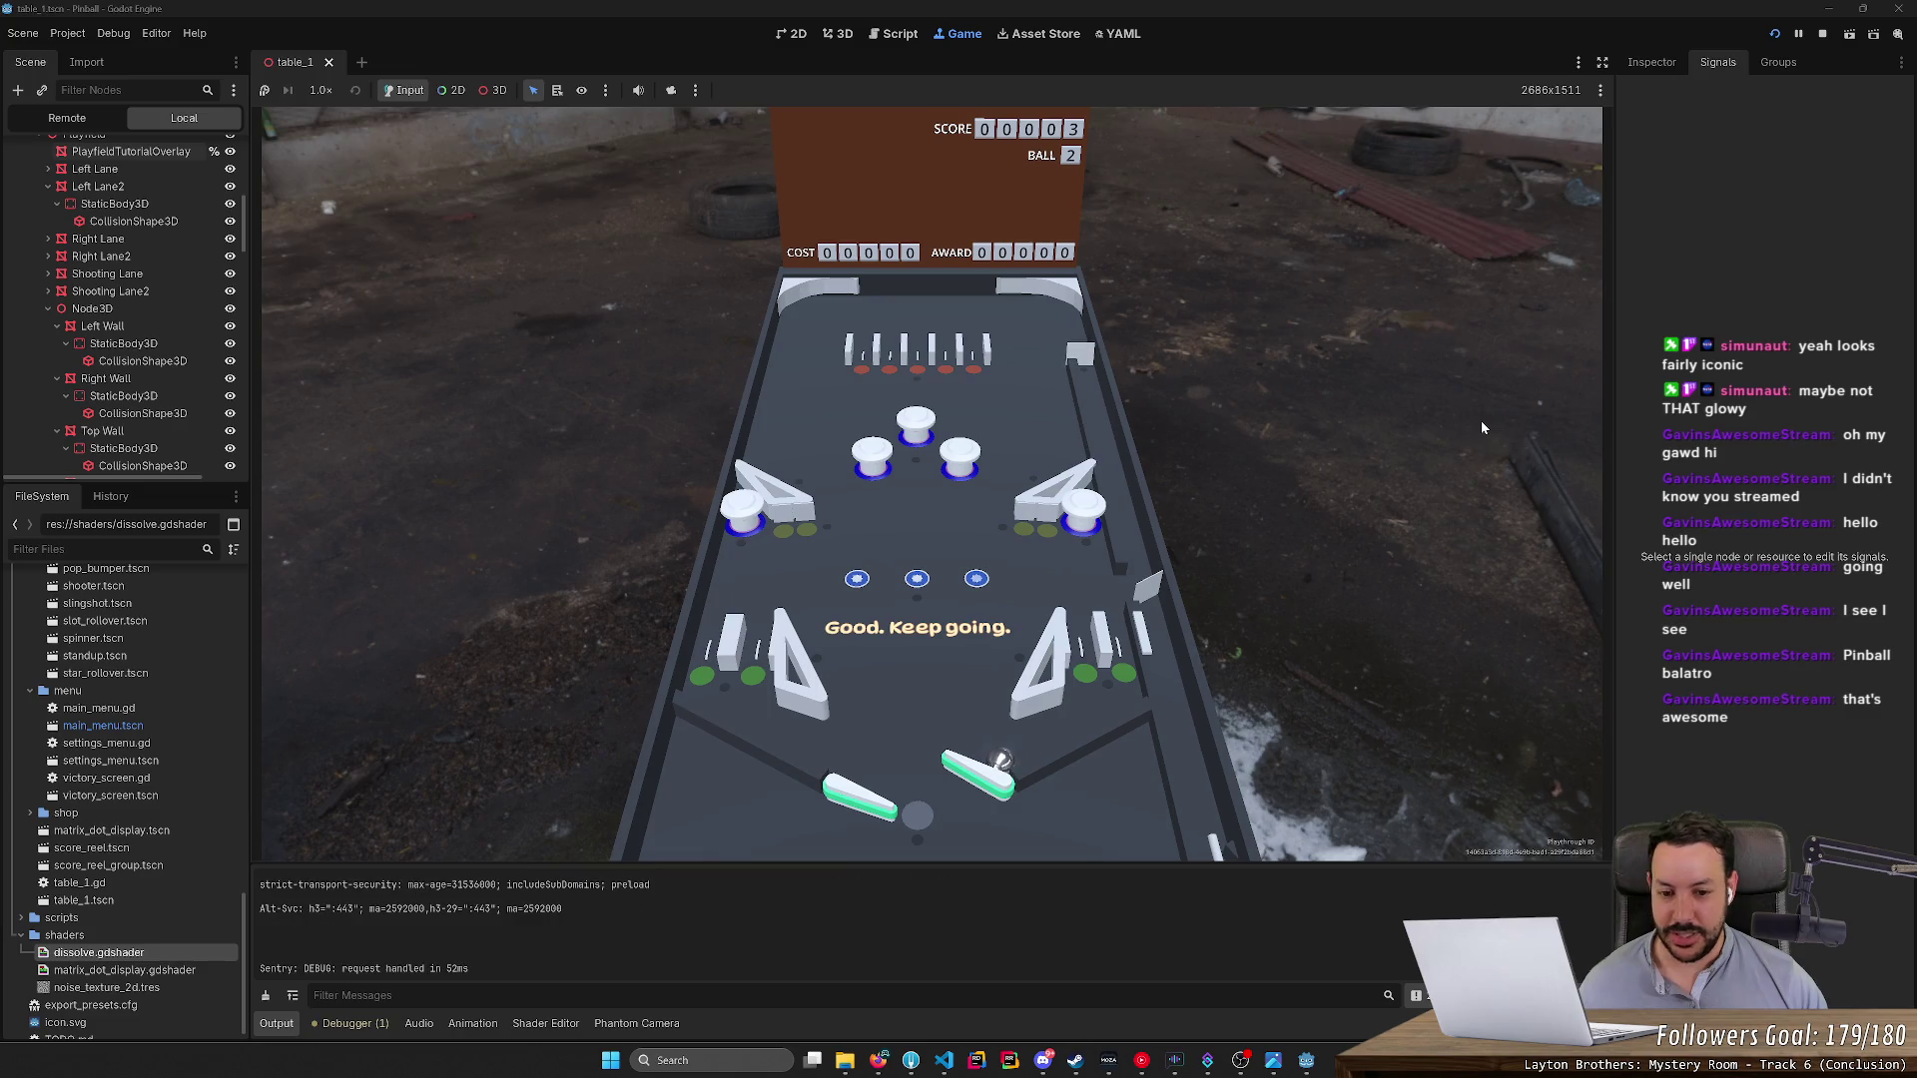
key("Right")
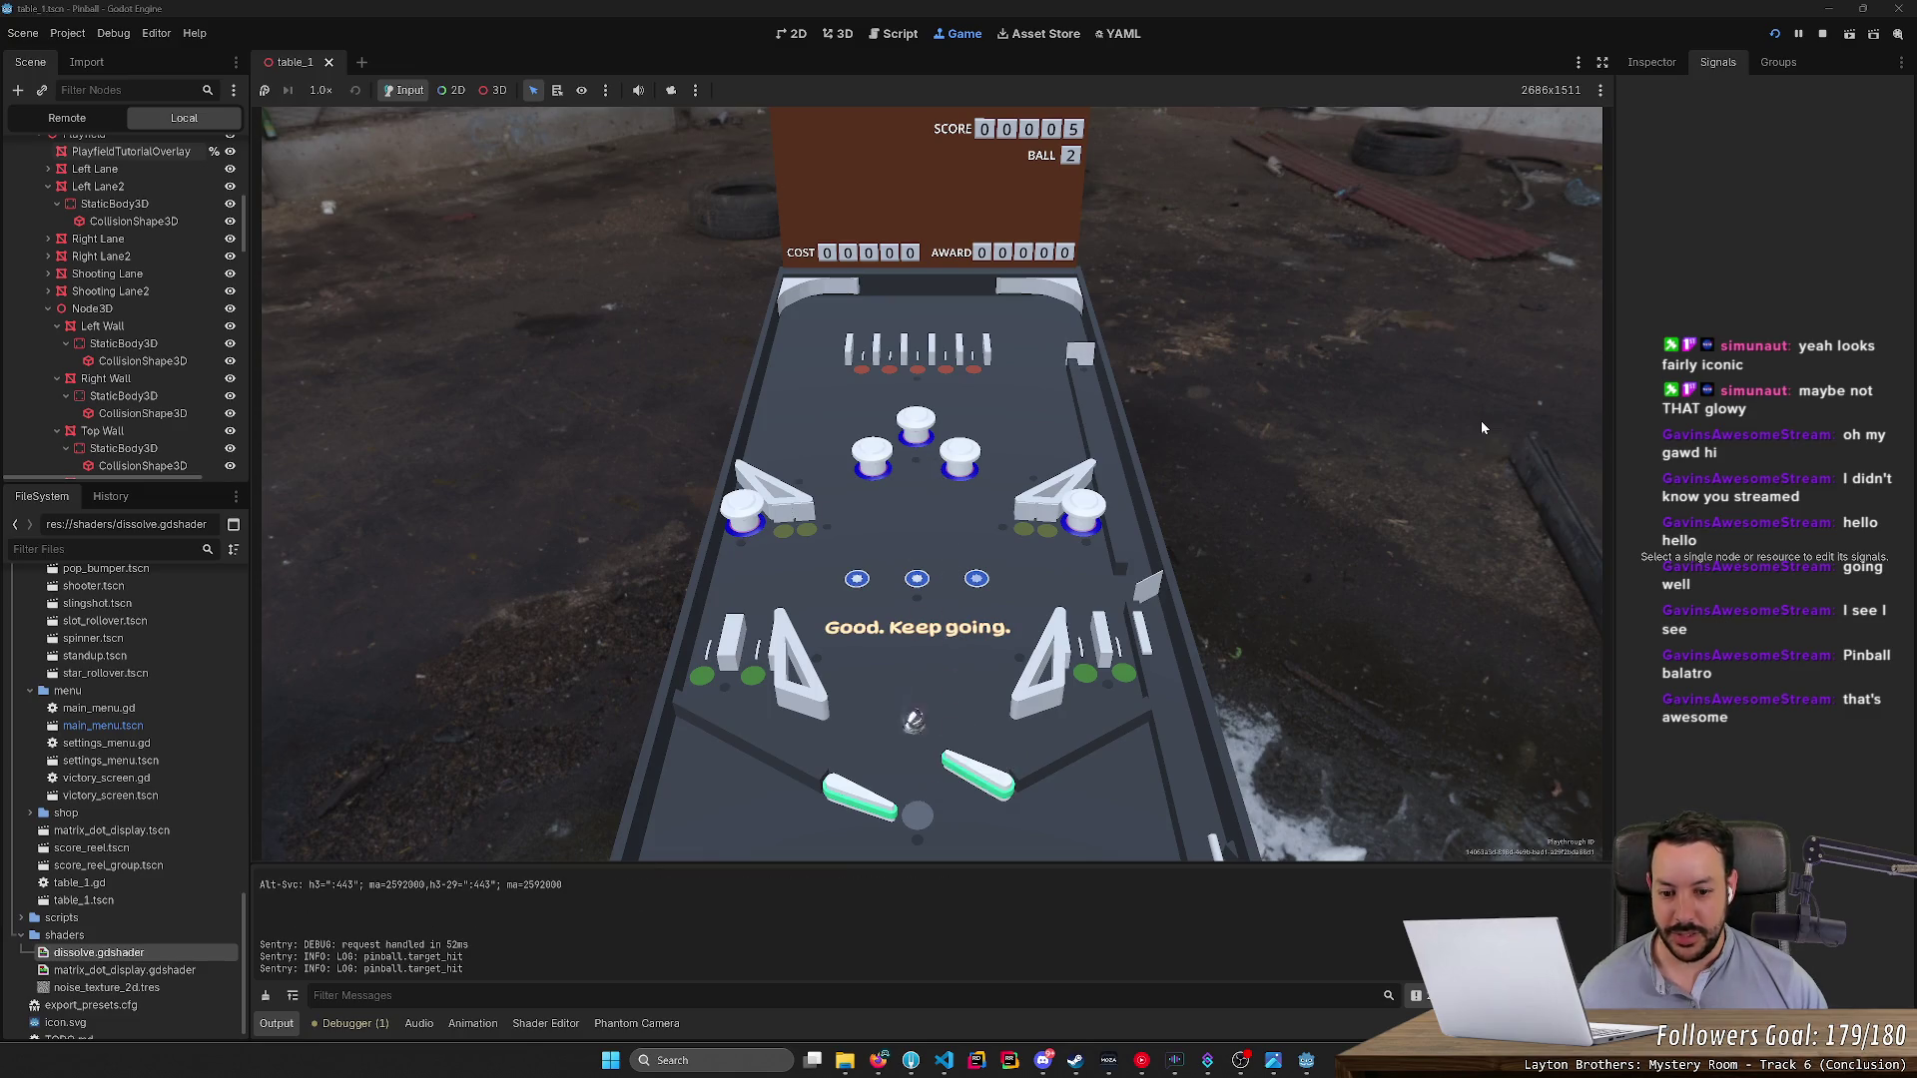
key("Left")
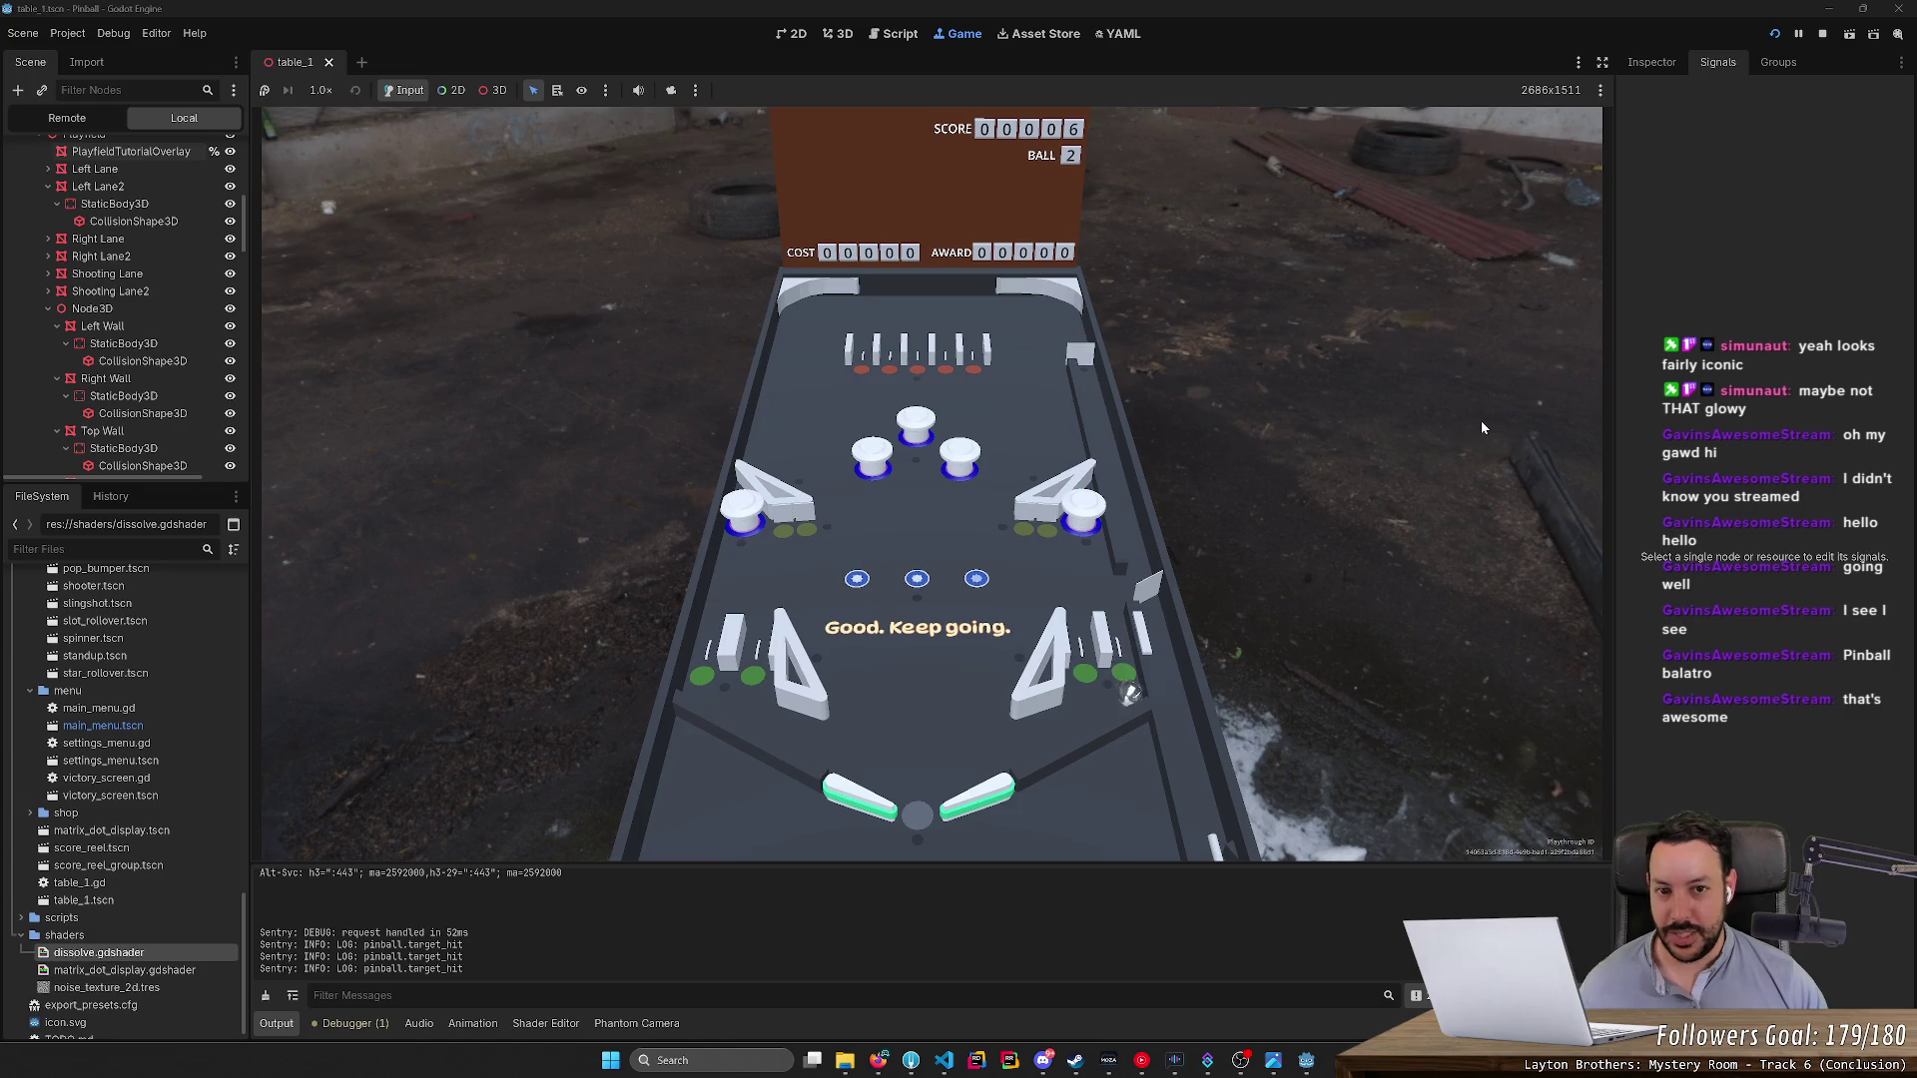
key("Right")
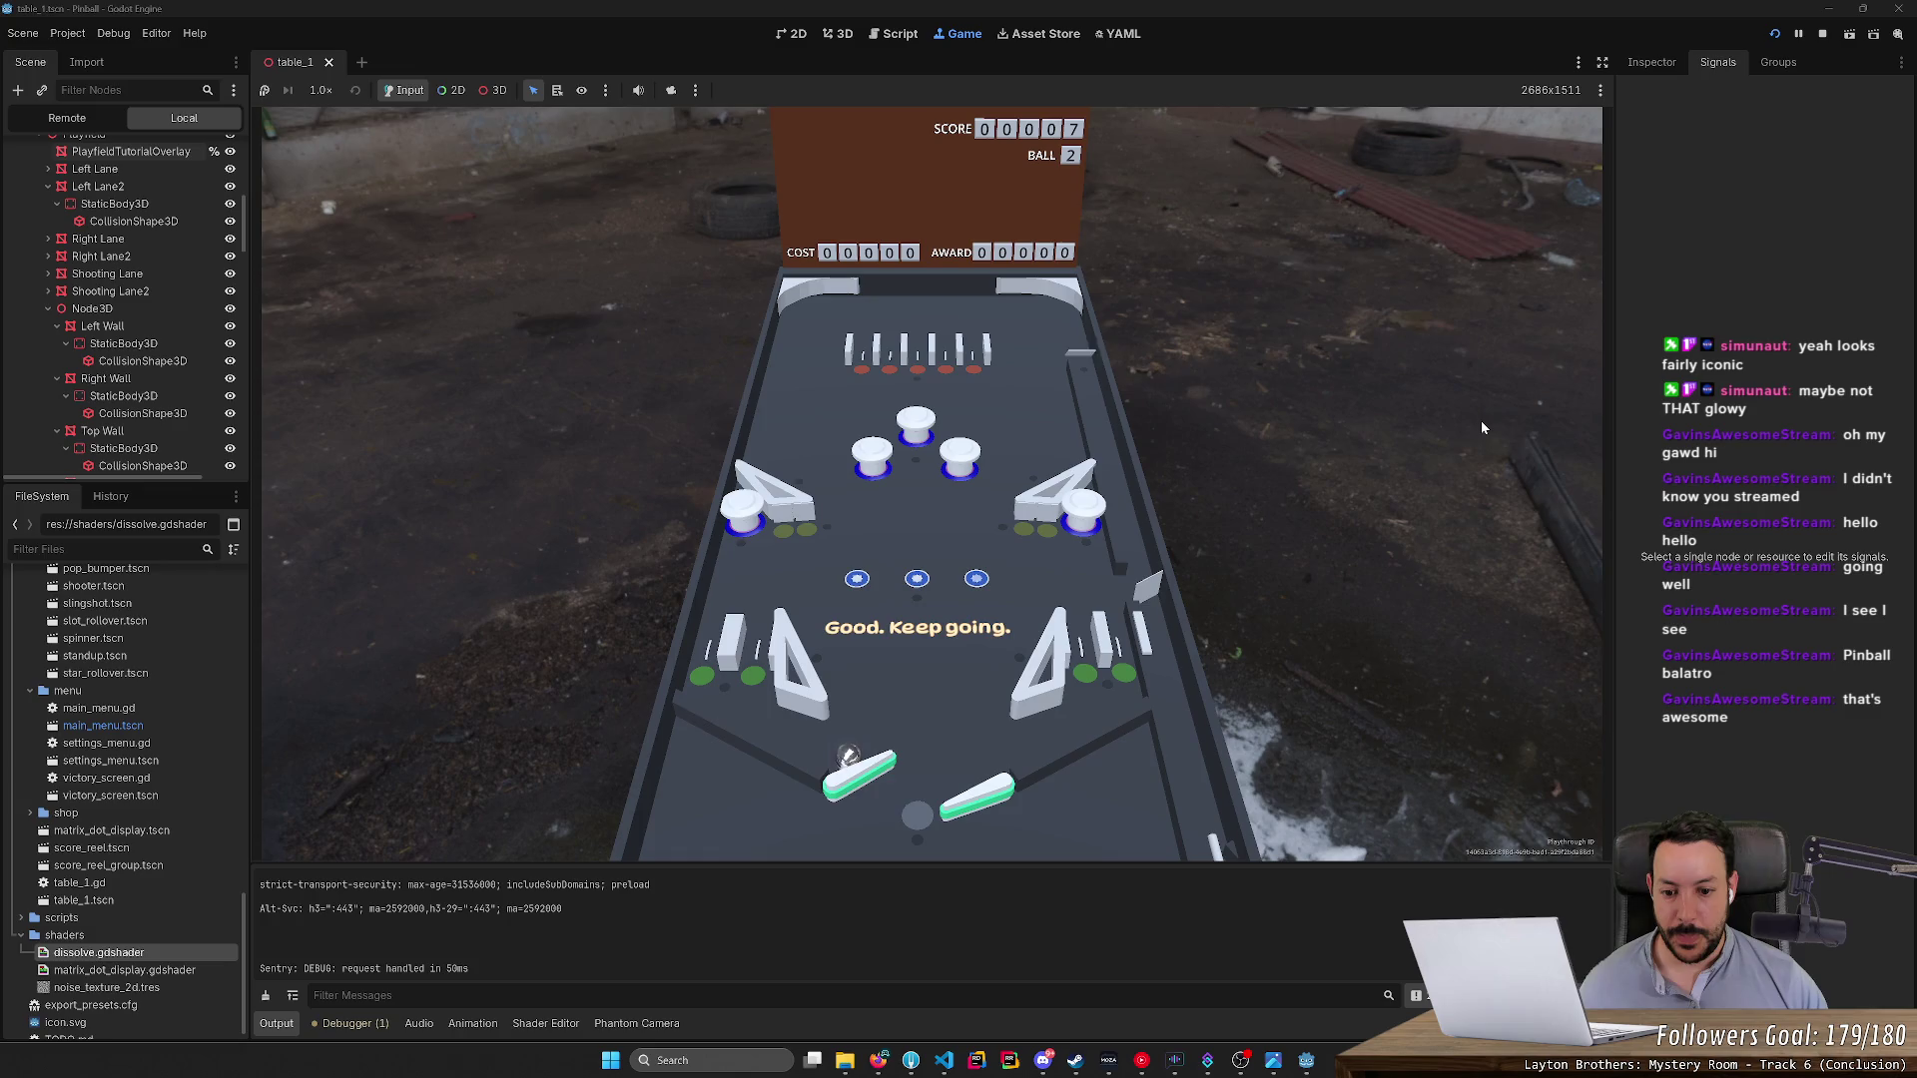
key("Left")
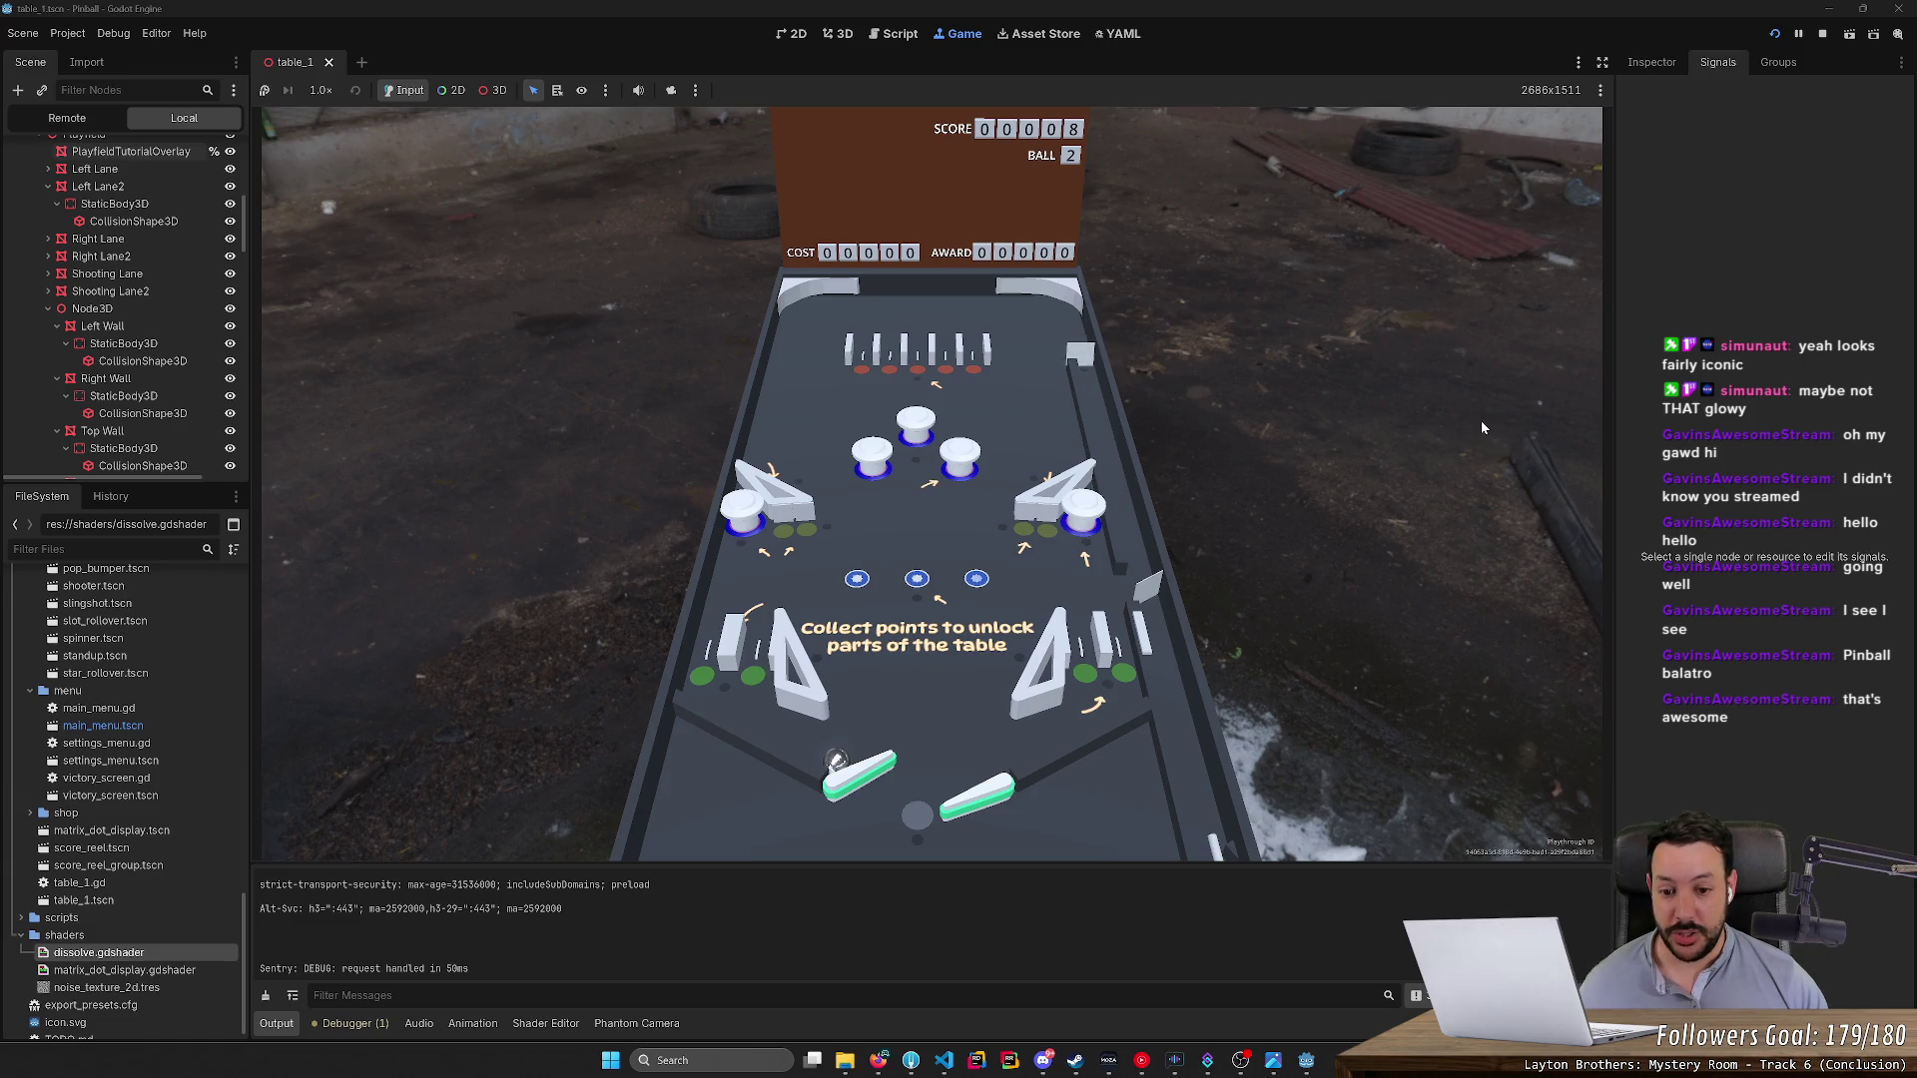
Keep flipping and launch another ball until ball 3 drains and the score resets to 0.
key("Left")
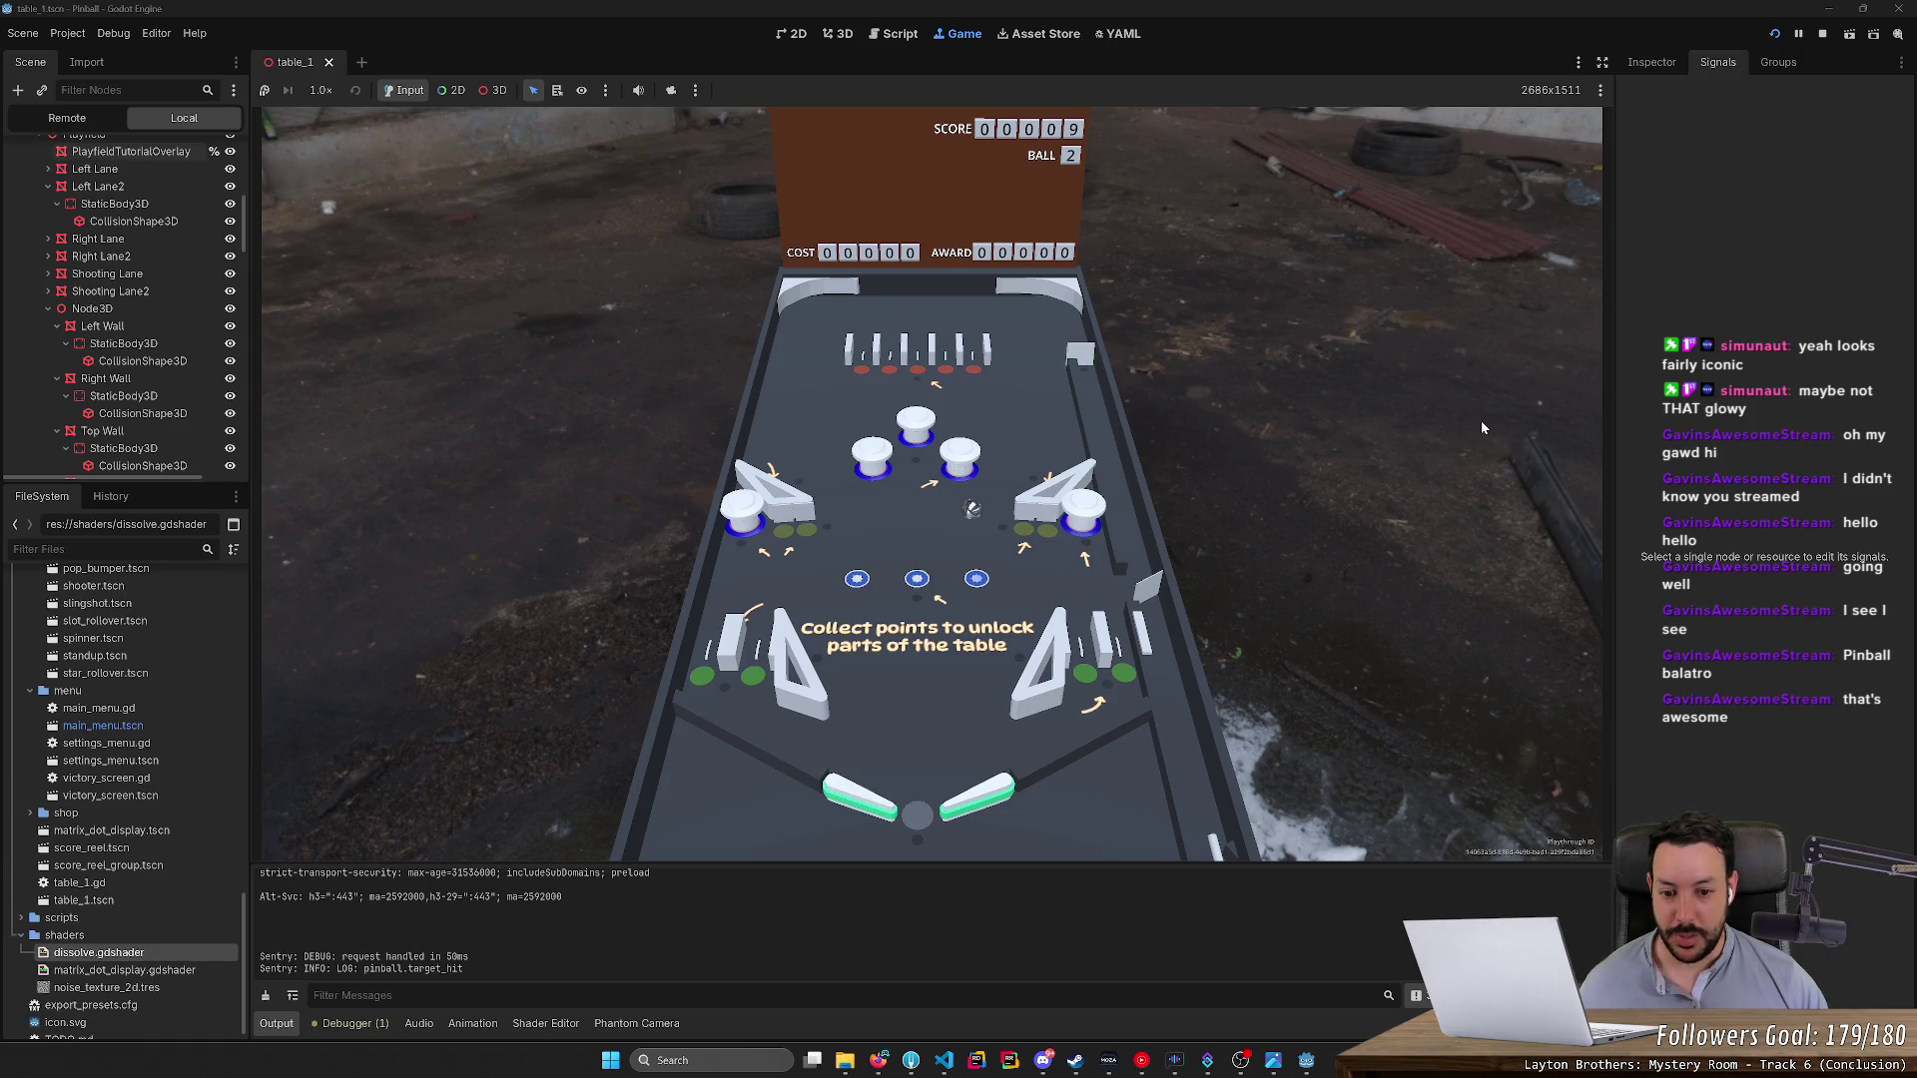
key("Right")
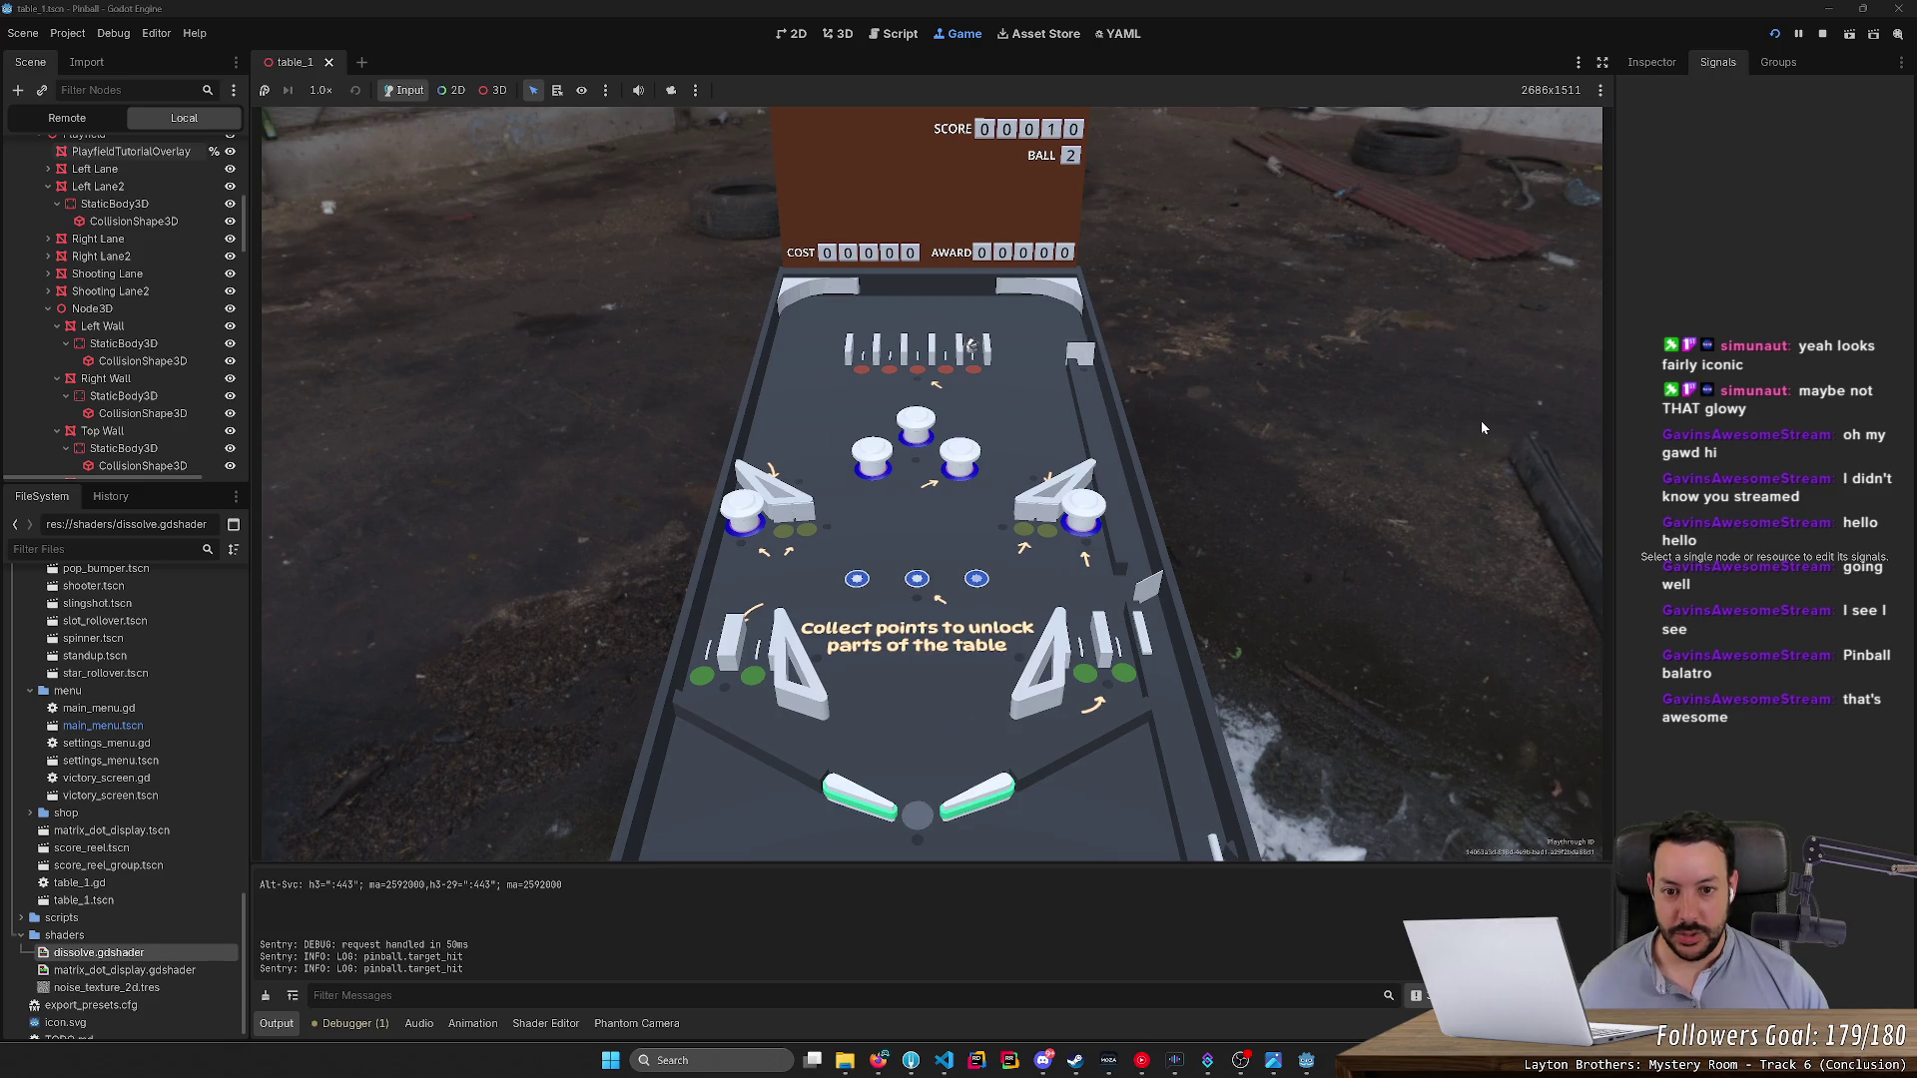
key("Right")
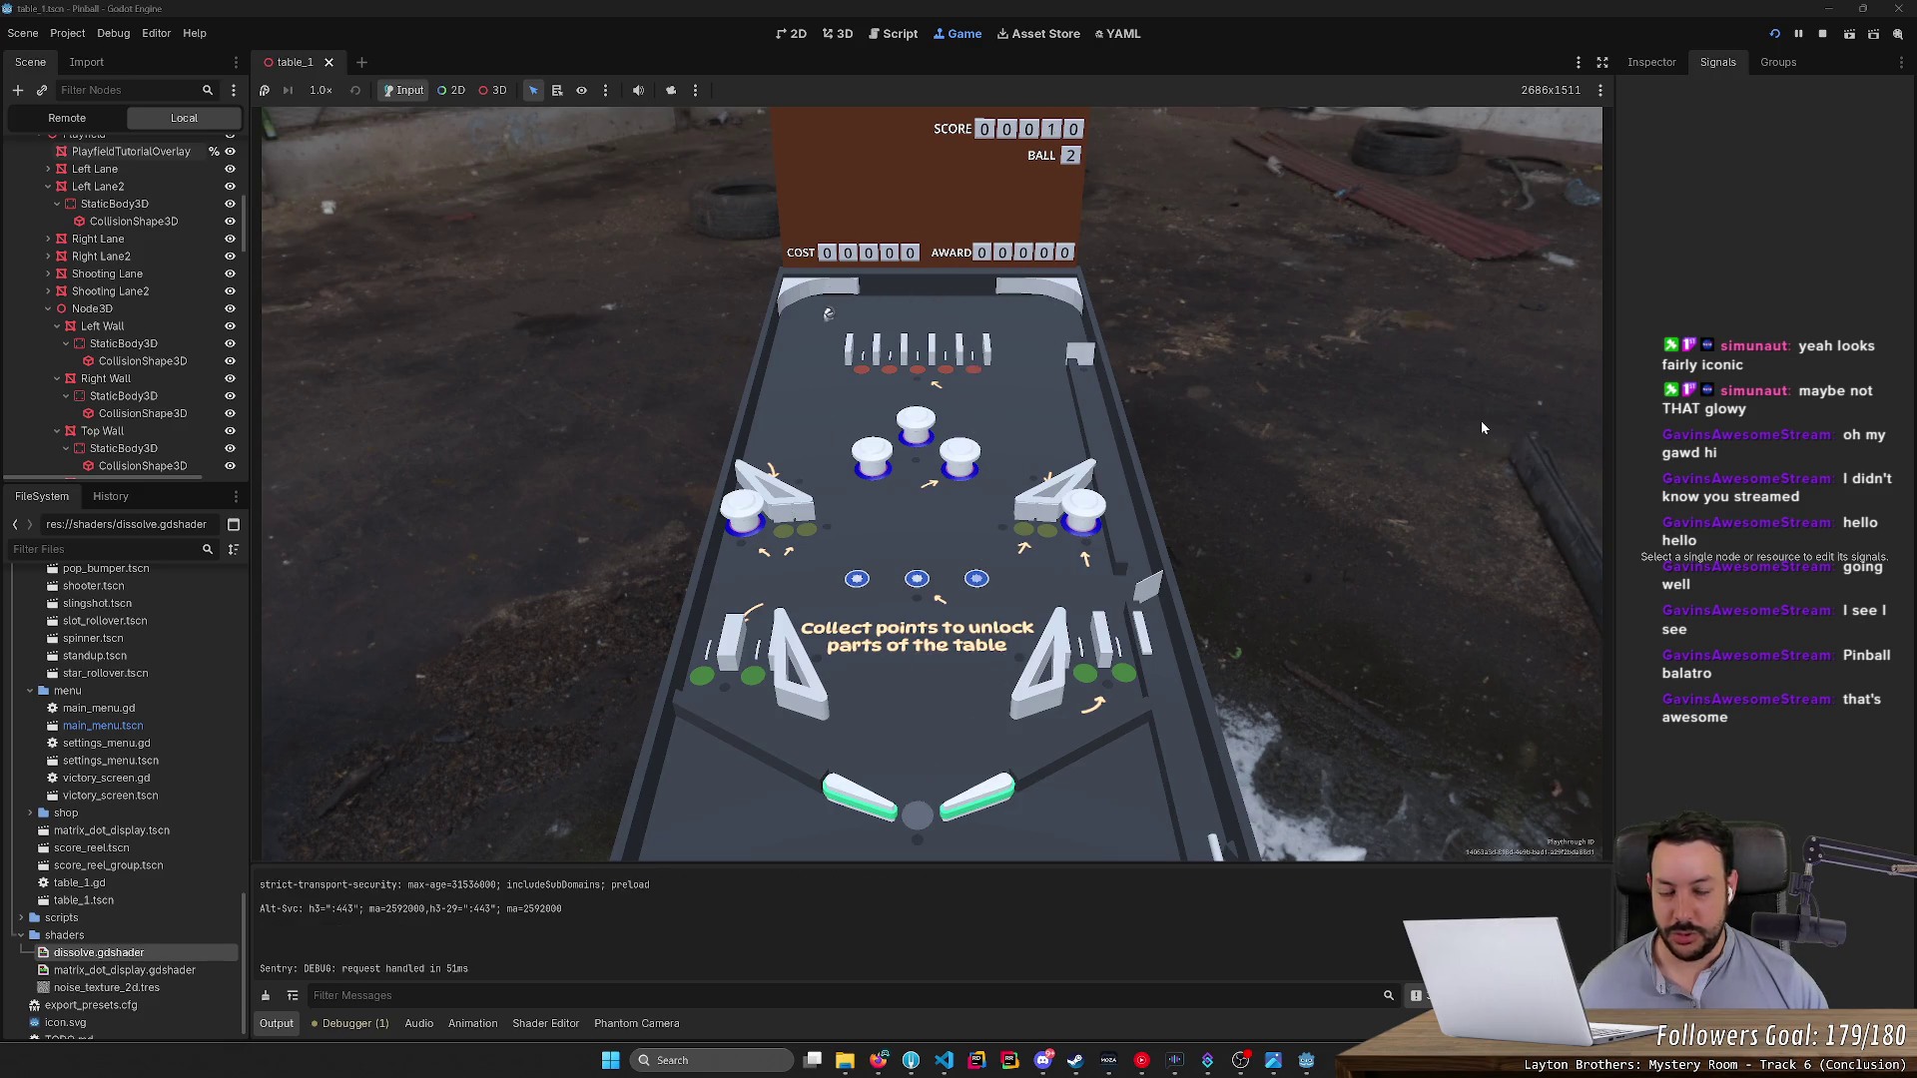
key("Right")
key("Left")
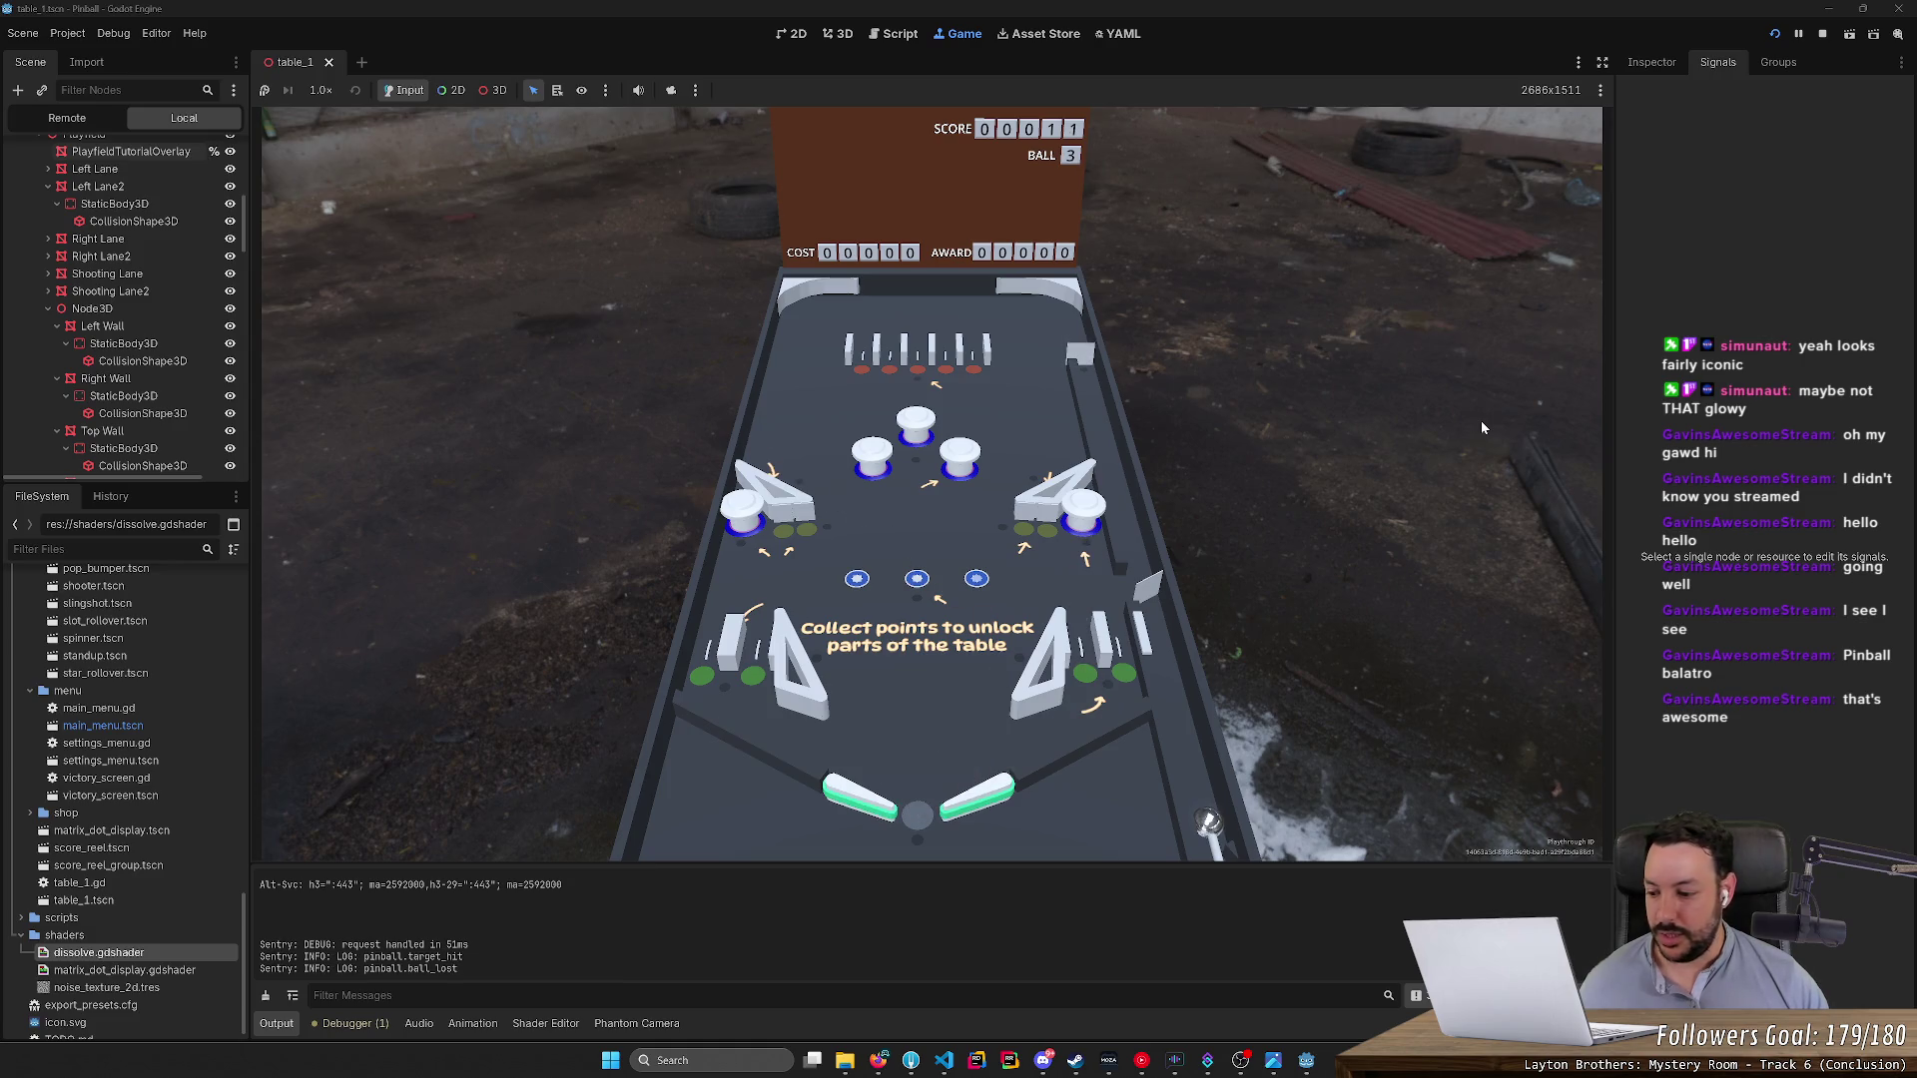
key("space")
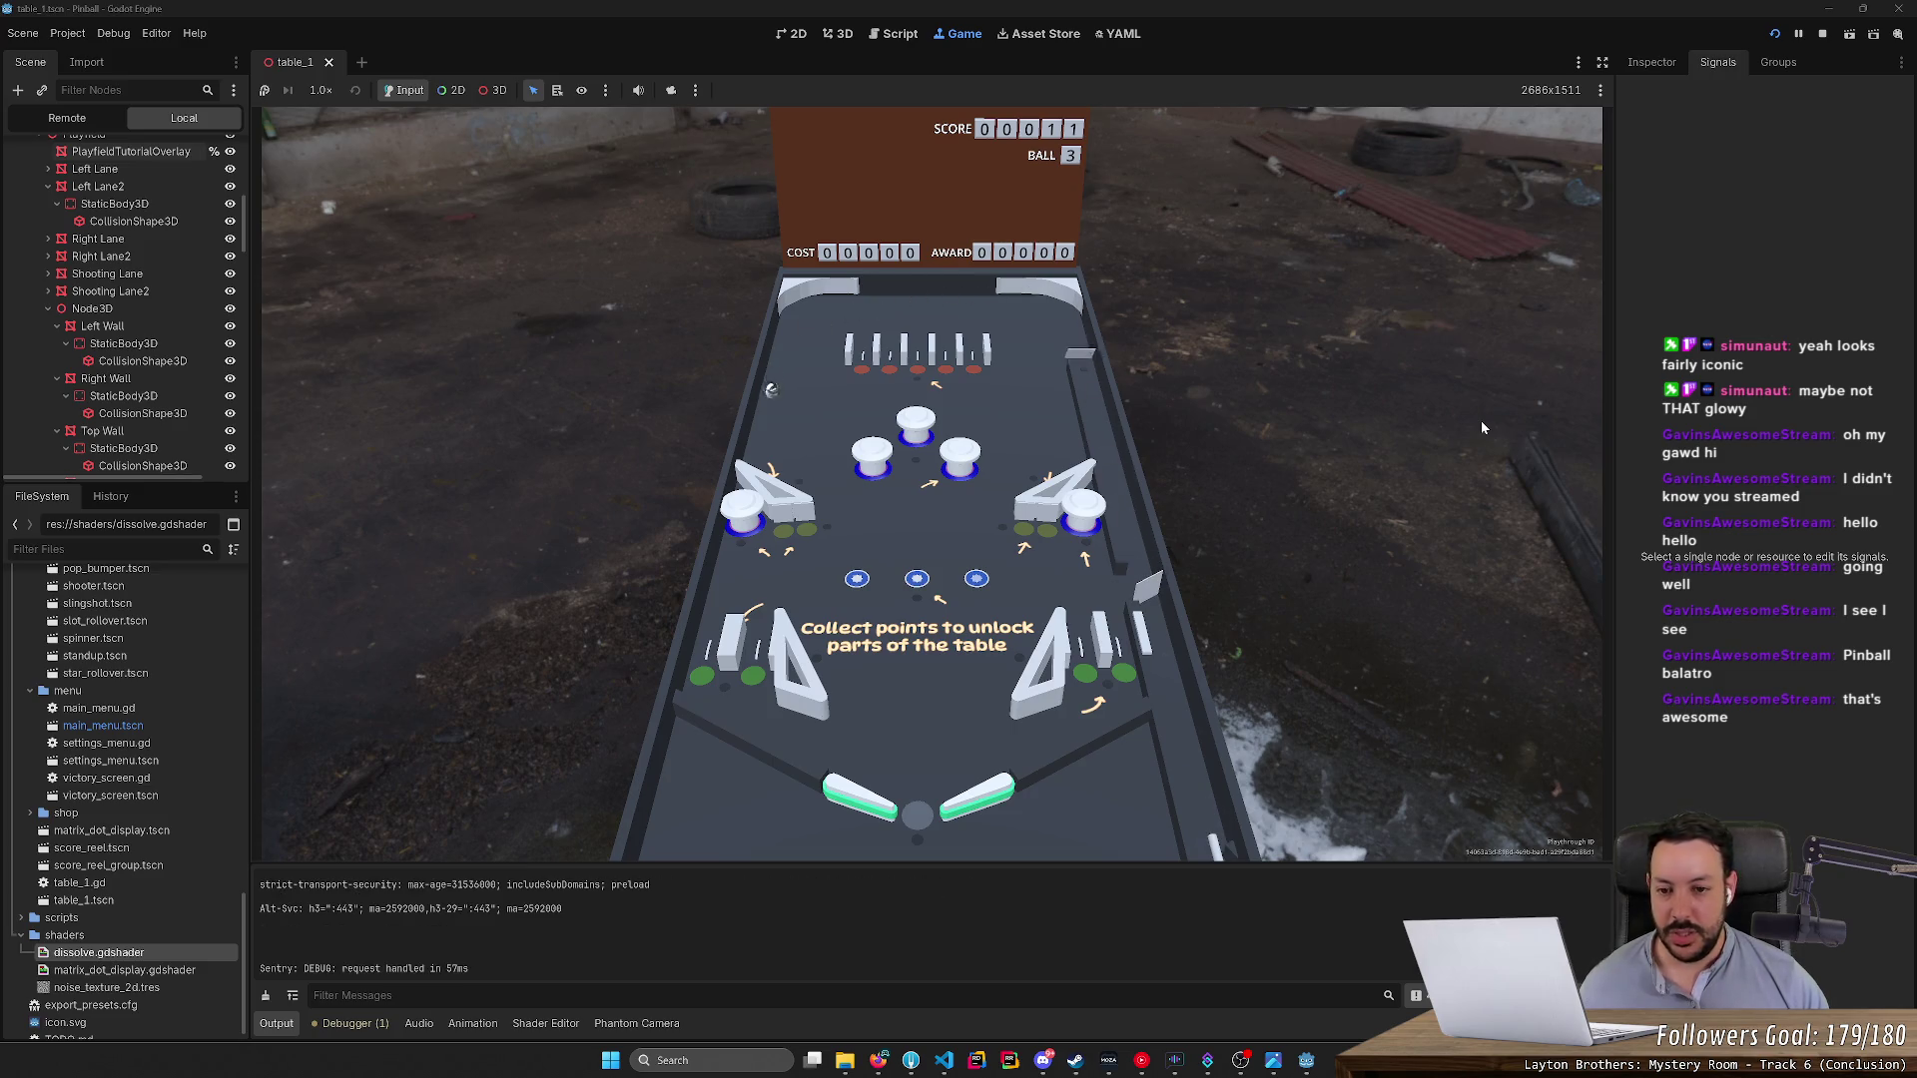
key("Right")
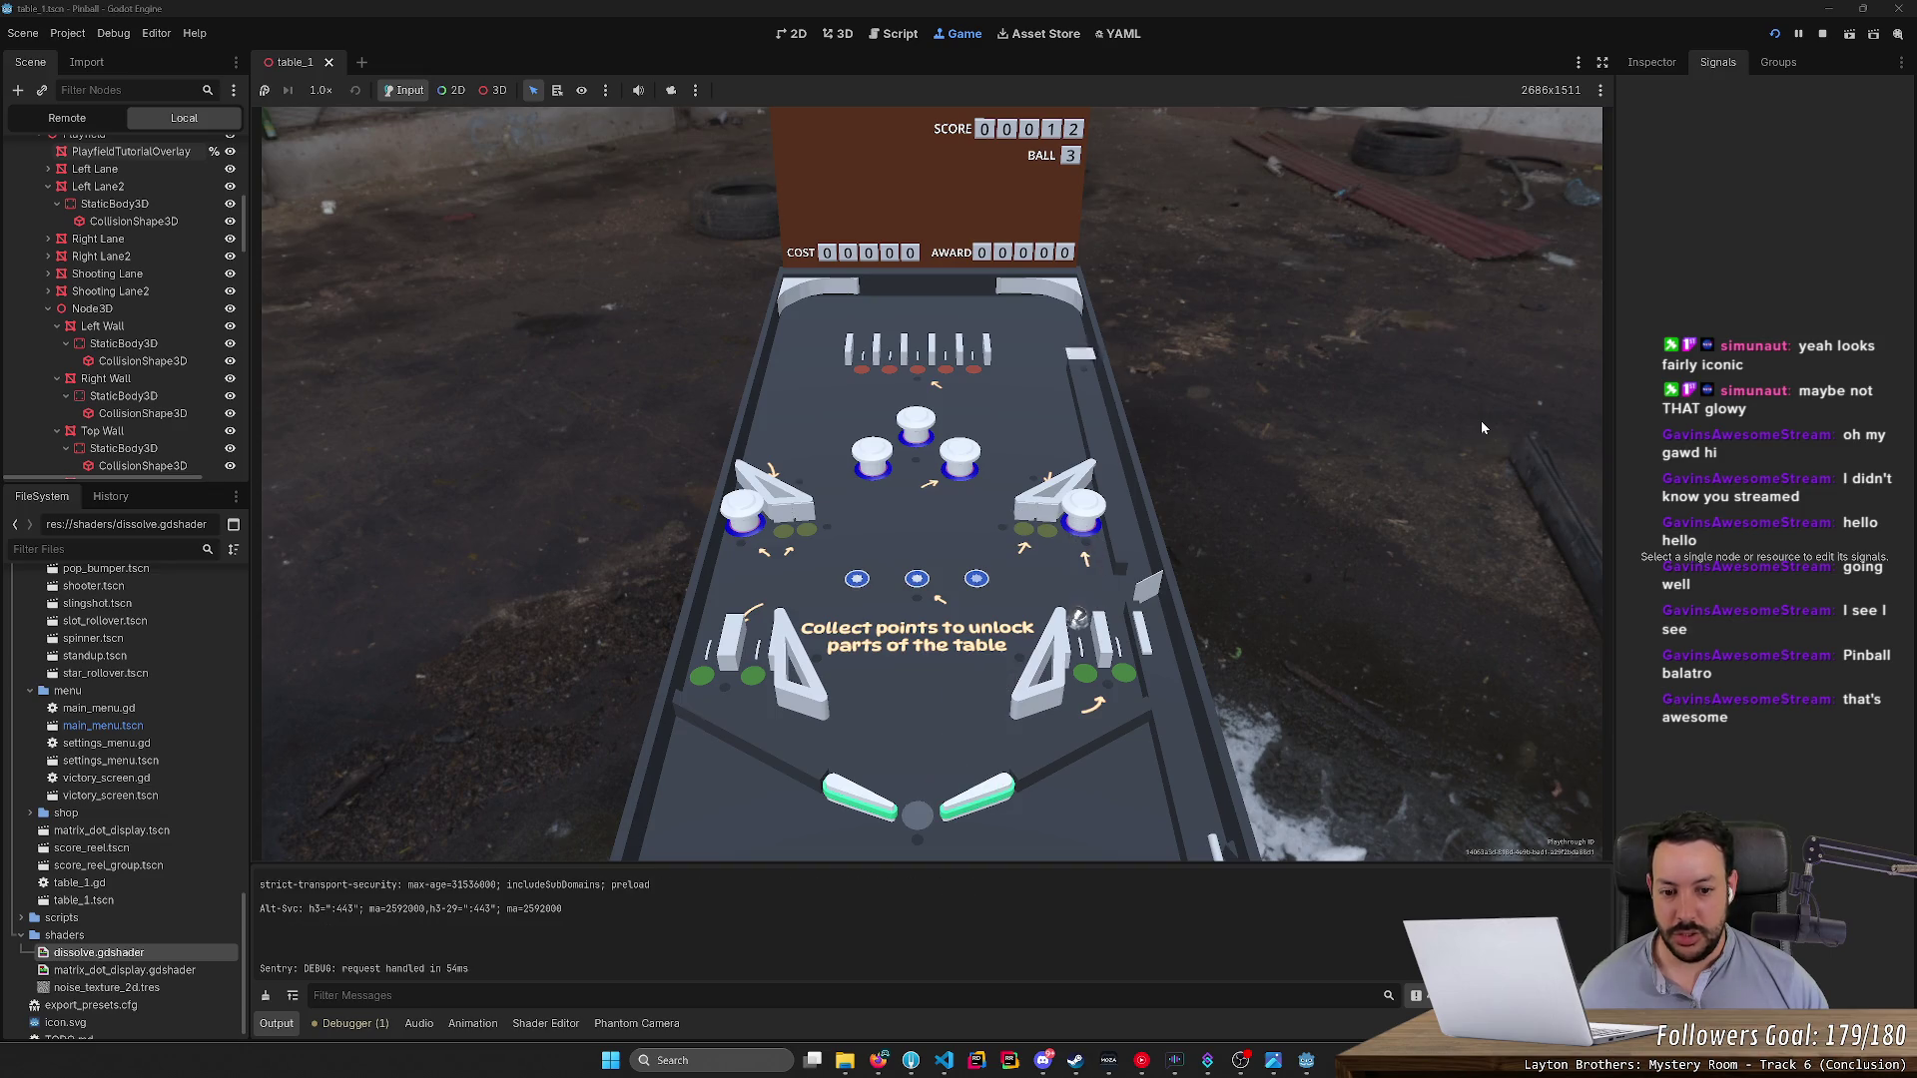
key("Right")
key("Left")
key("Right")
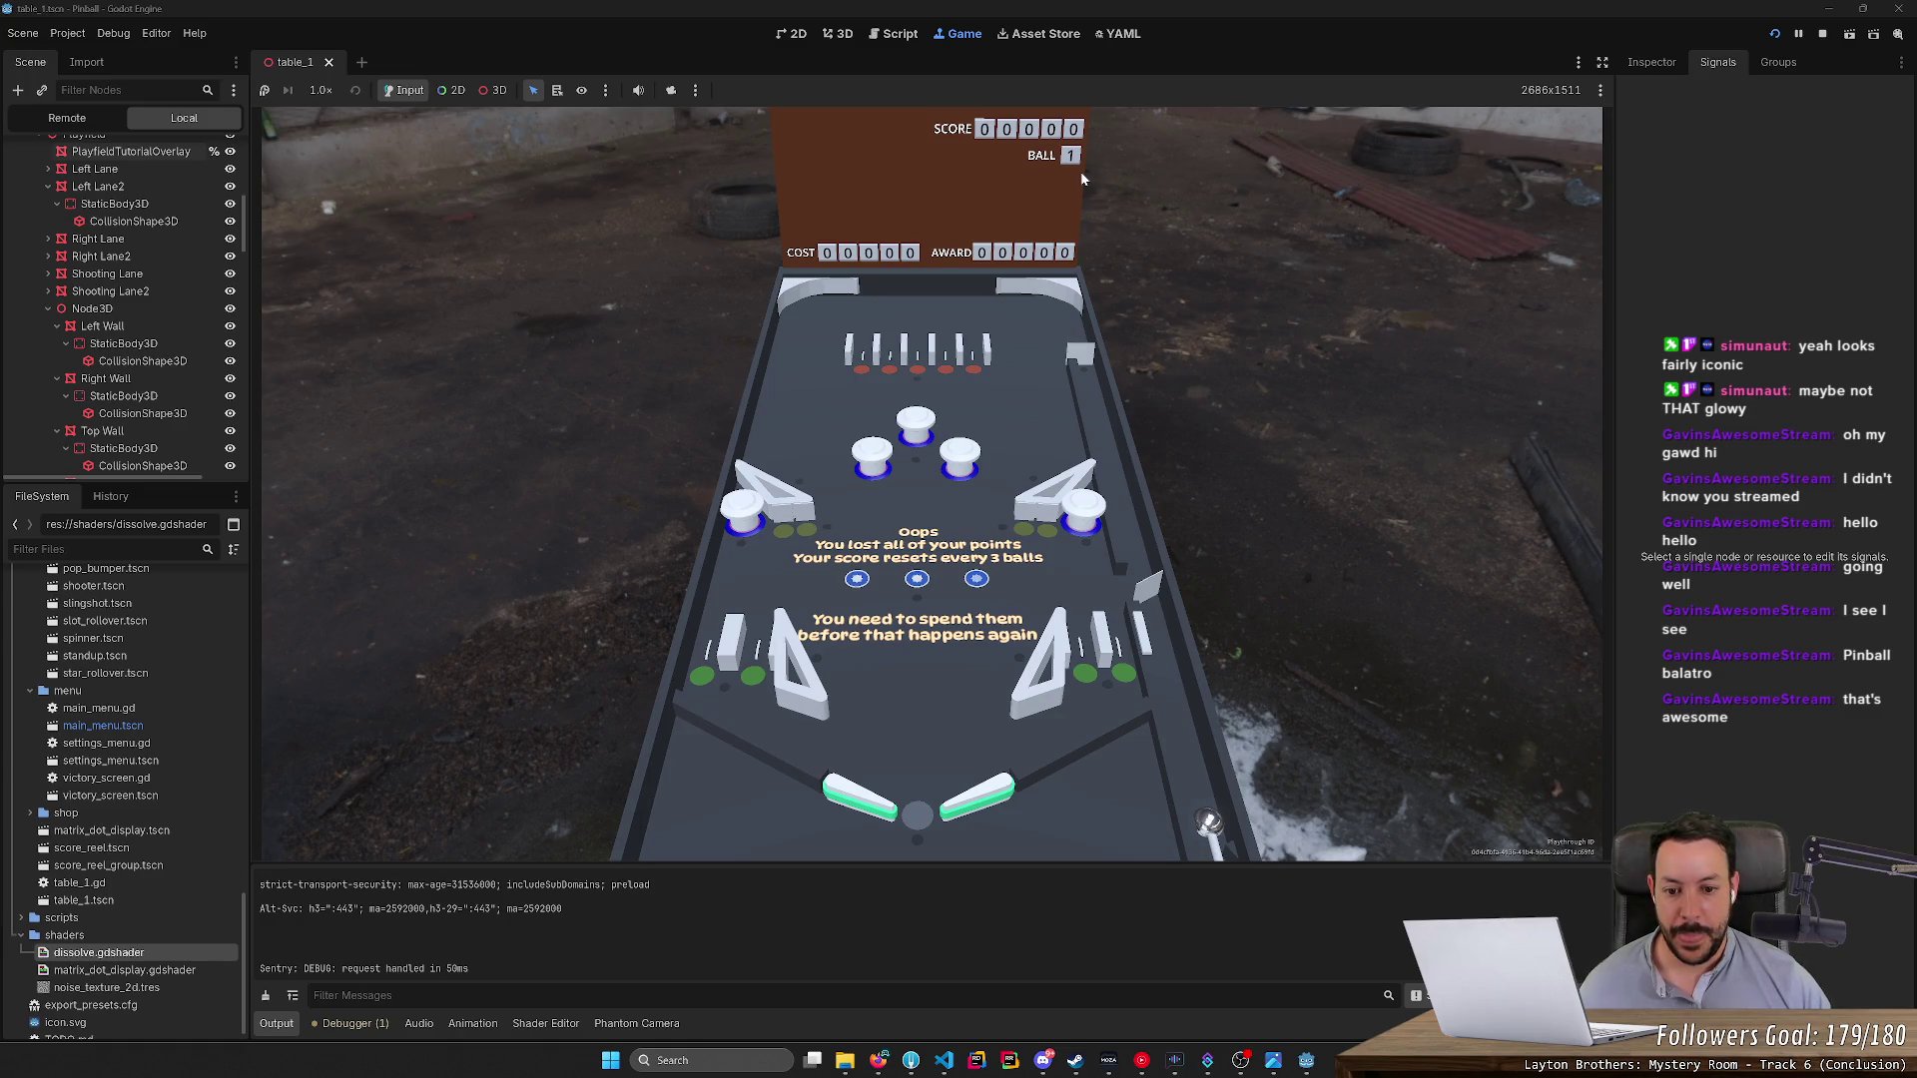
Launch the fresh ball and flip it into targets until the score is back at 8.
key("space")
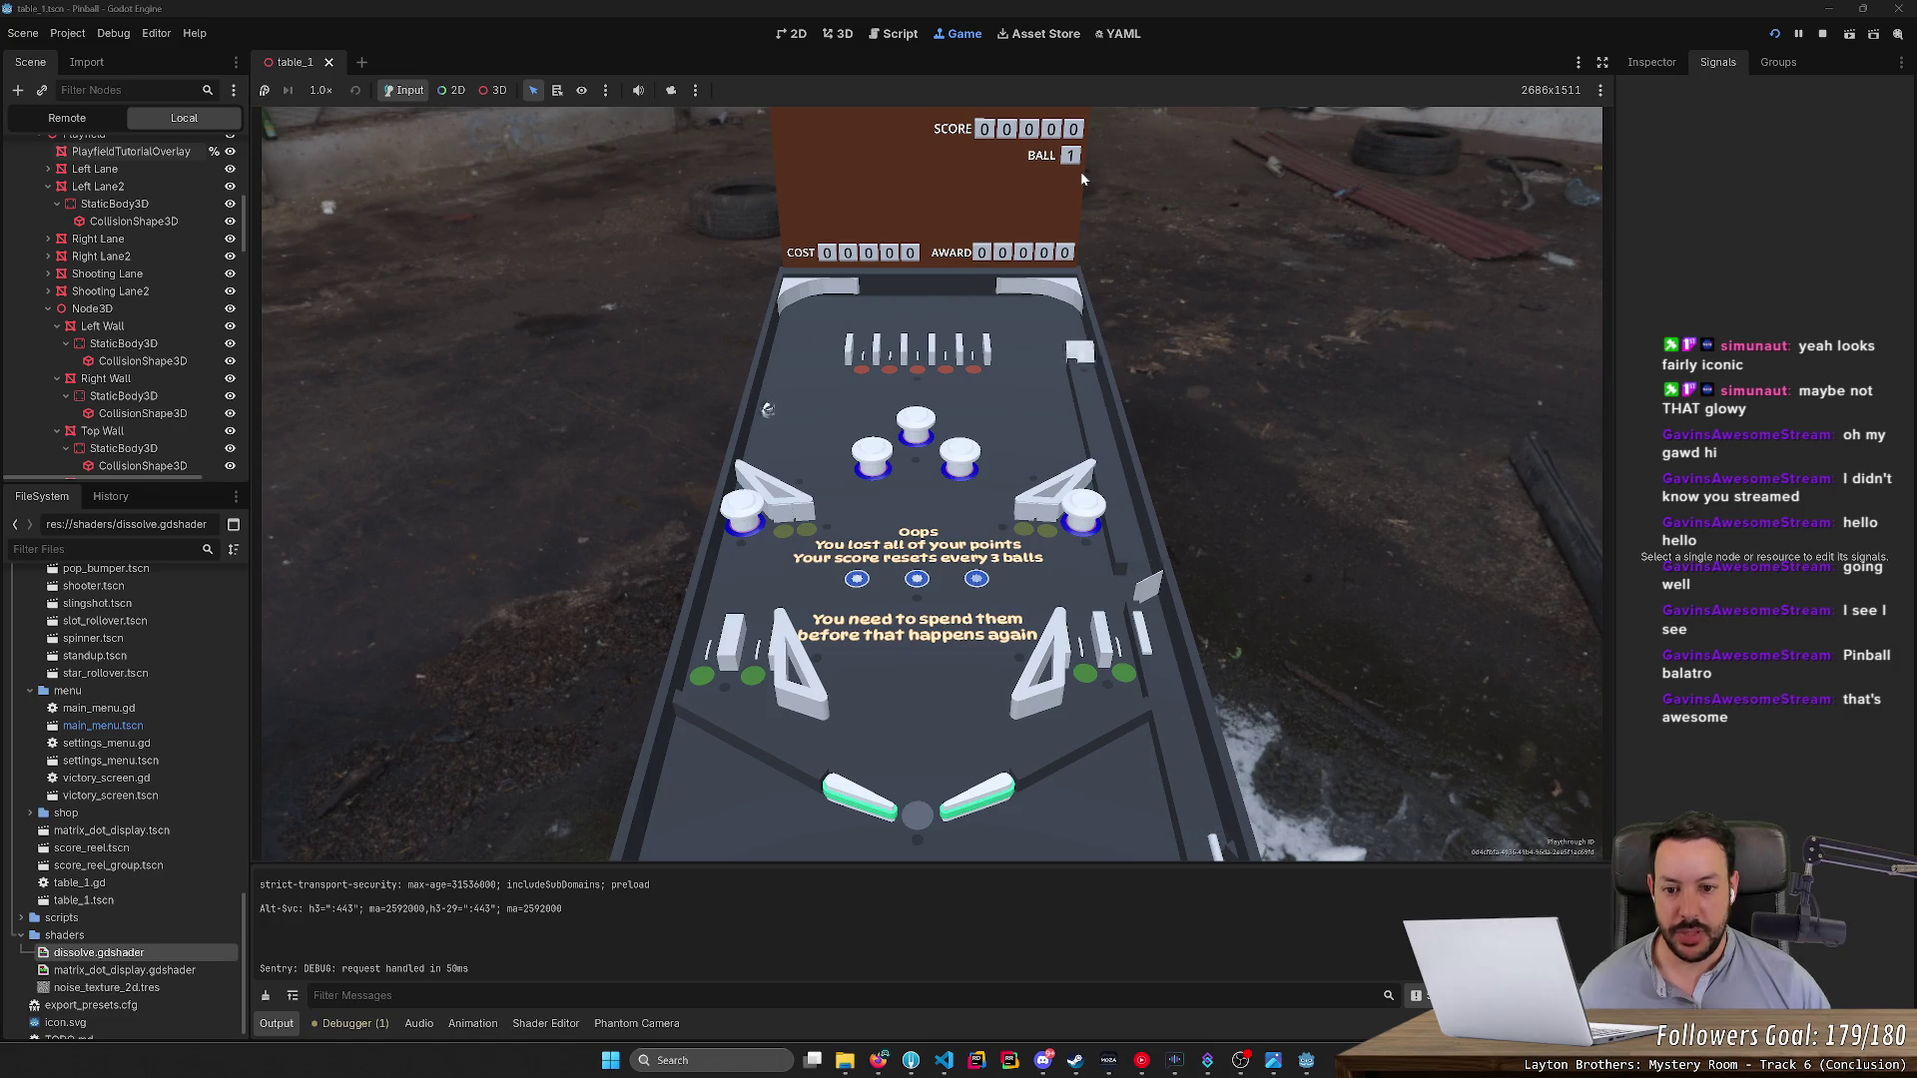
key("Right")
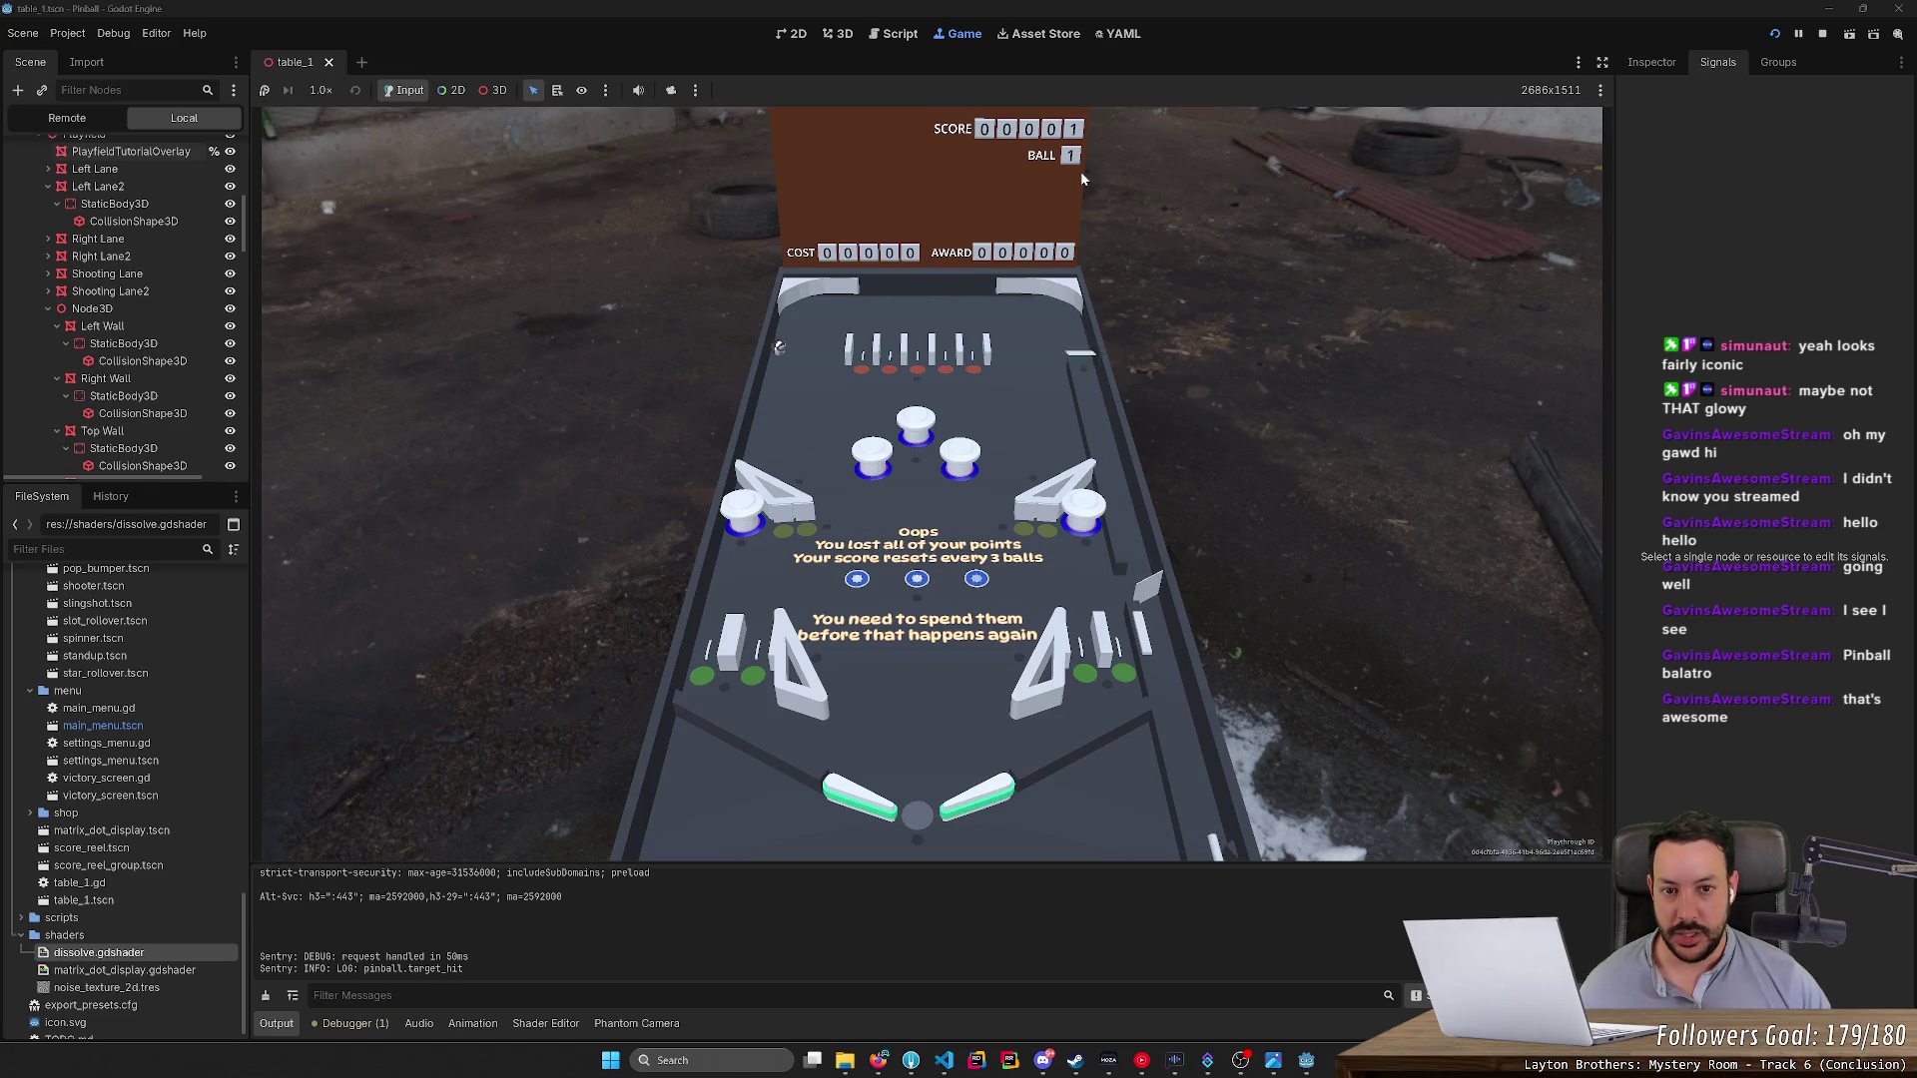
key("Left")
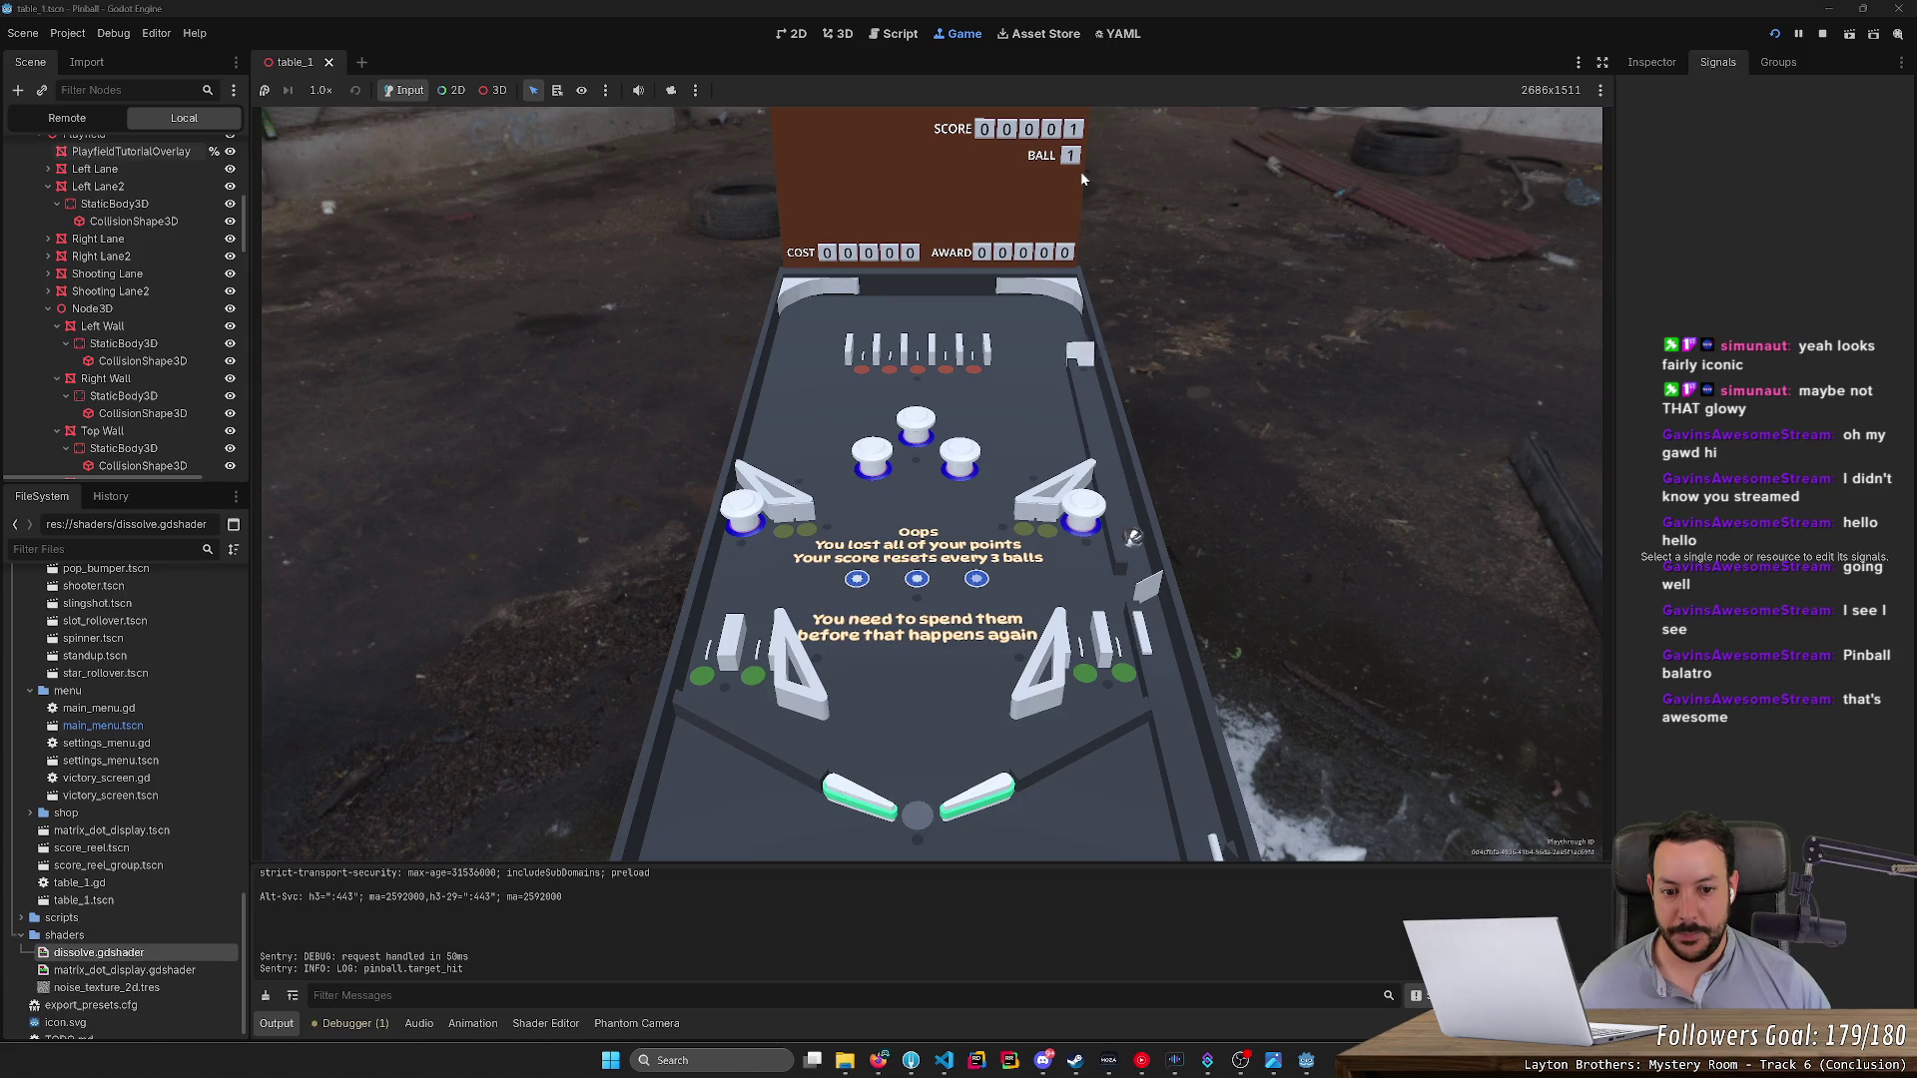
key("Left")
key("Left")
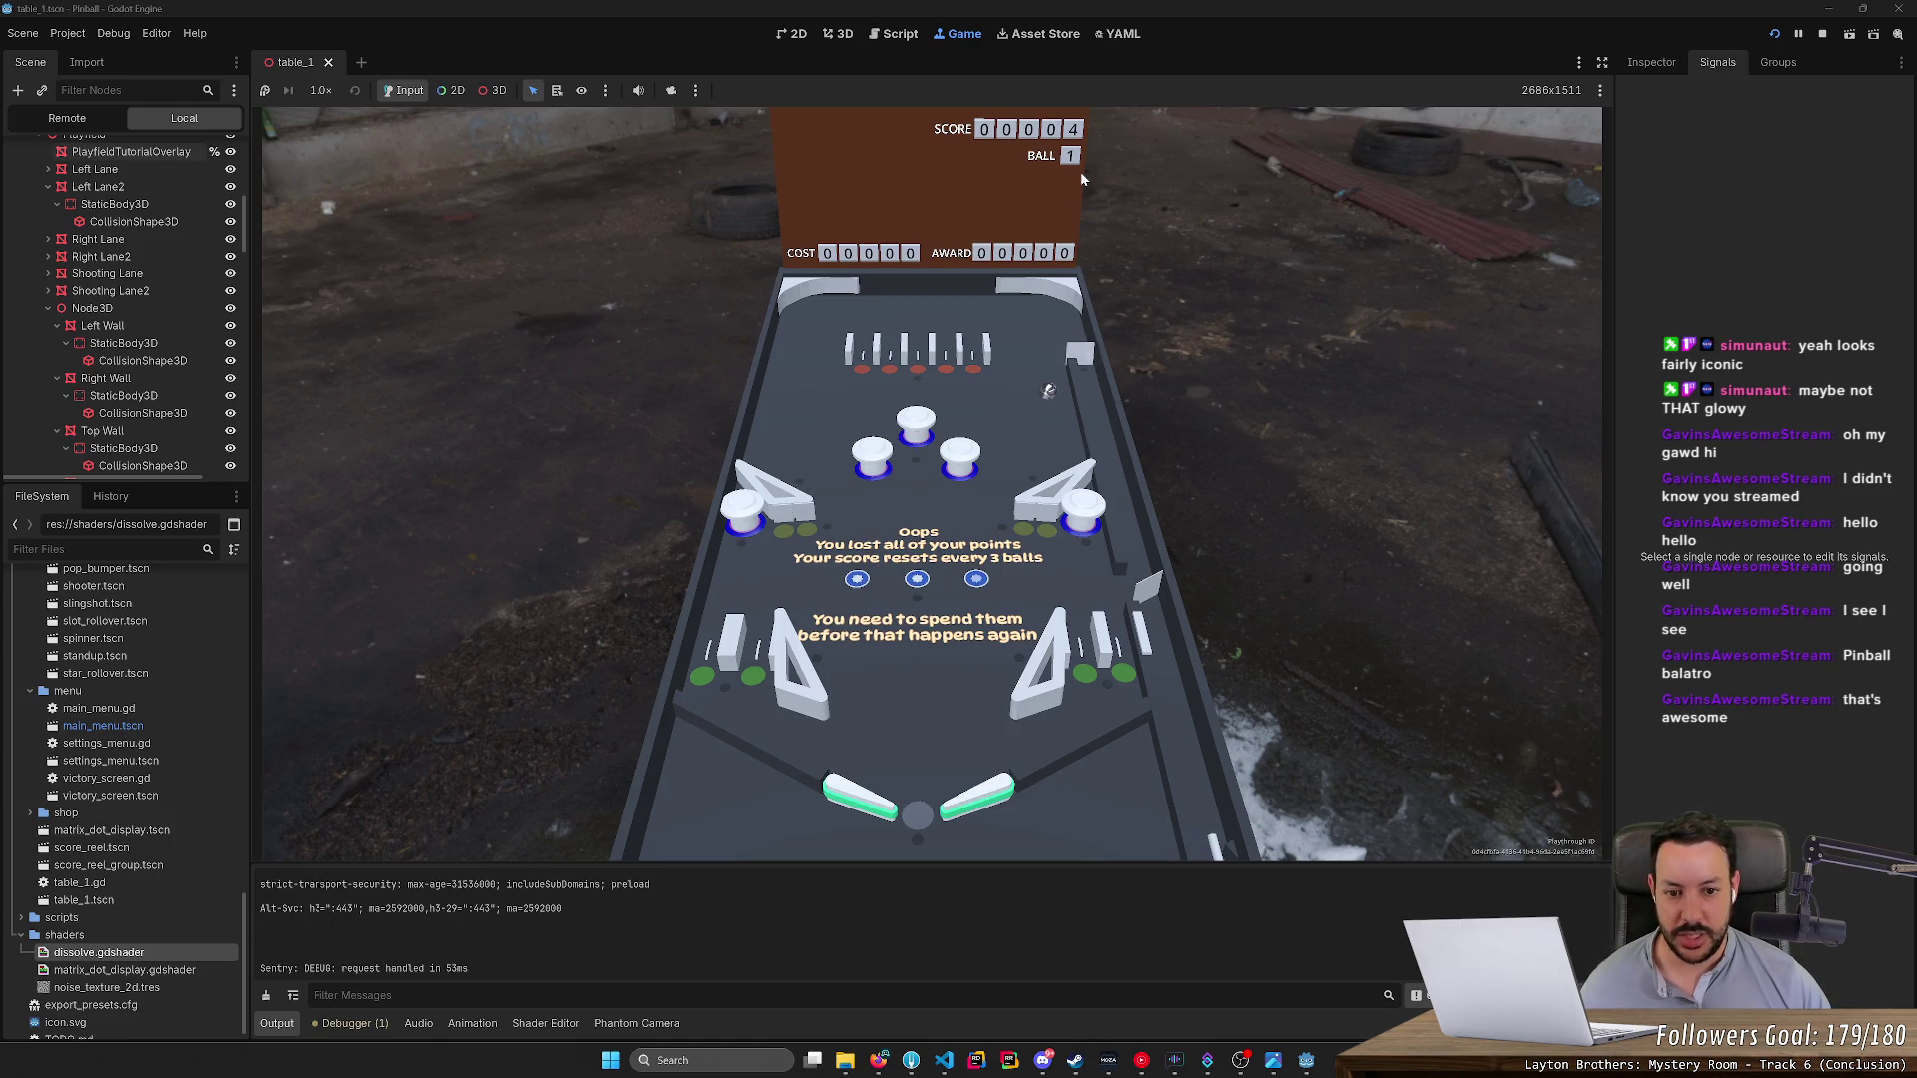
key("Right")
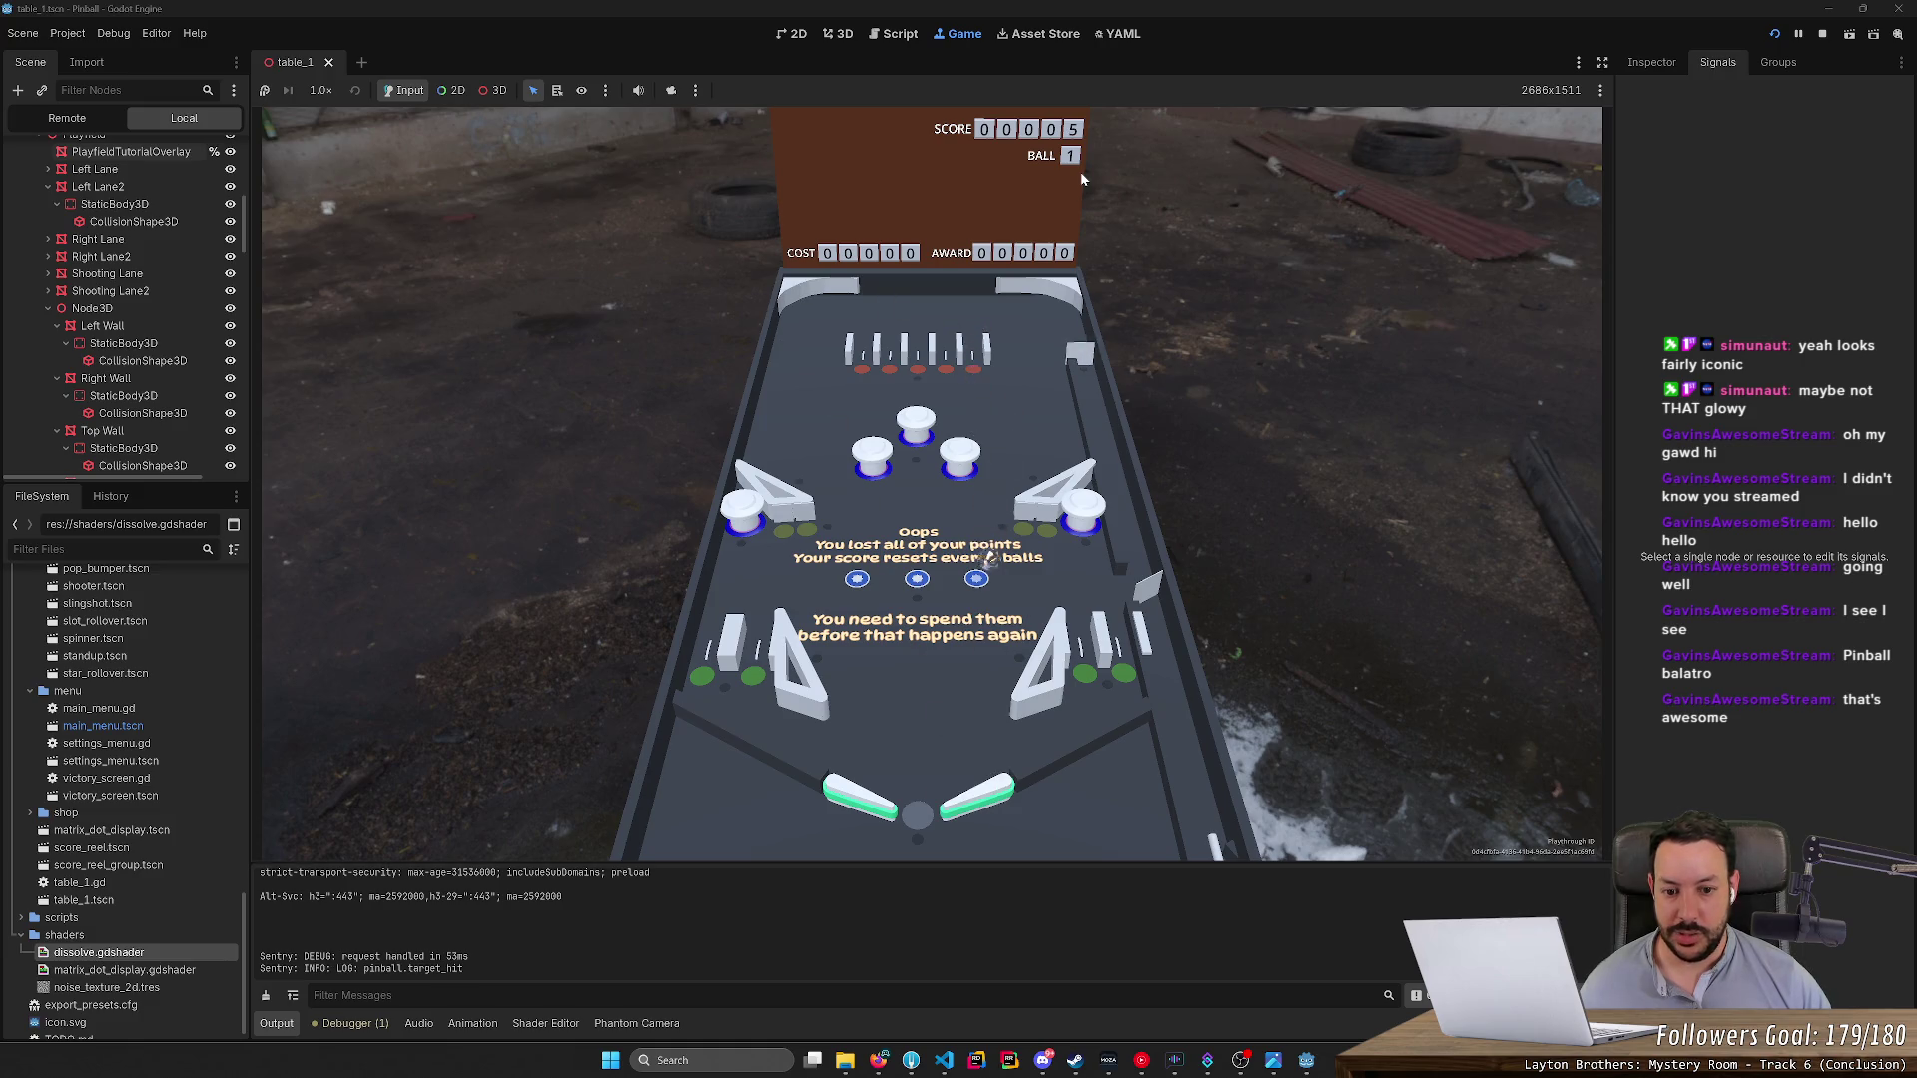
key("Left")
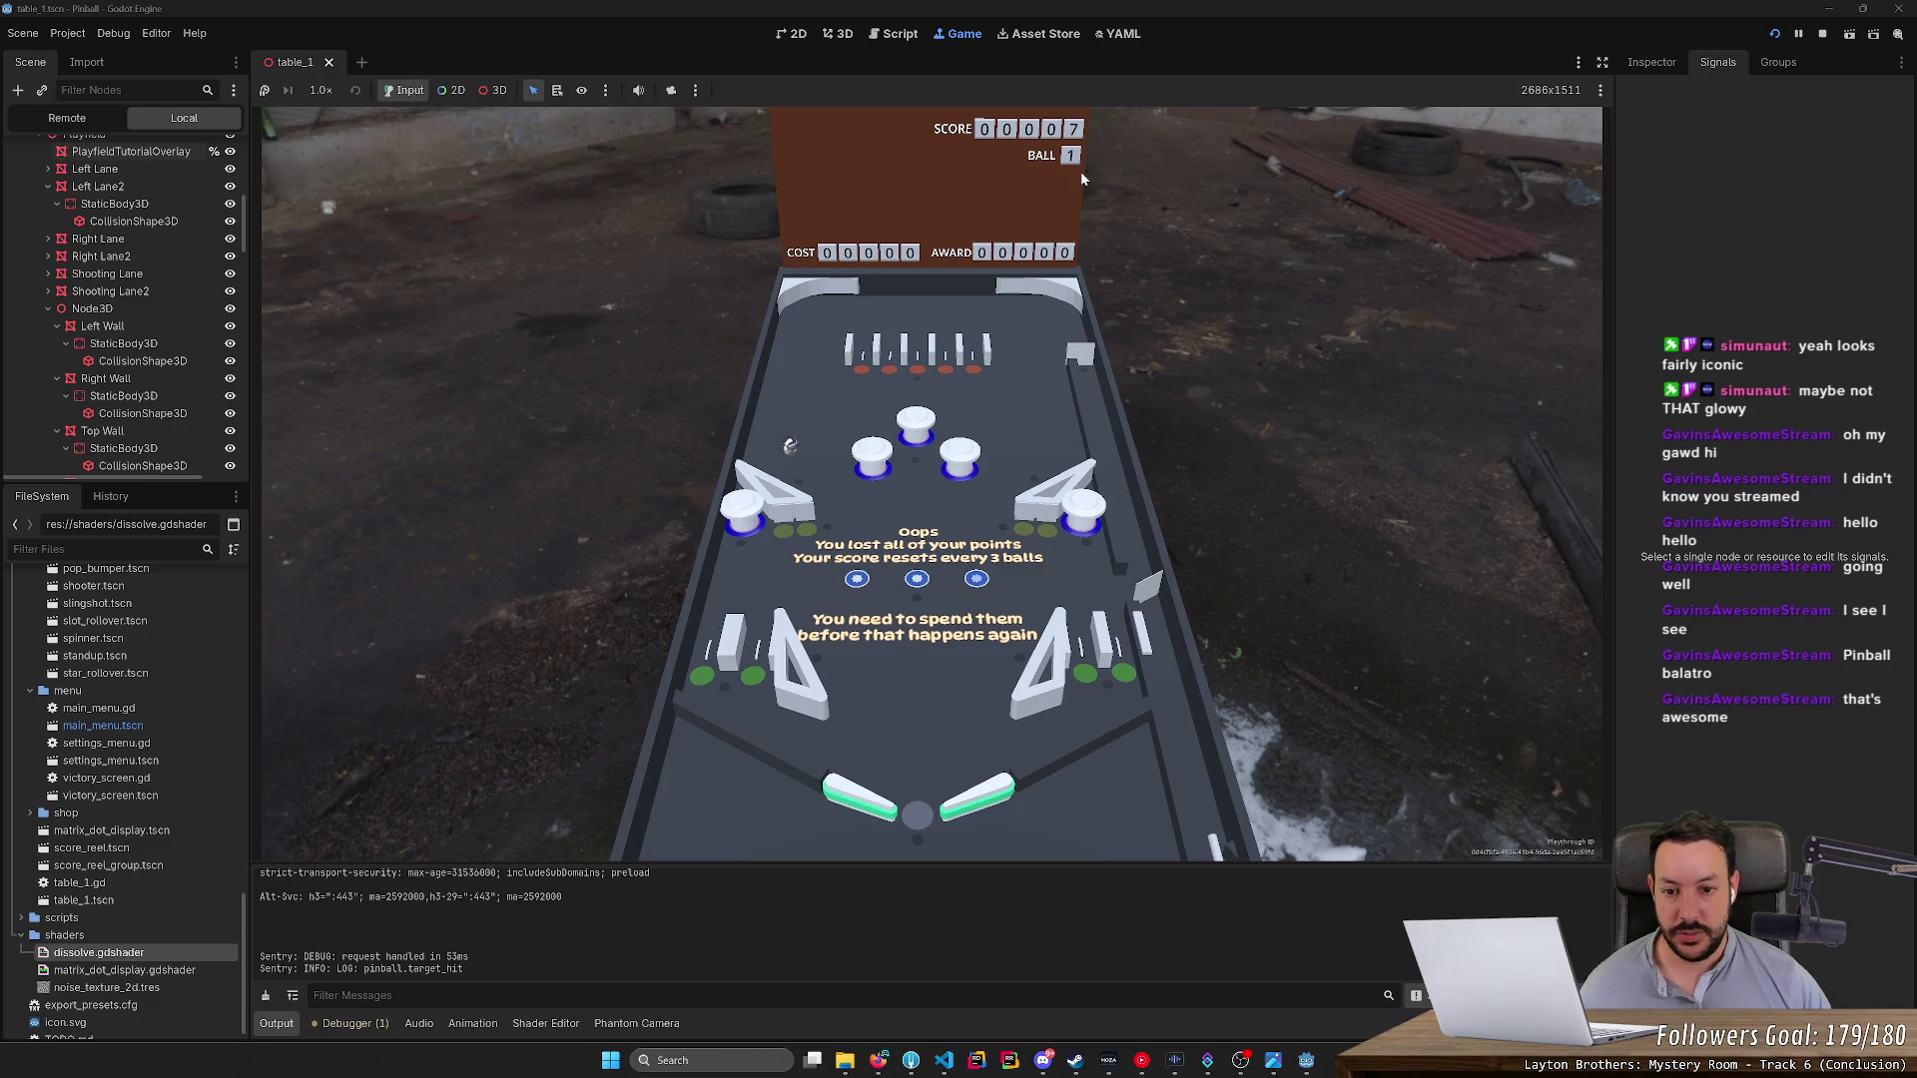
key("Right")
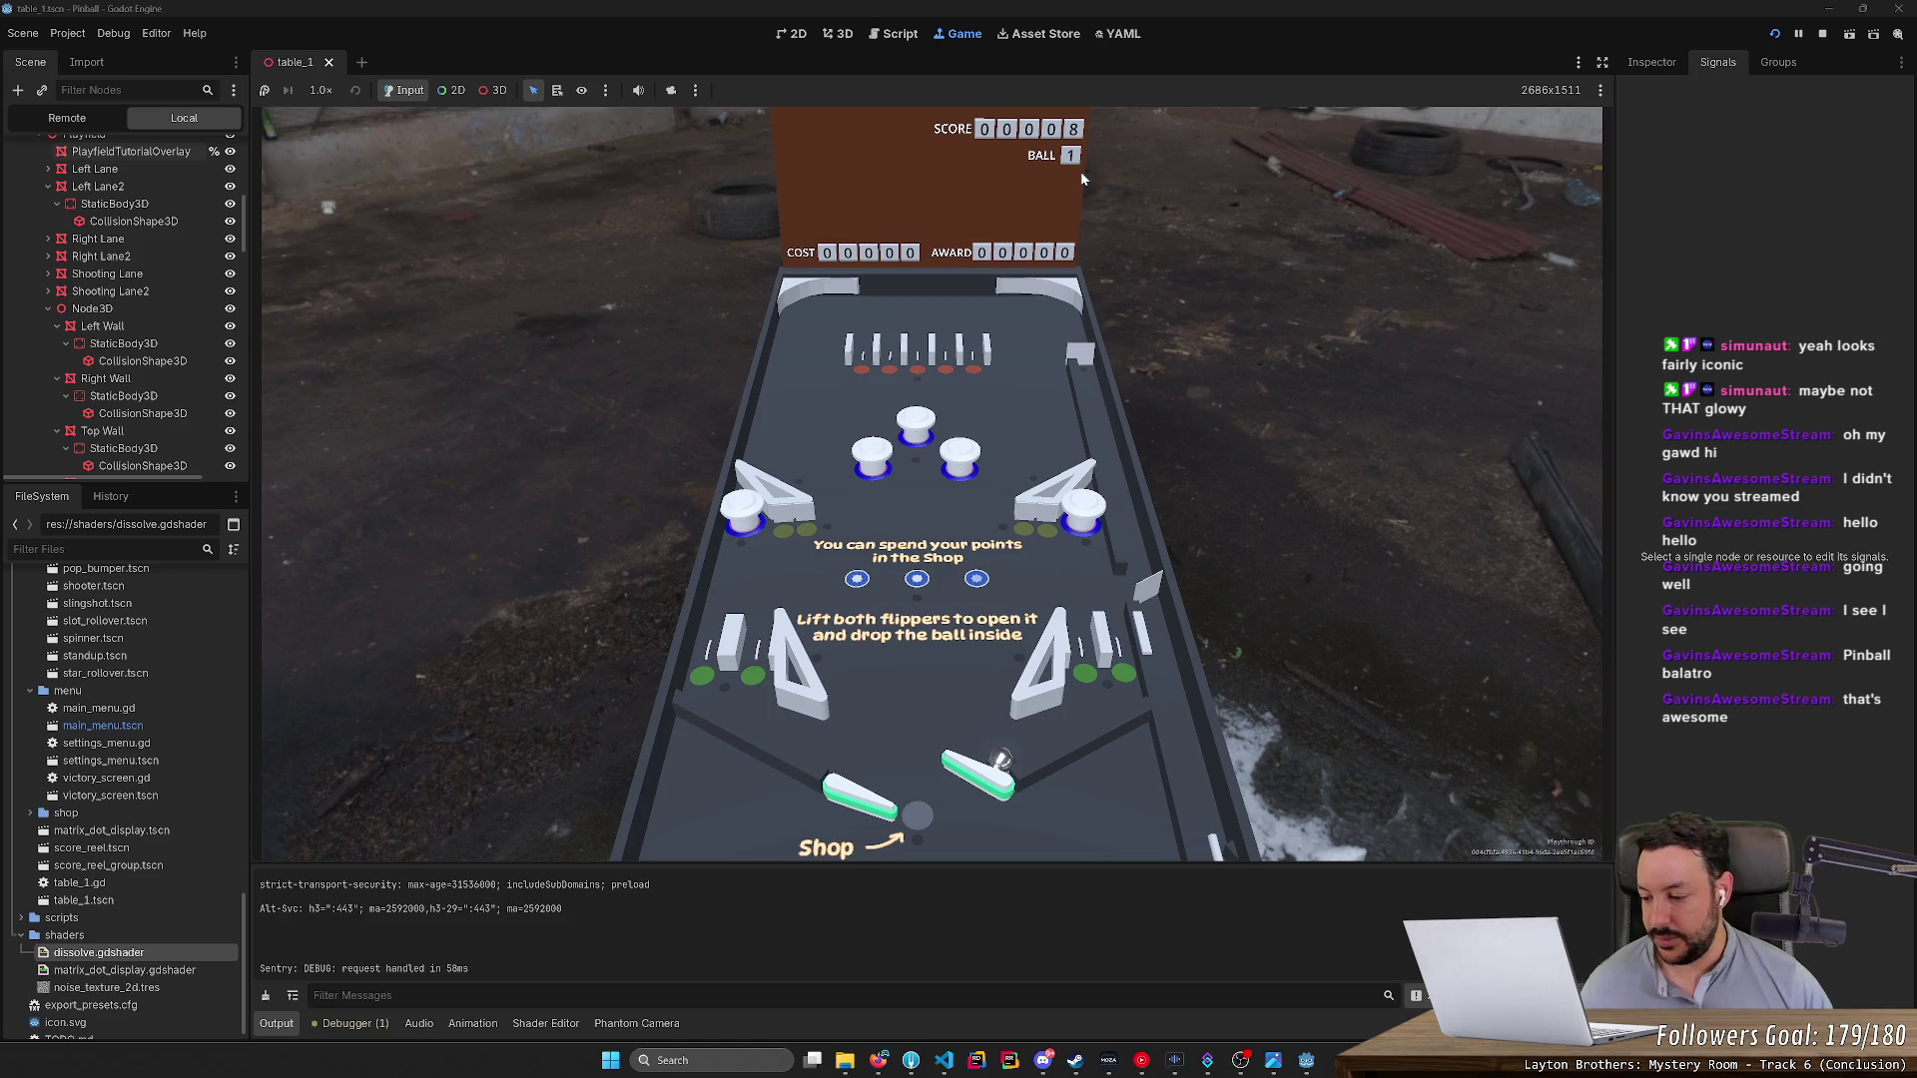
Enter the shop with both flippers, browse the unlocks, buy one, and leave the store.
key("Left")
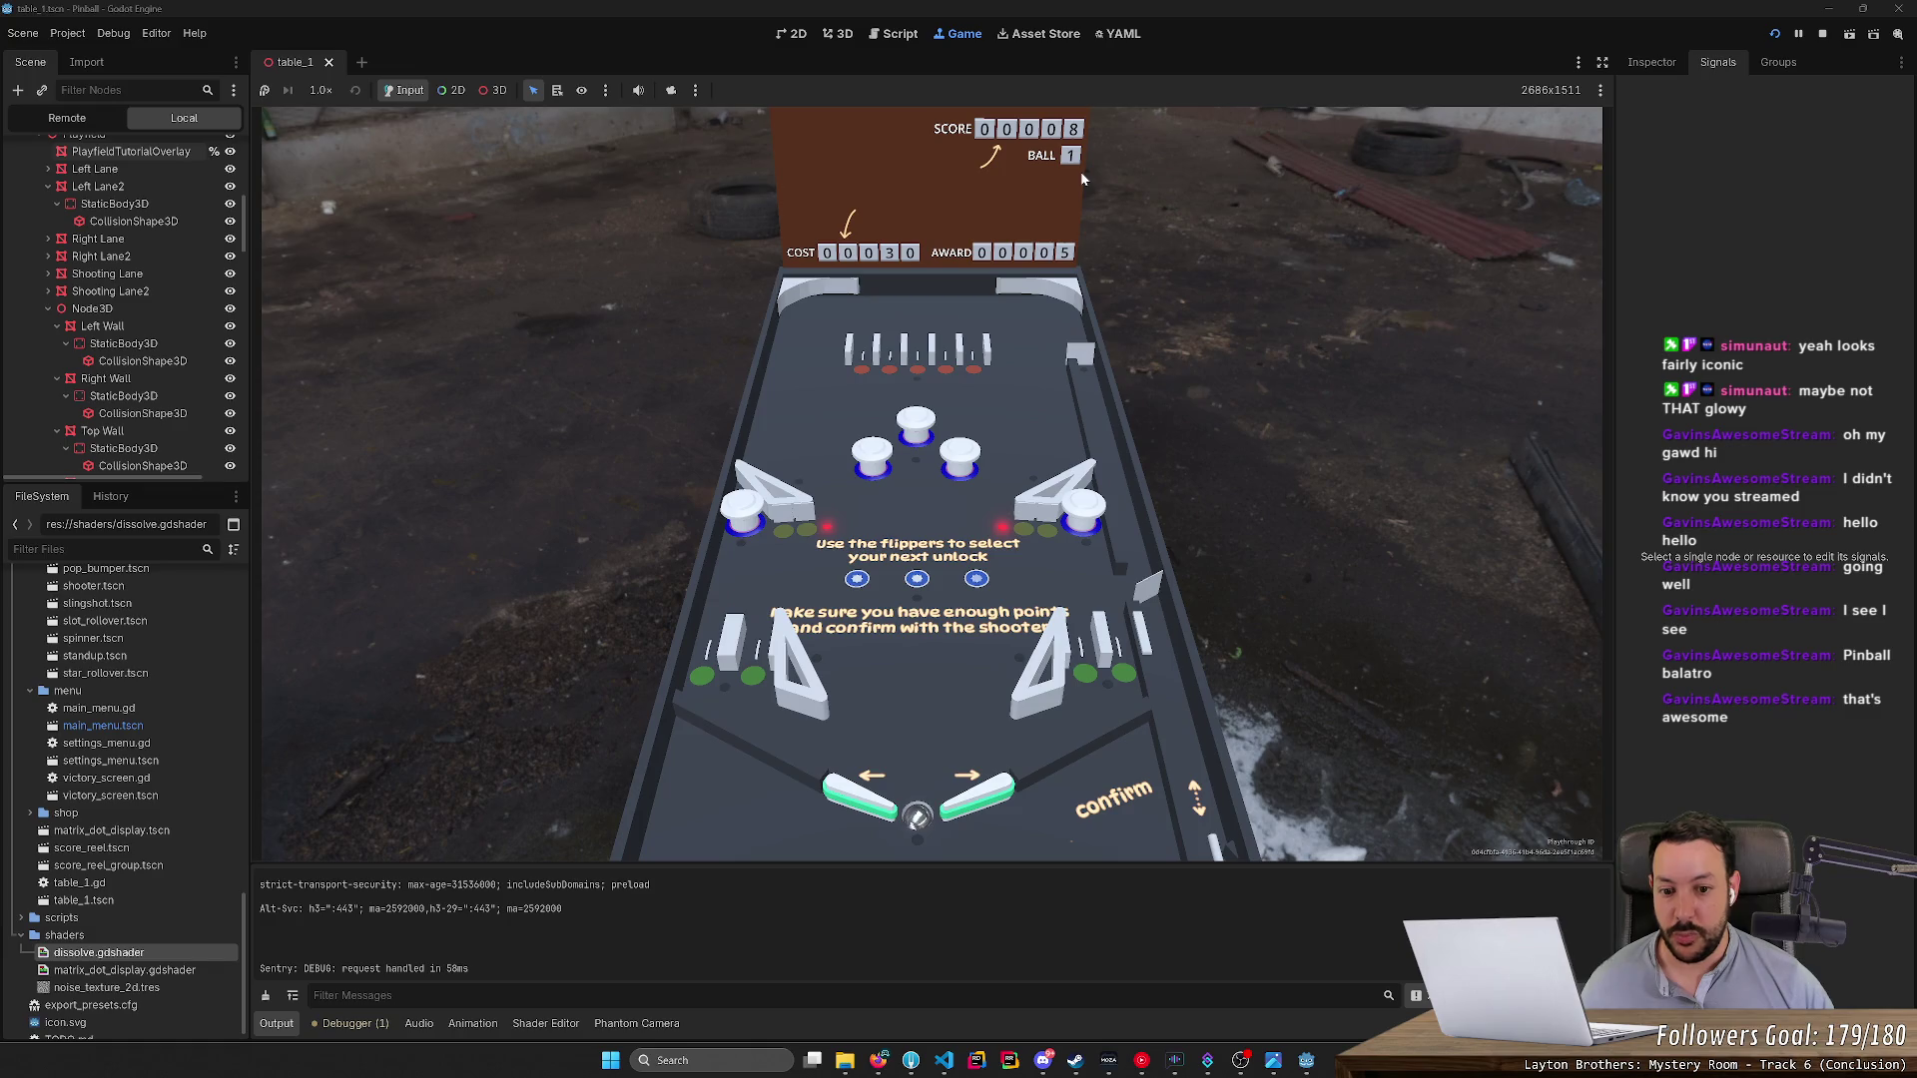
key("Right")
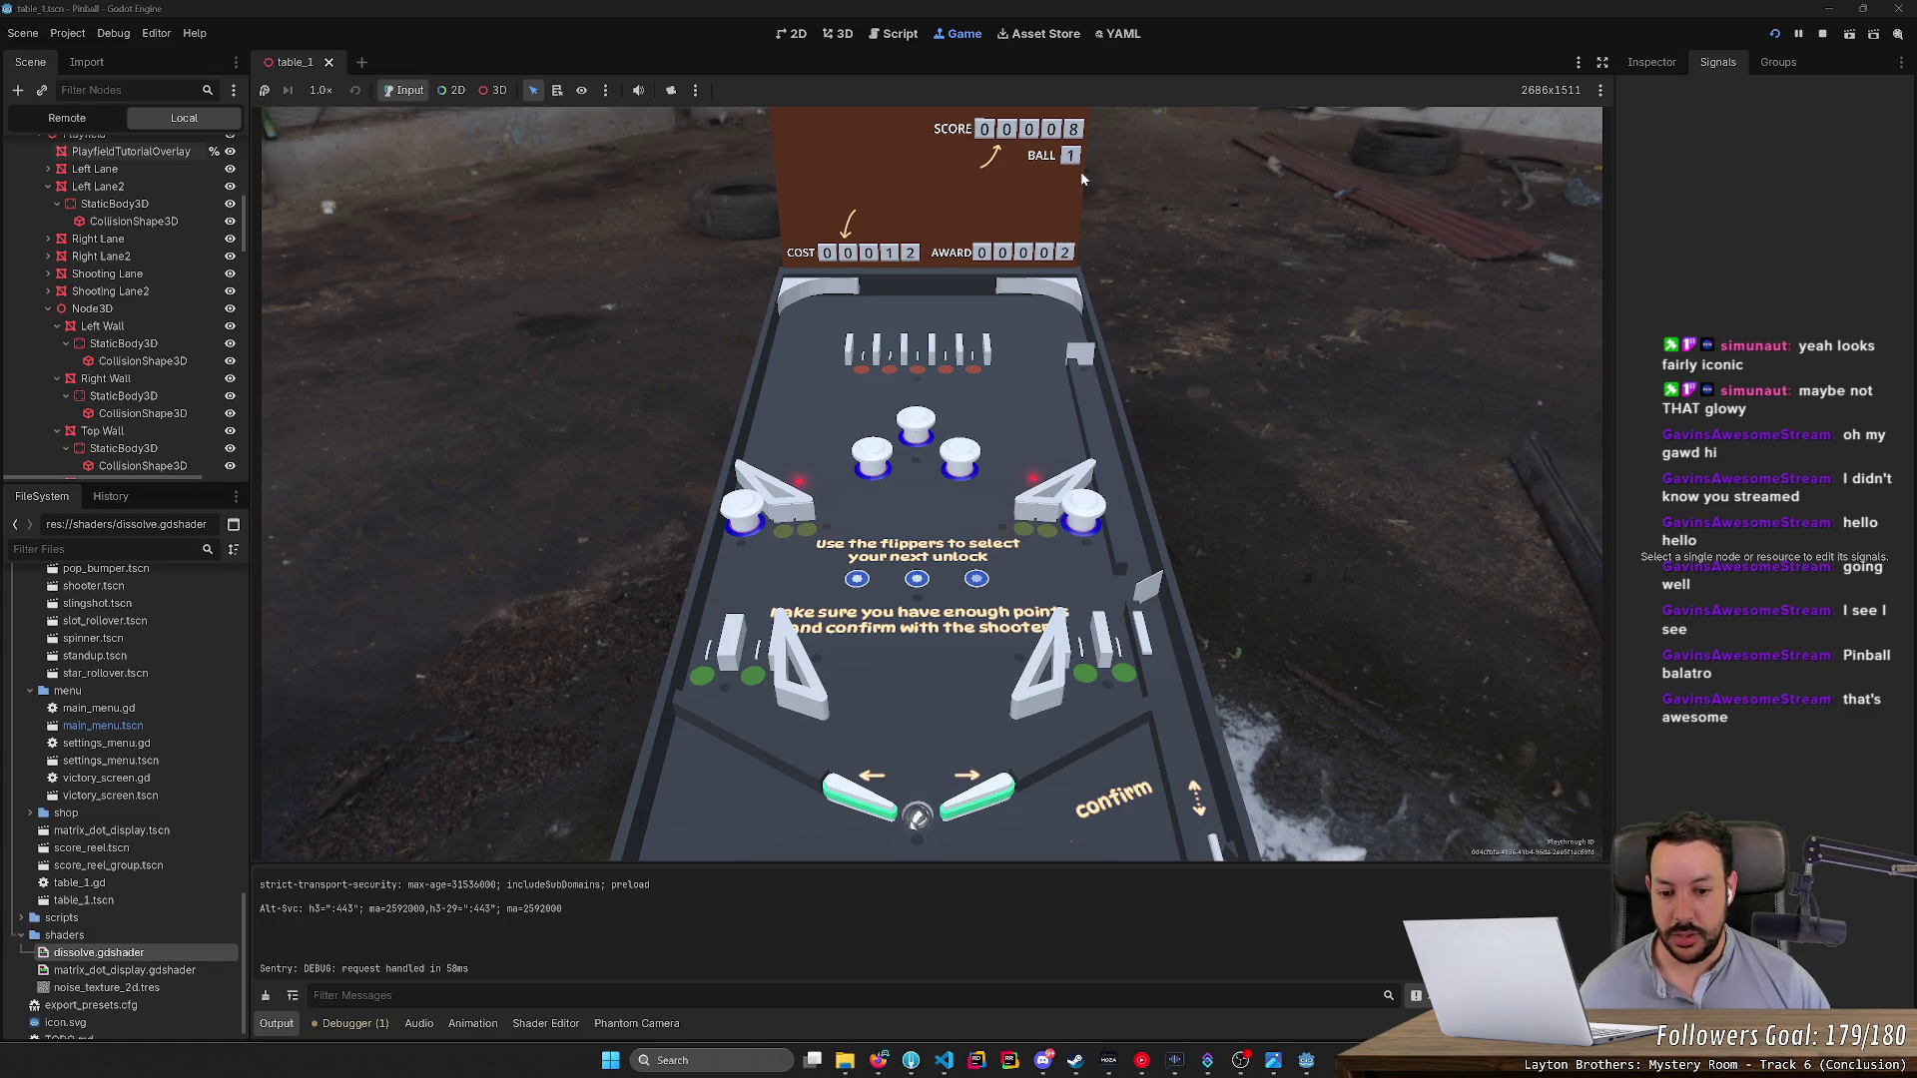
key("Right")
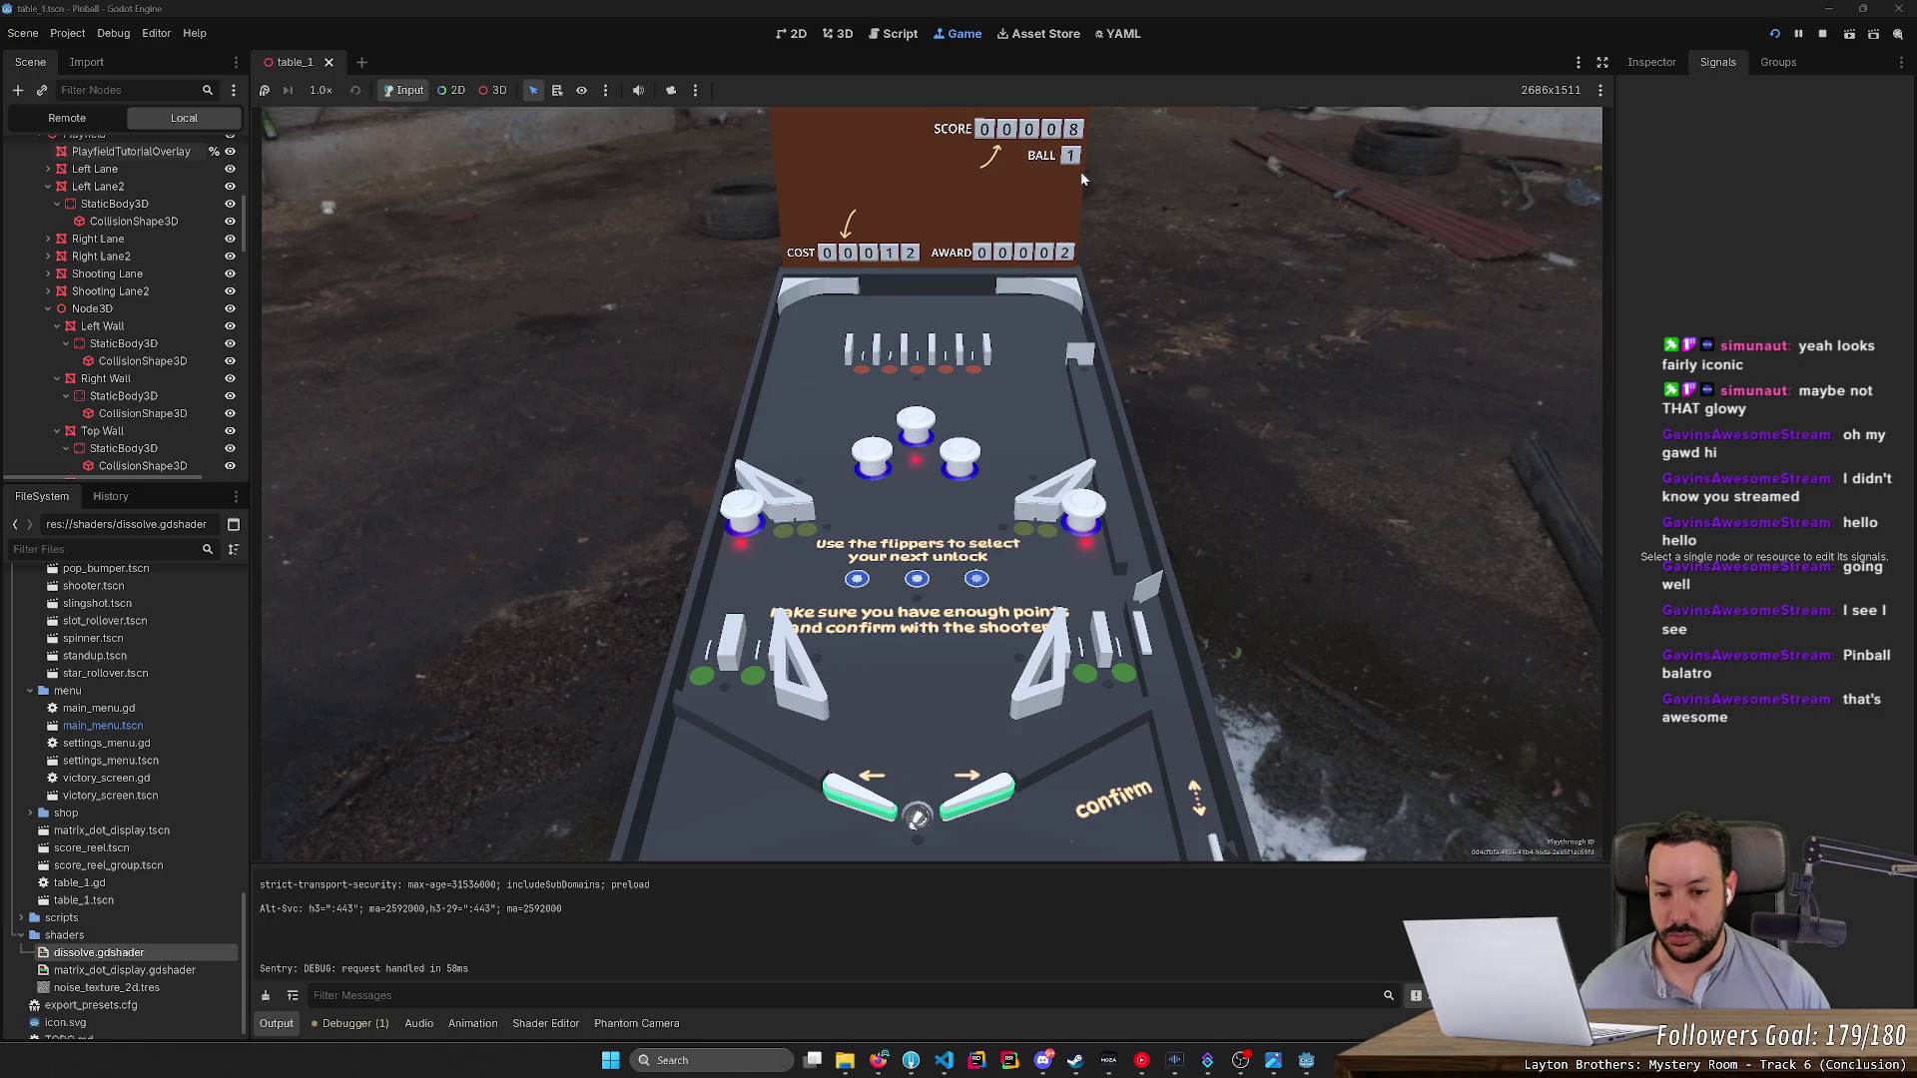
key("Left")
key("Left")
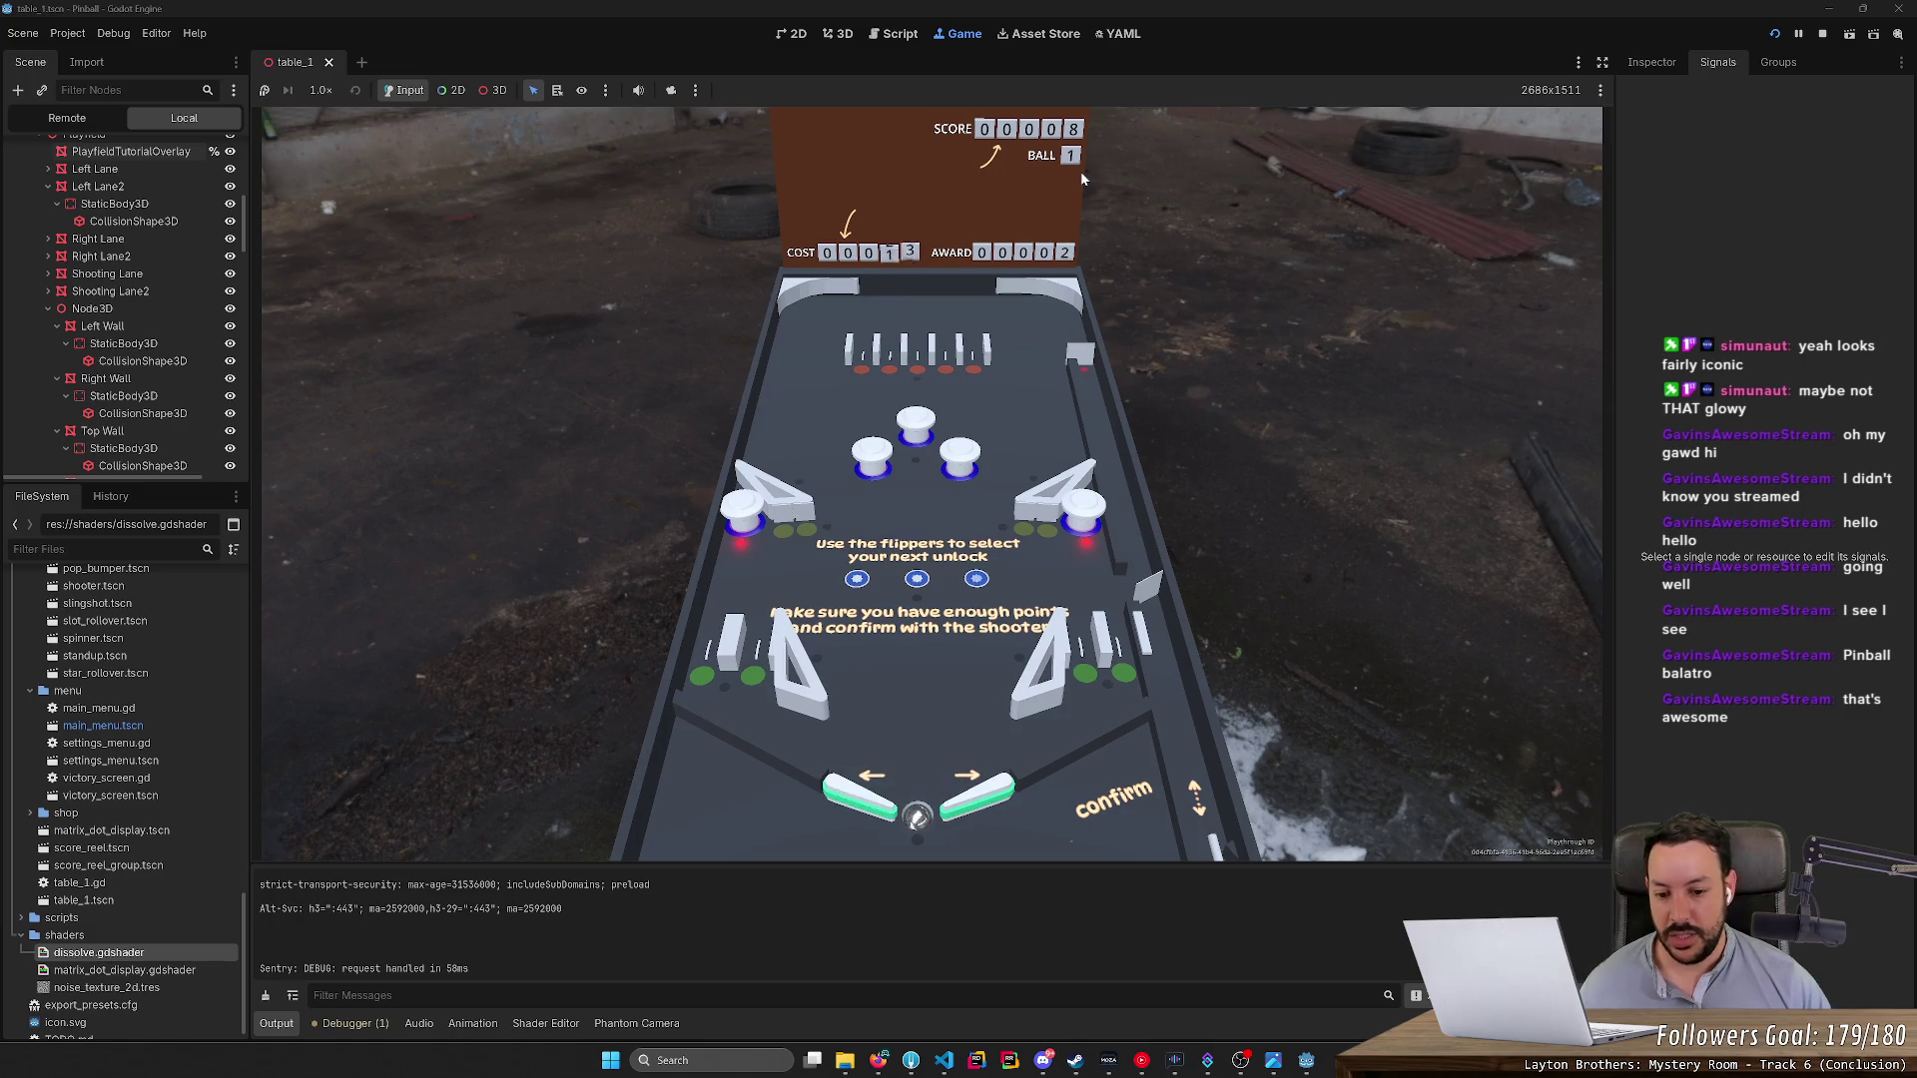
key("Left")
key("Left")
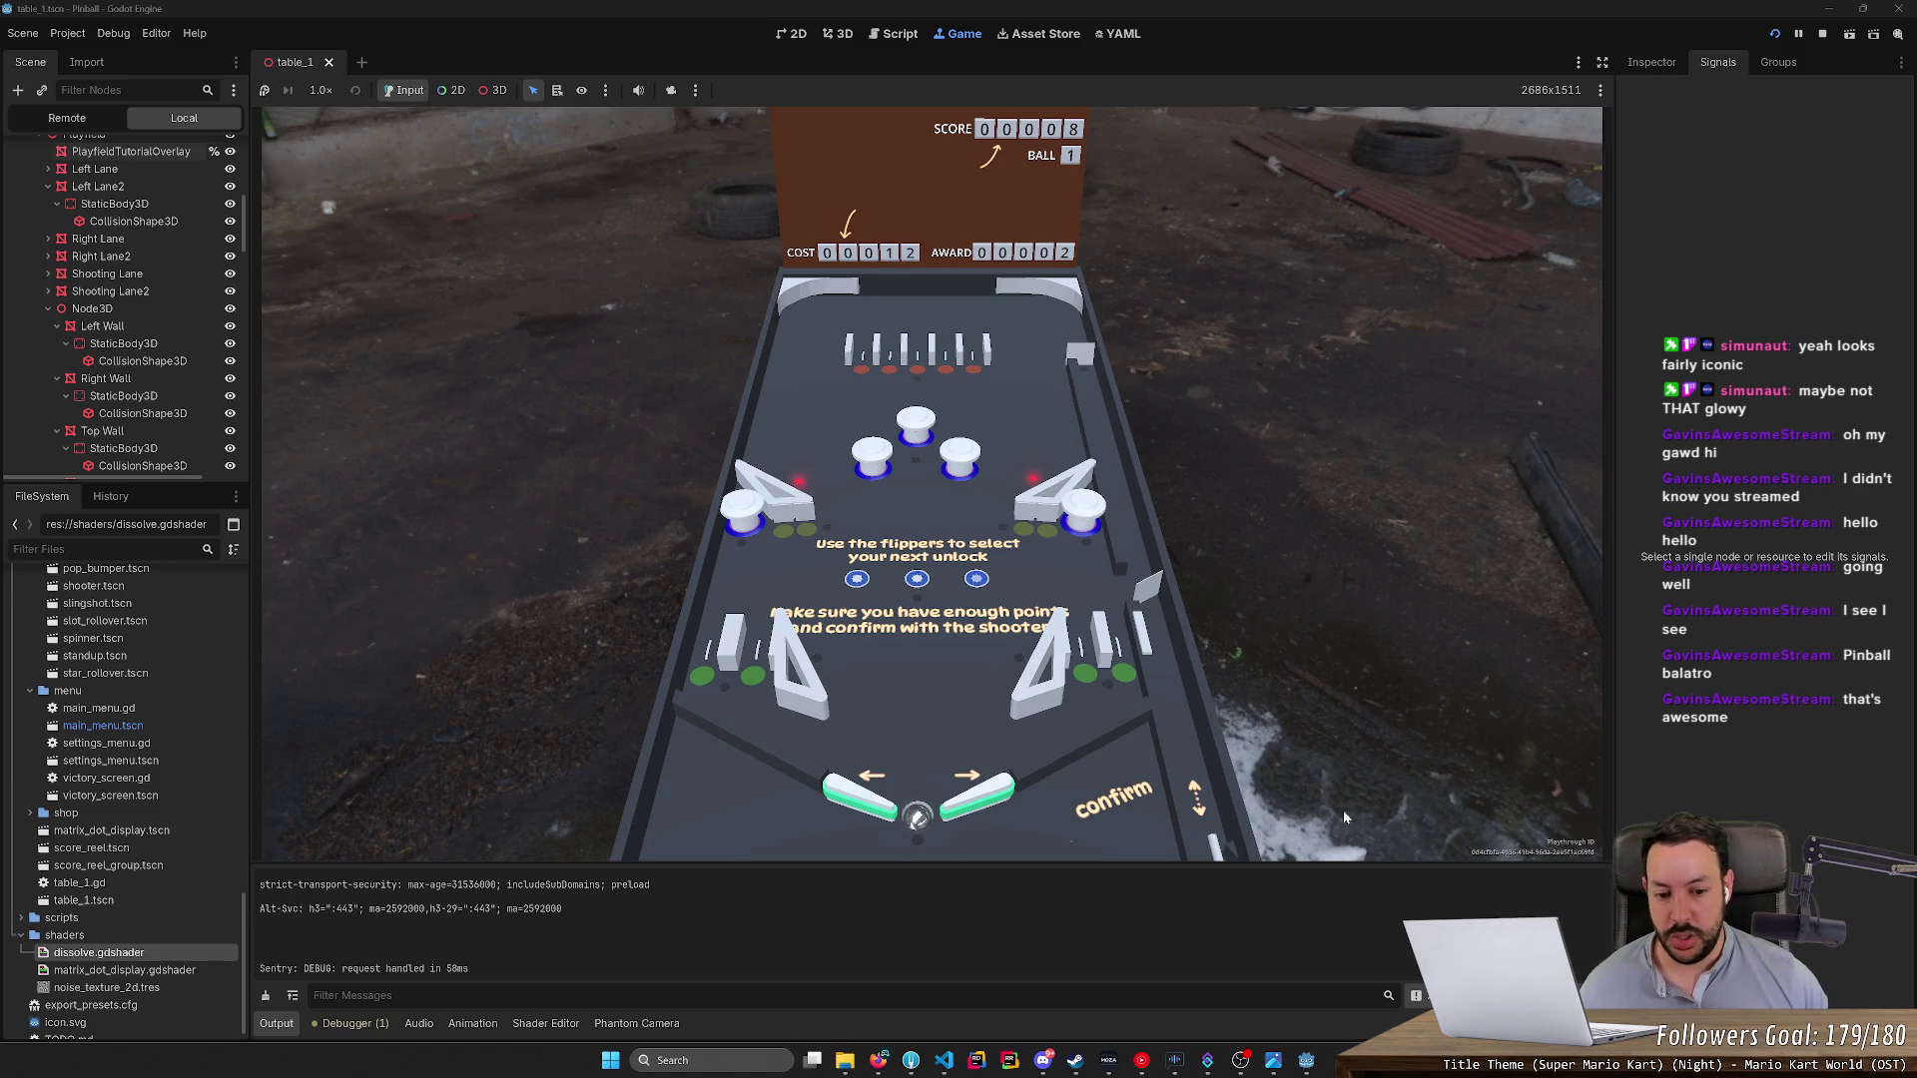
key("Right")
key("Right")
key("Right")
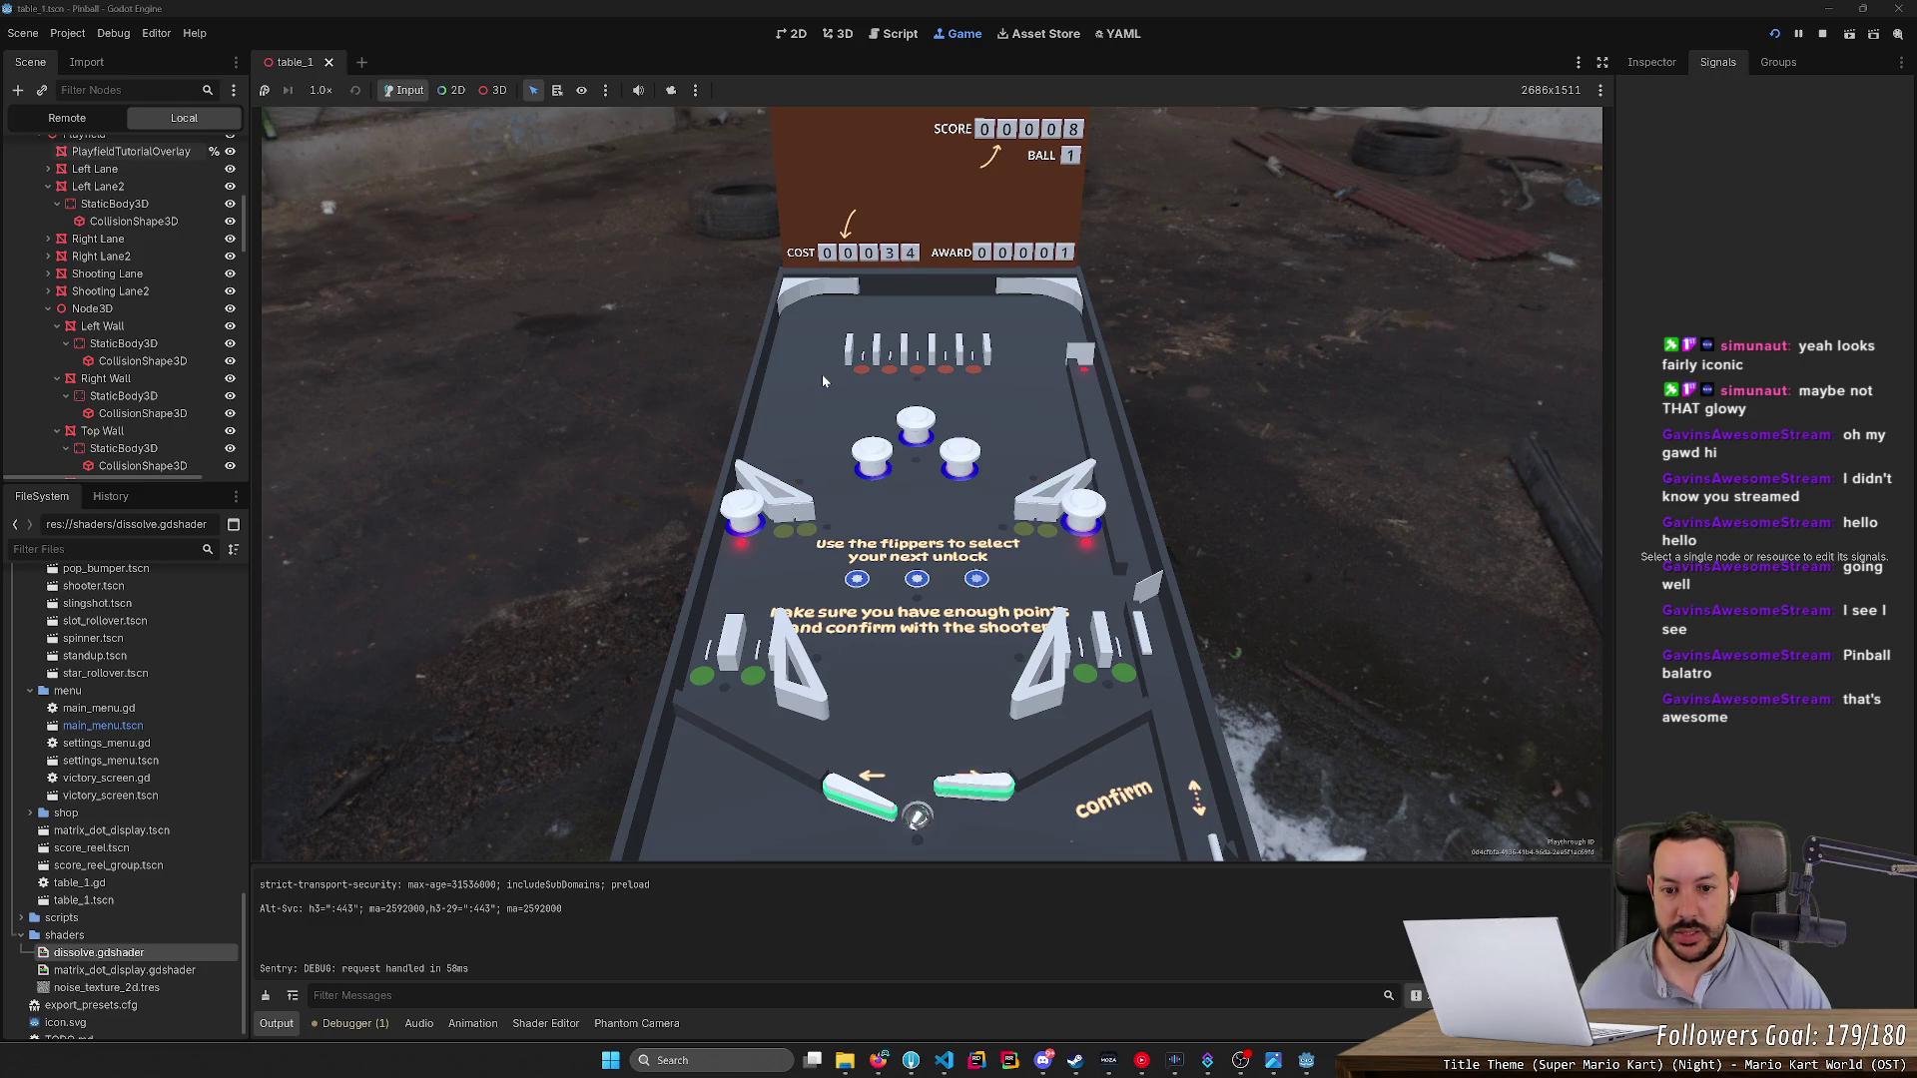
key("Left")
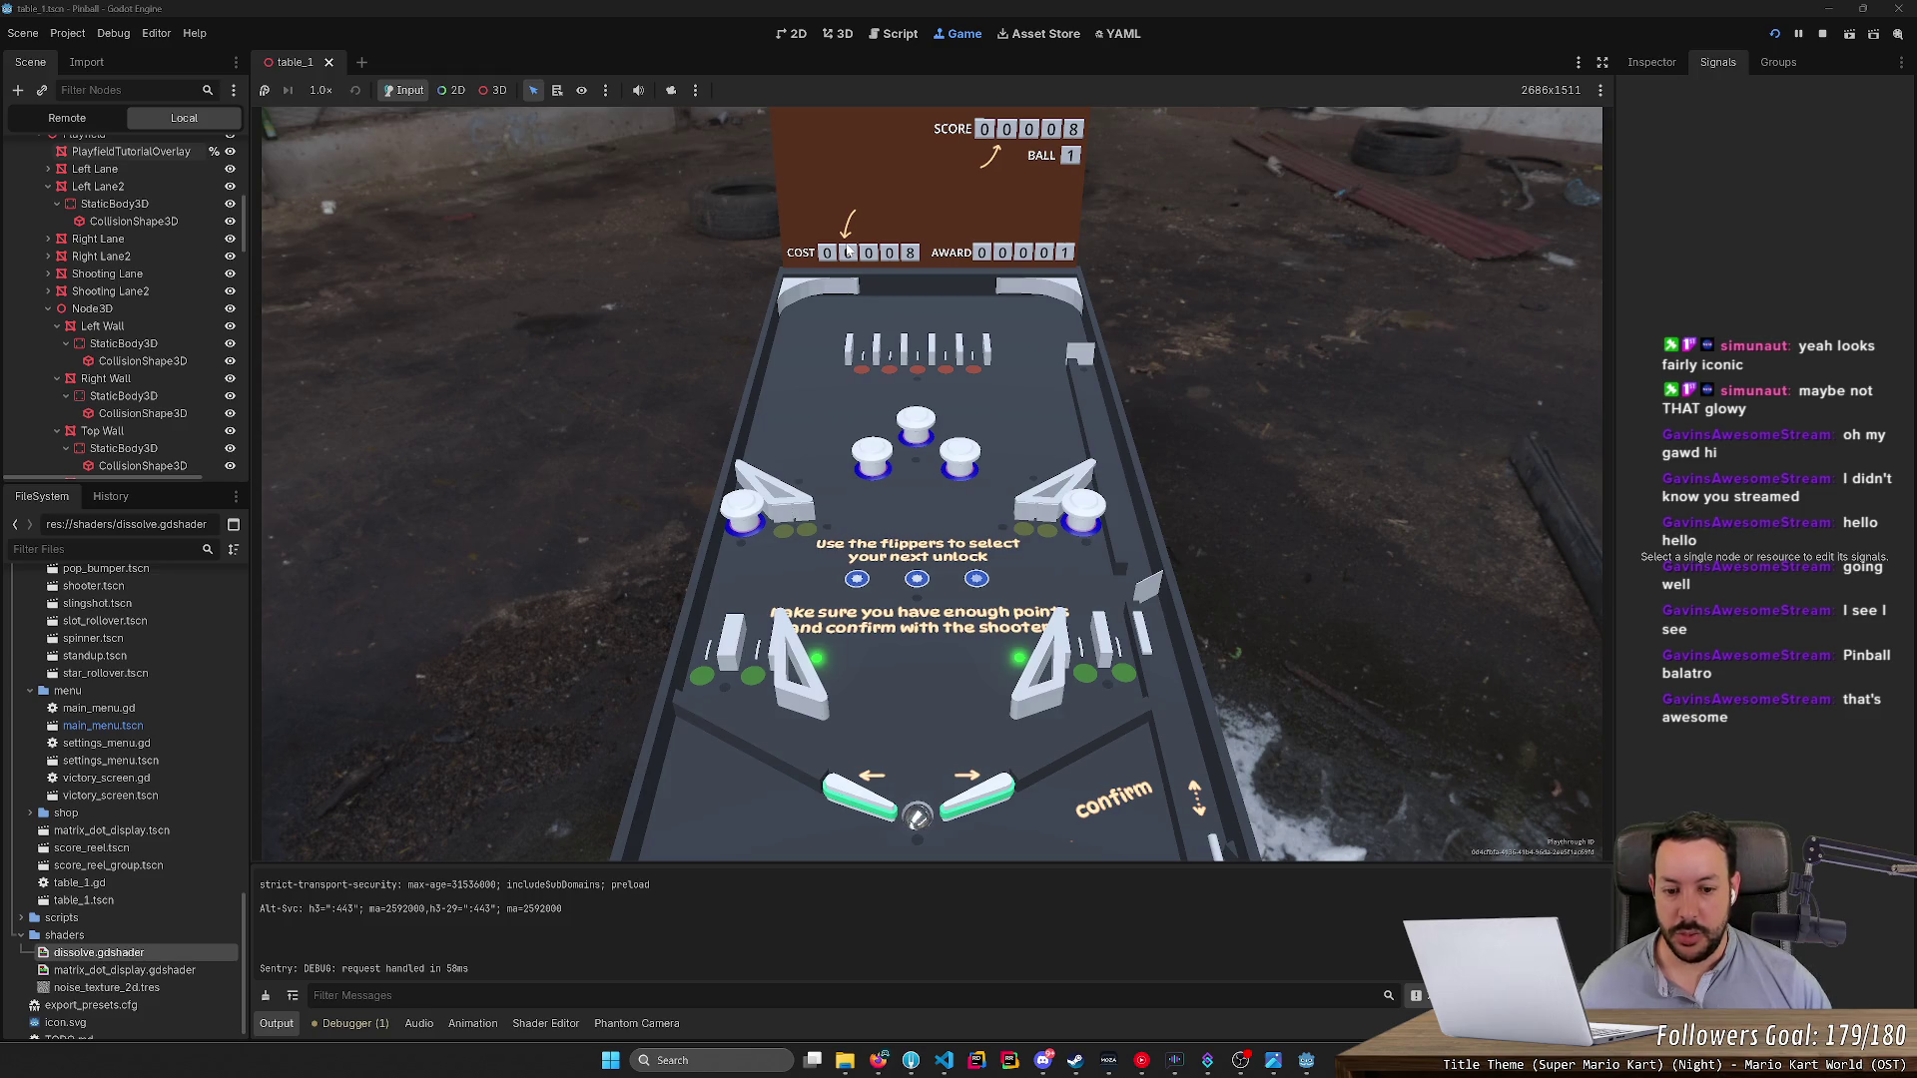
key("Down")
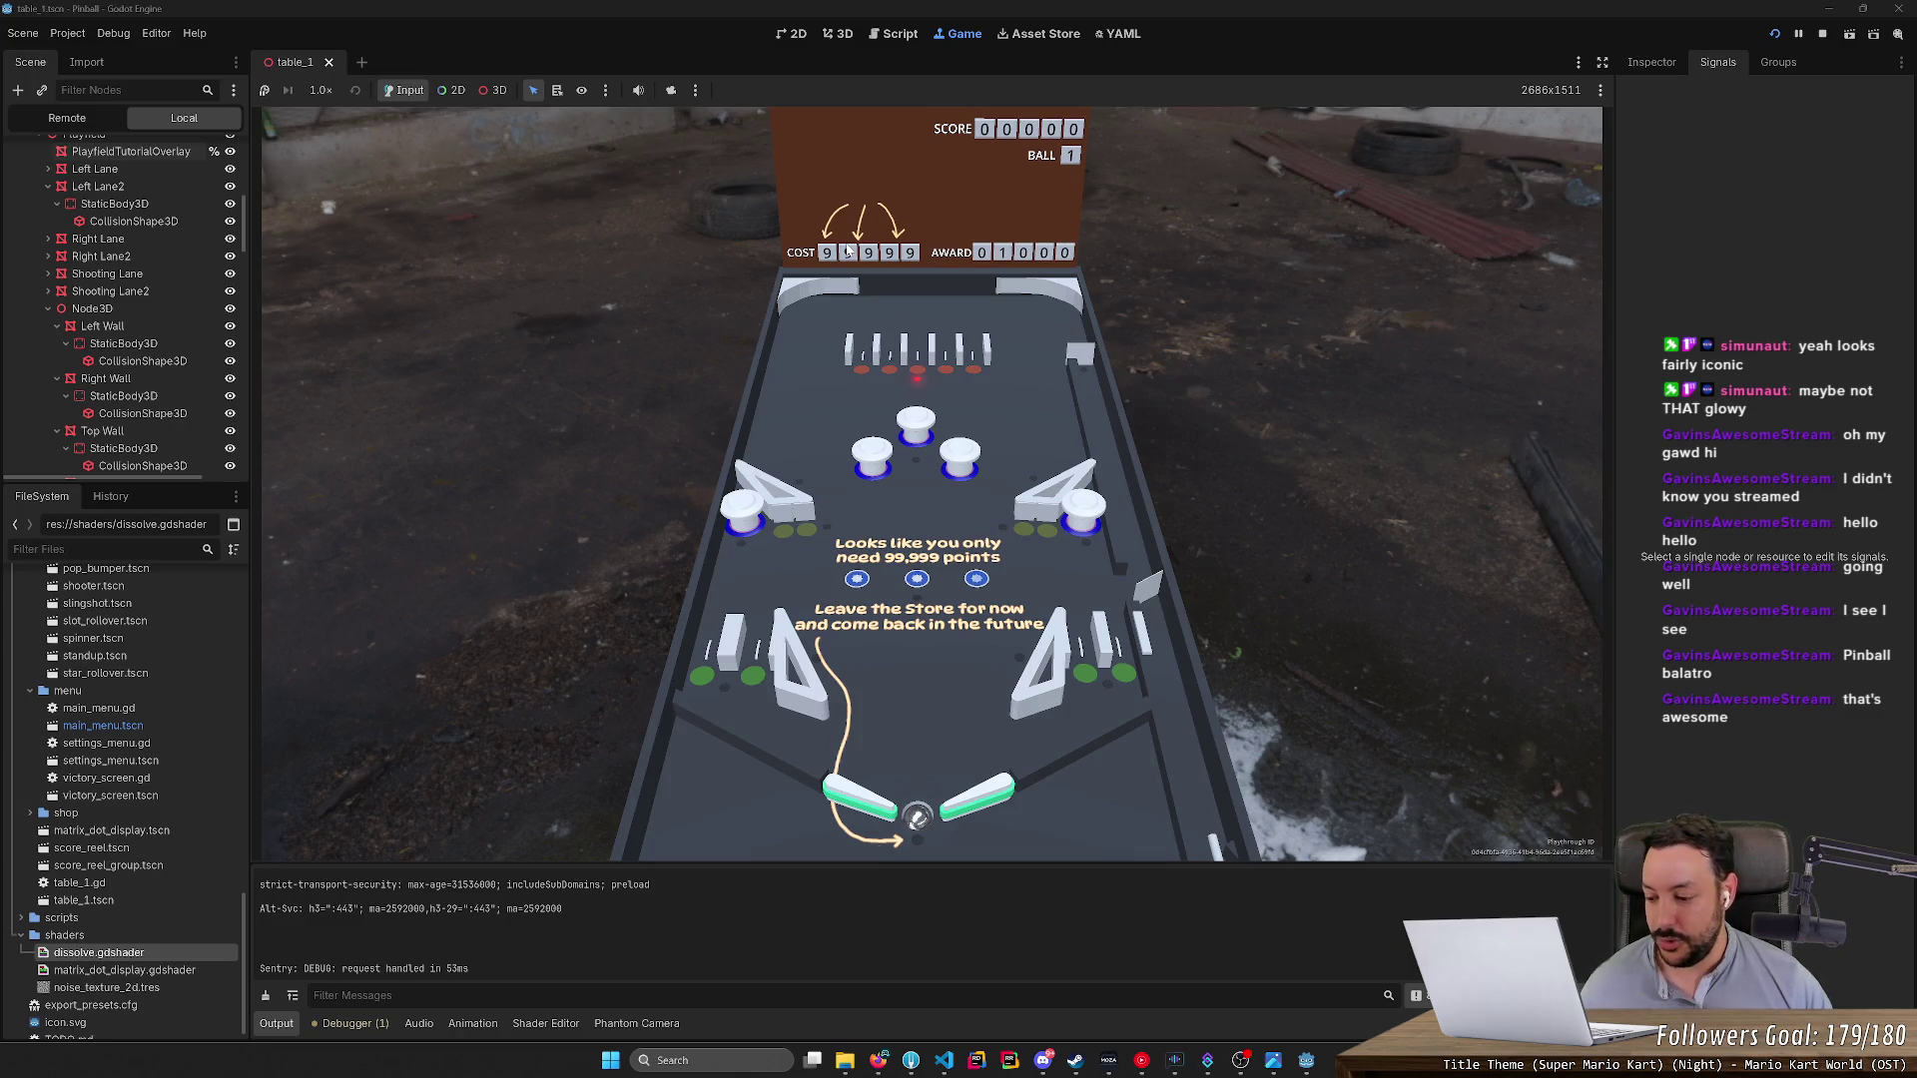
key("Right")
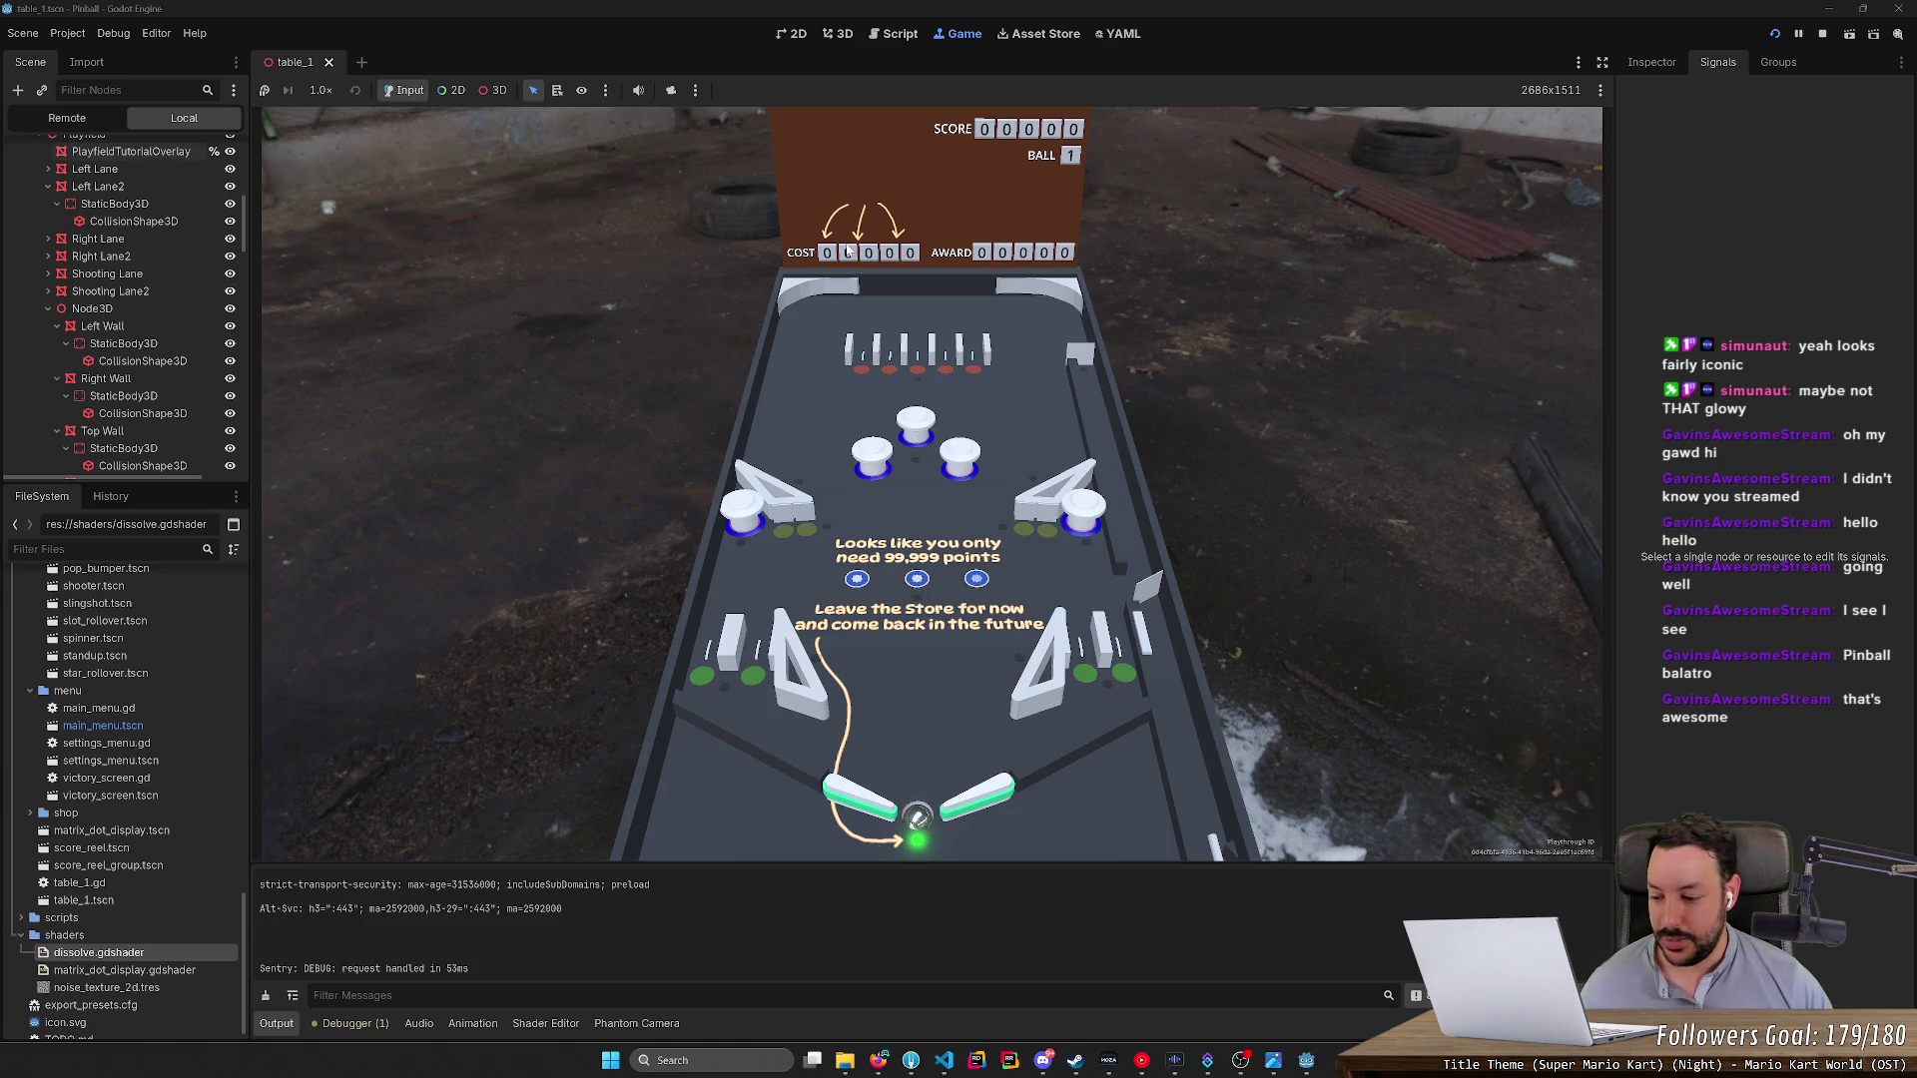
Launch the ball and flip it repeatedly into targets to build up the score.
key("space")
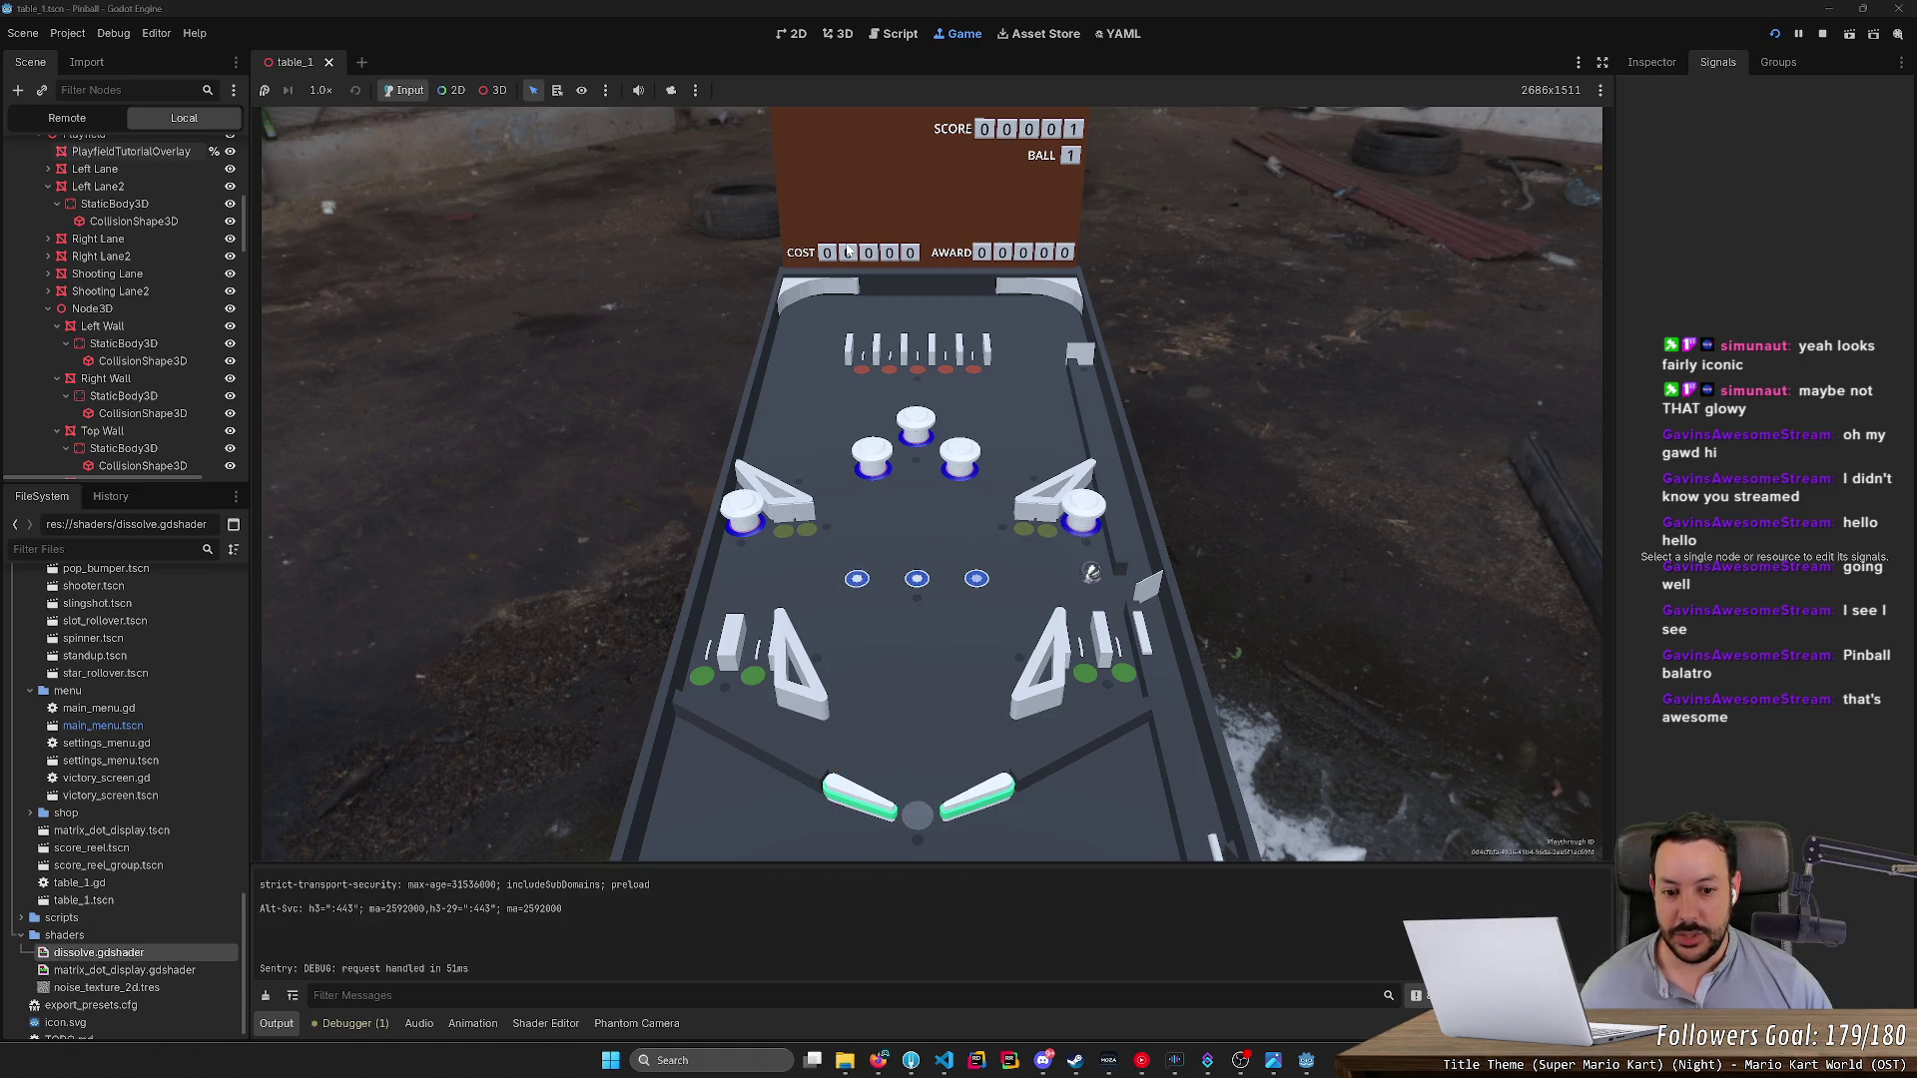
key("Right")
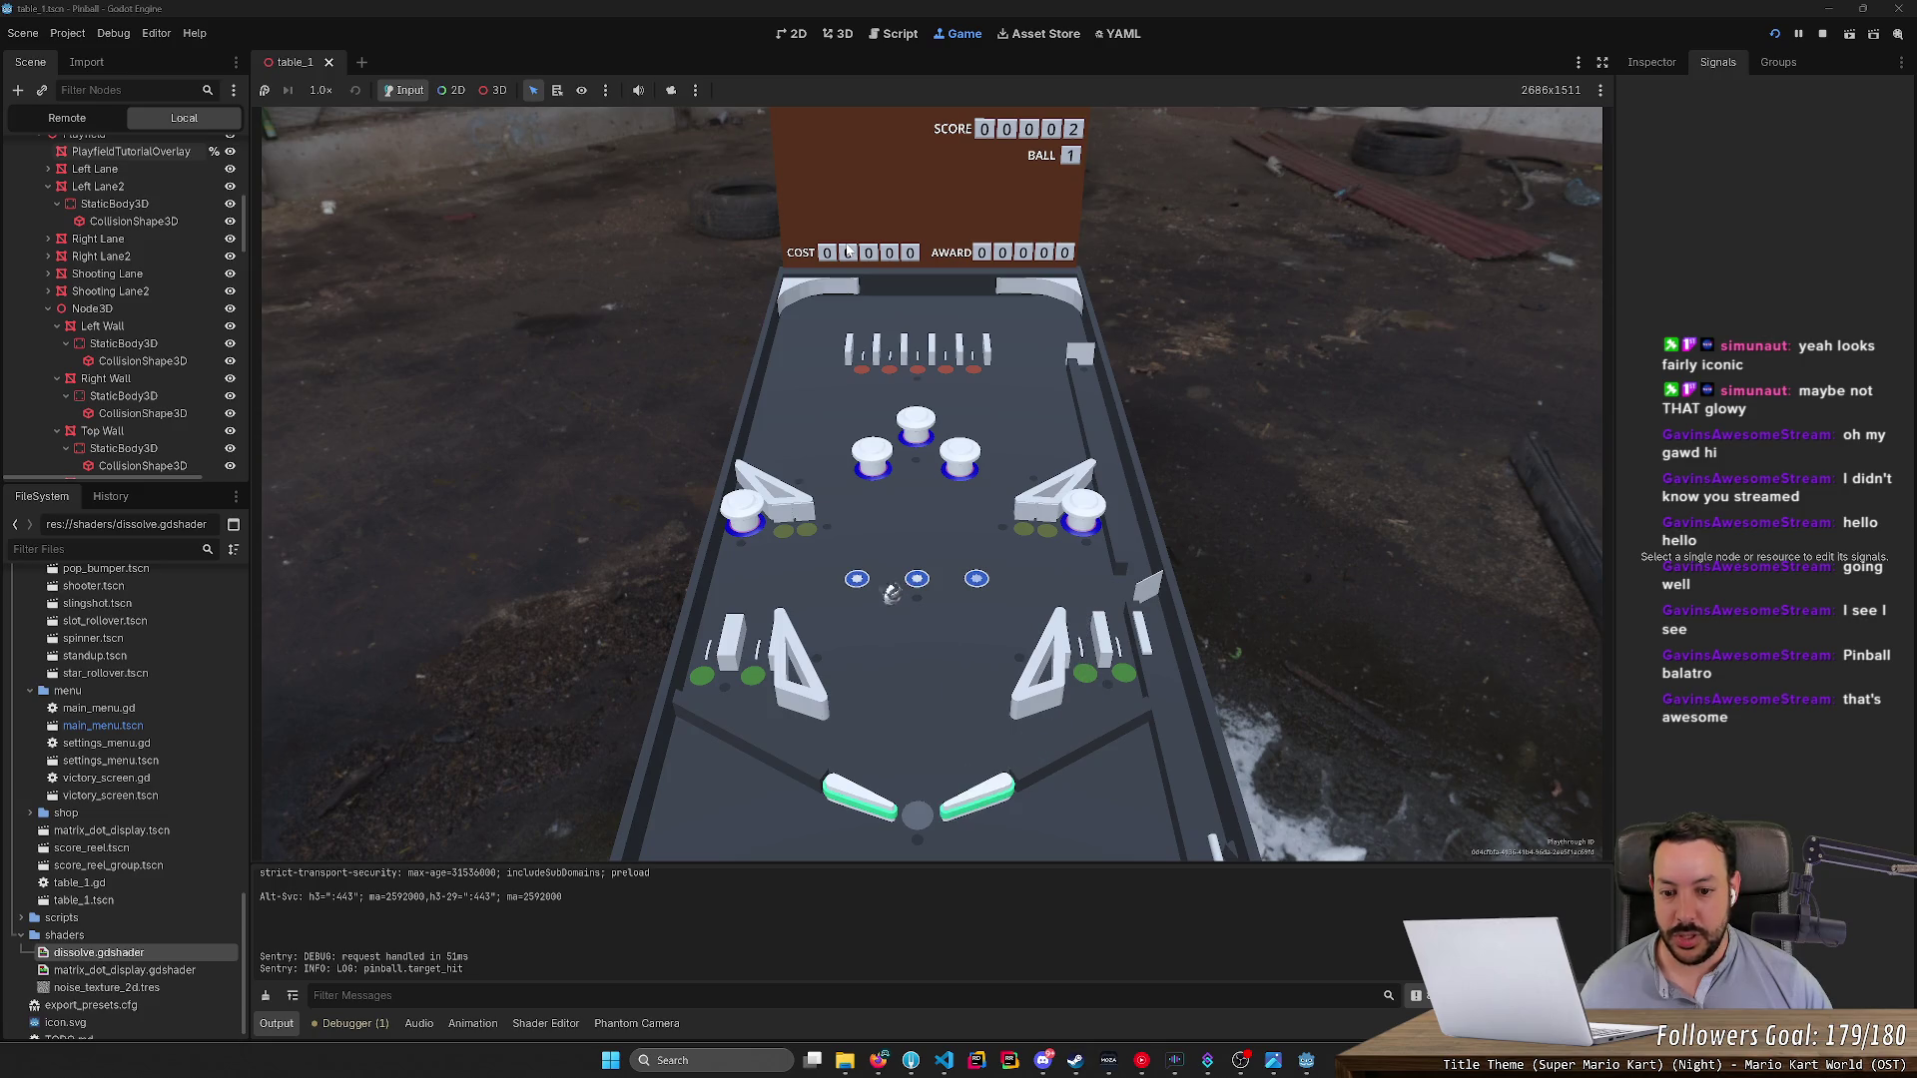
key("Left")
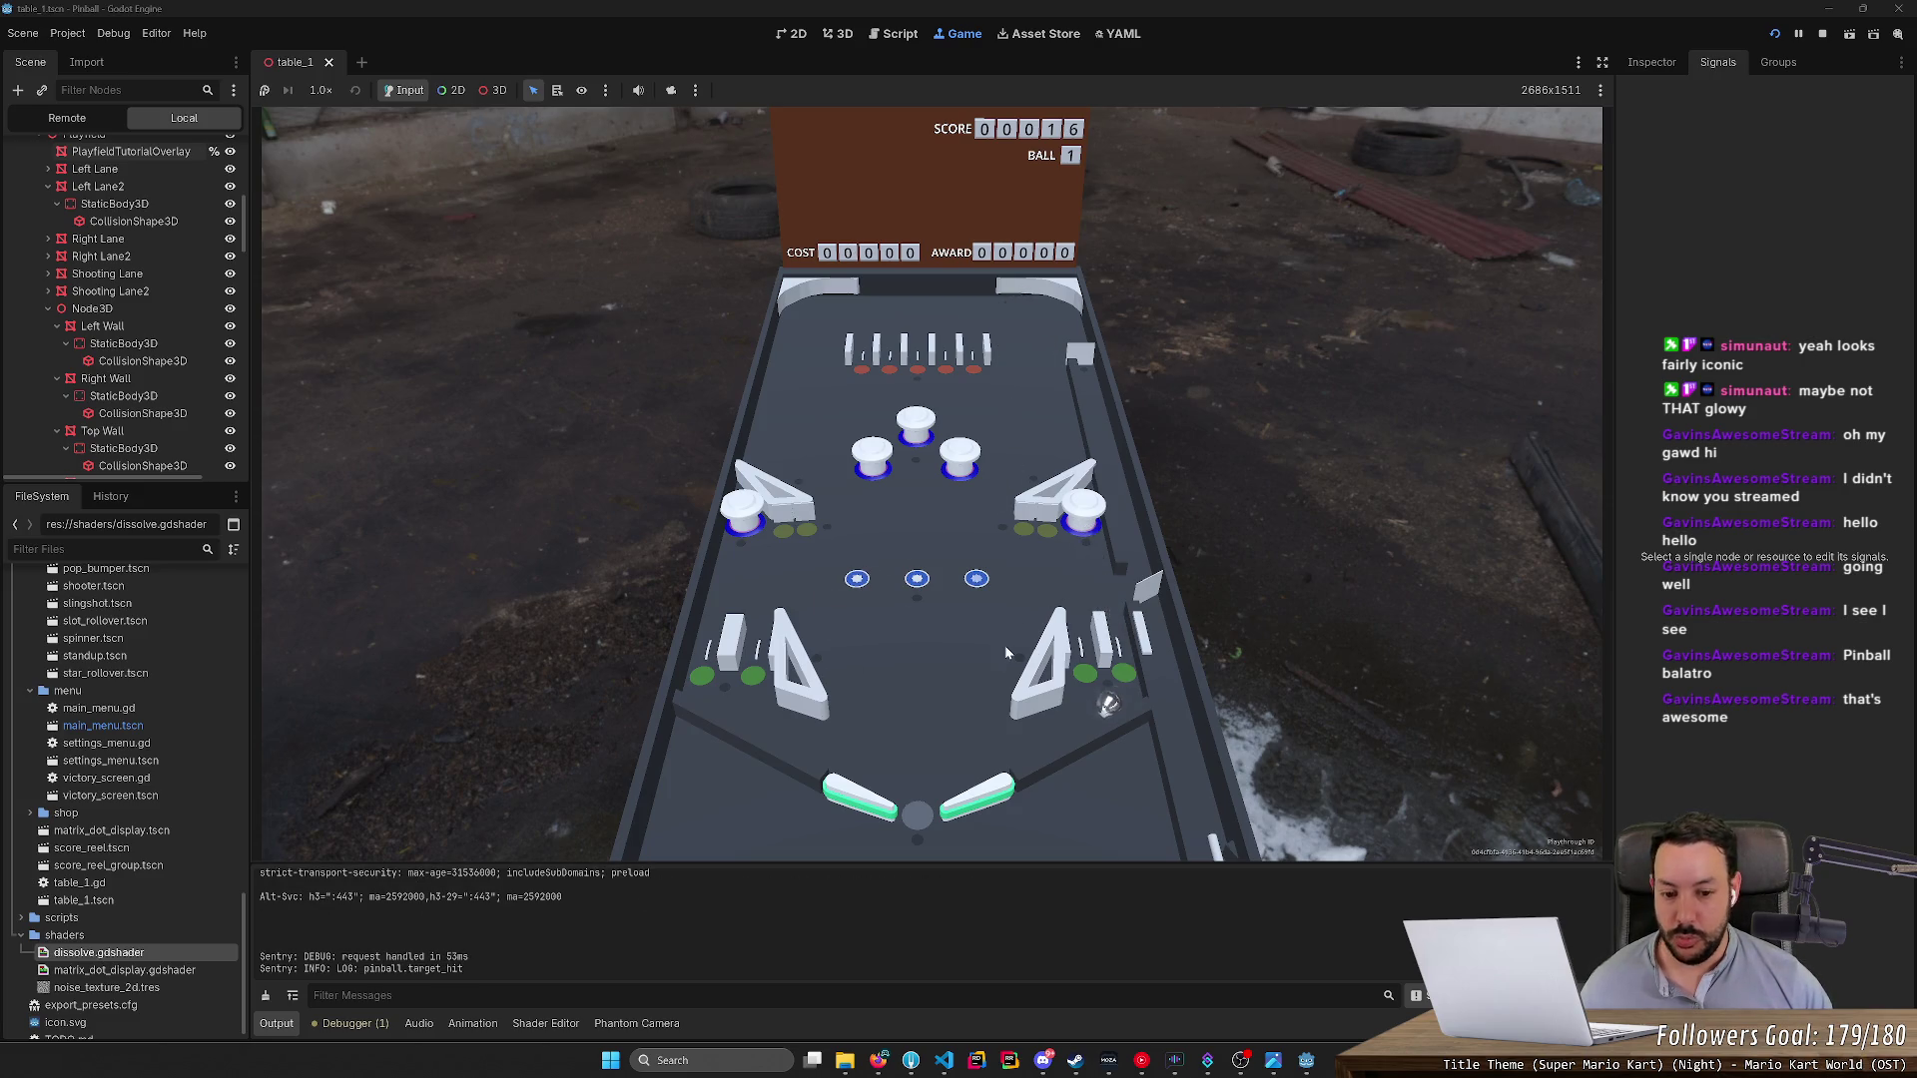
key("Right")
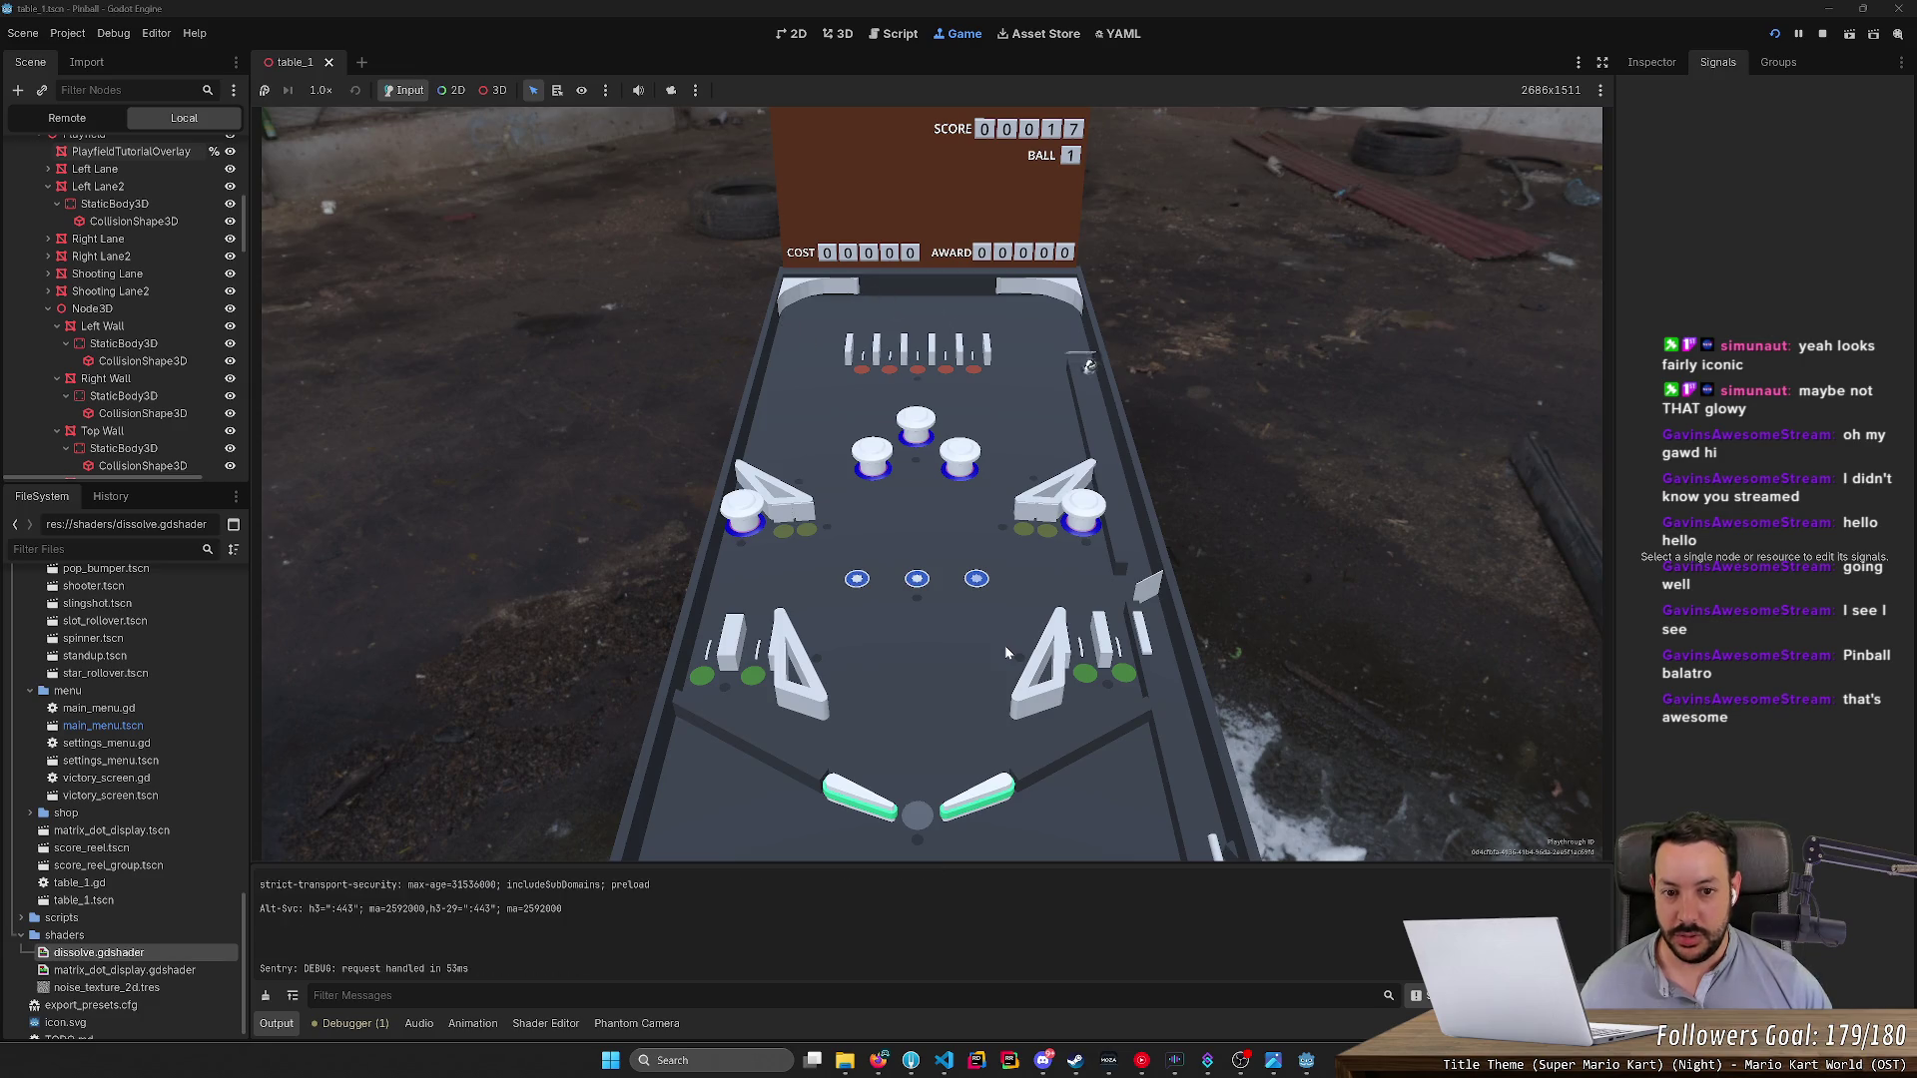
key("Left")
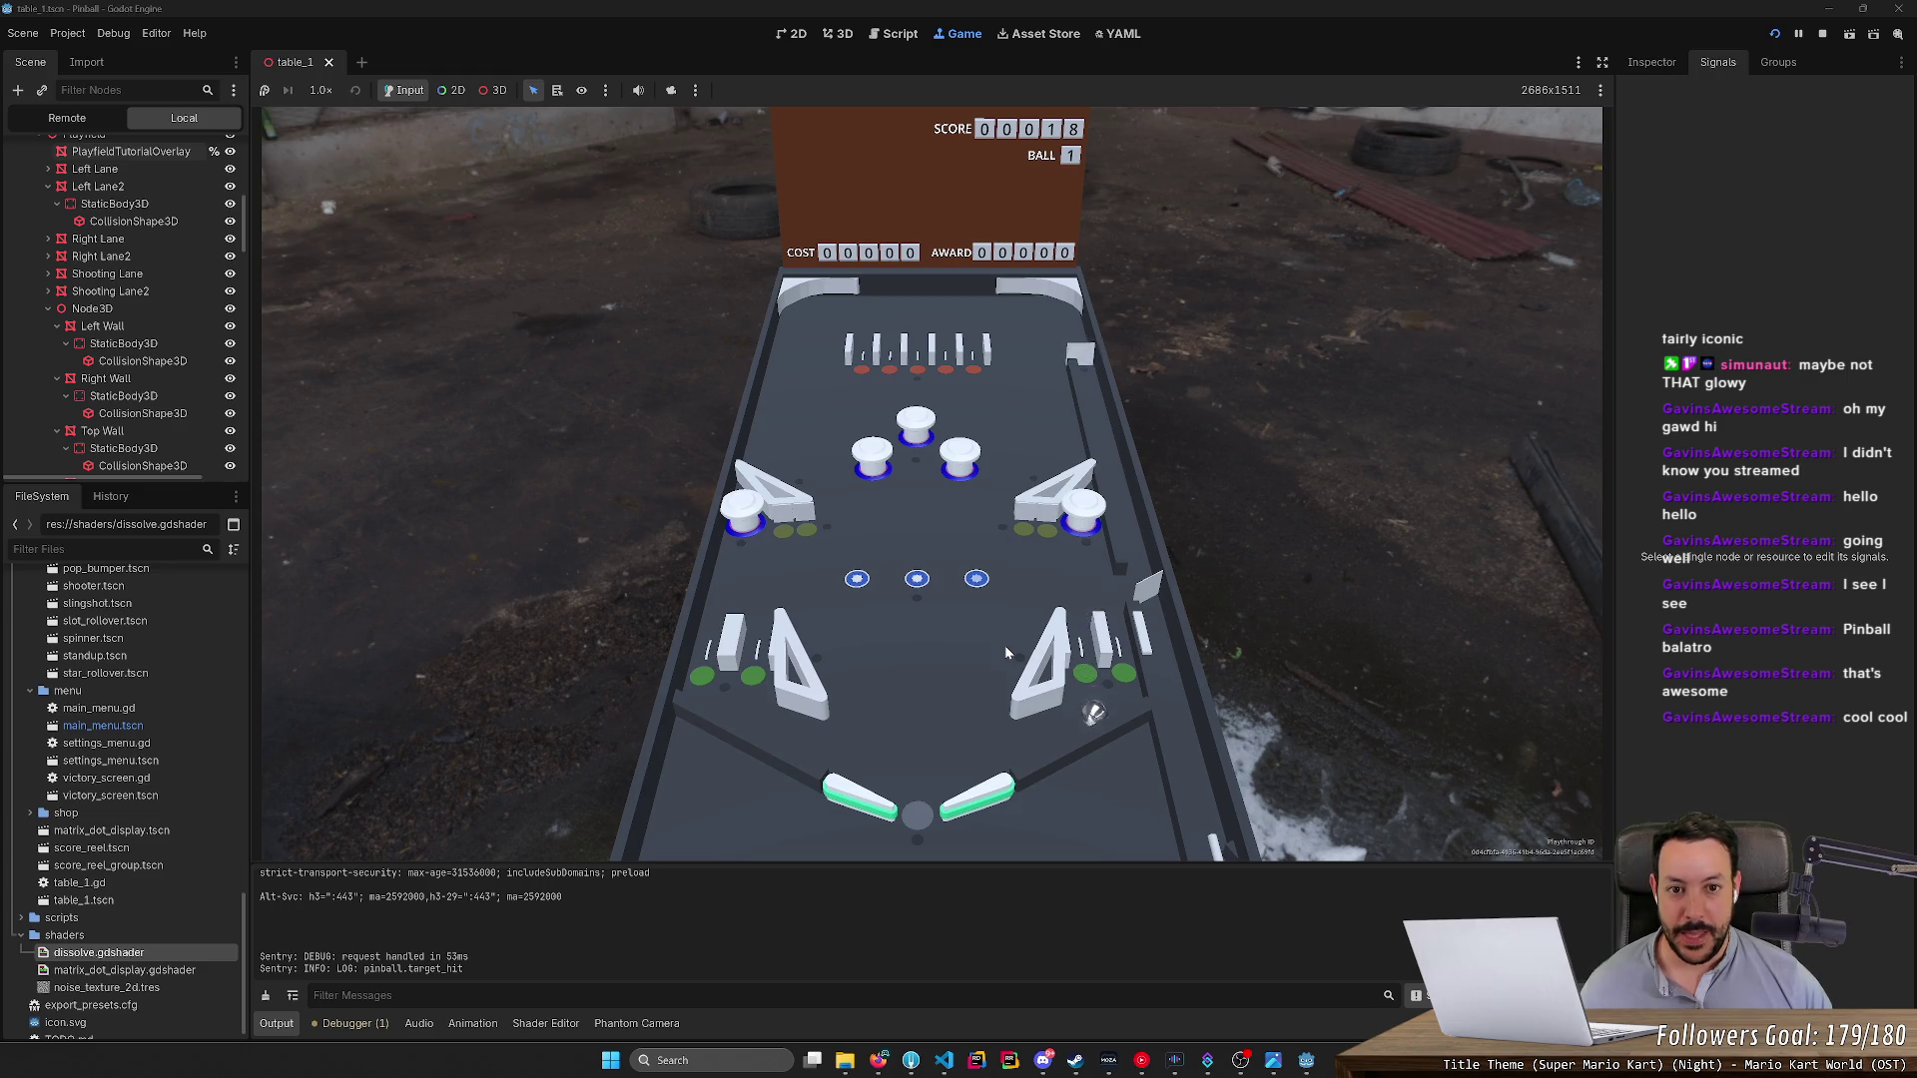
key("Right")
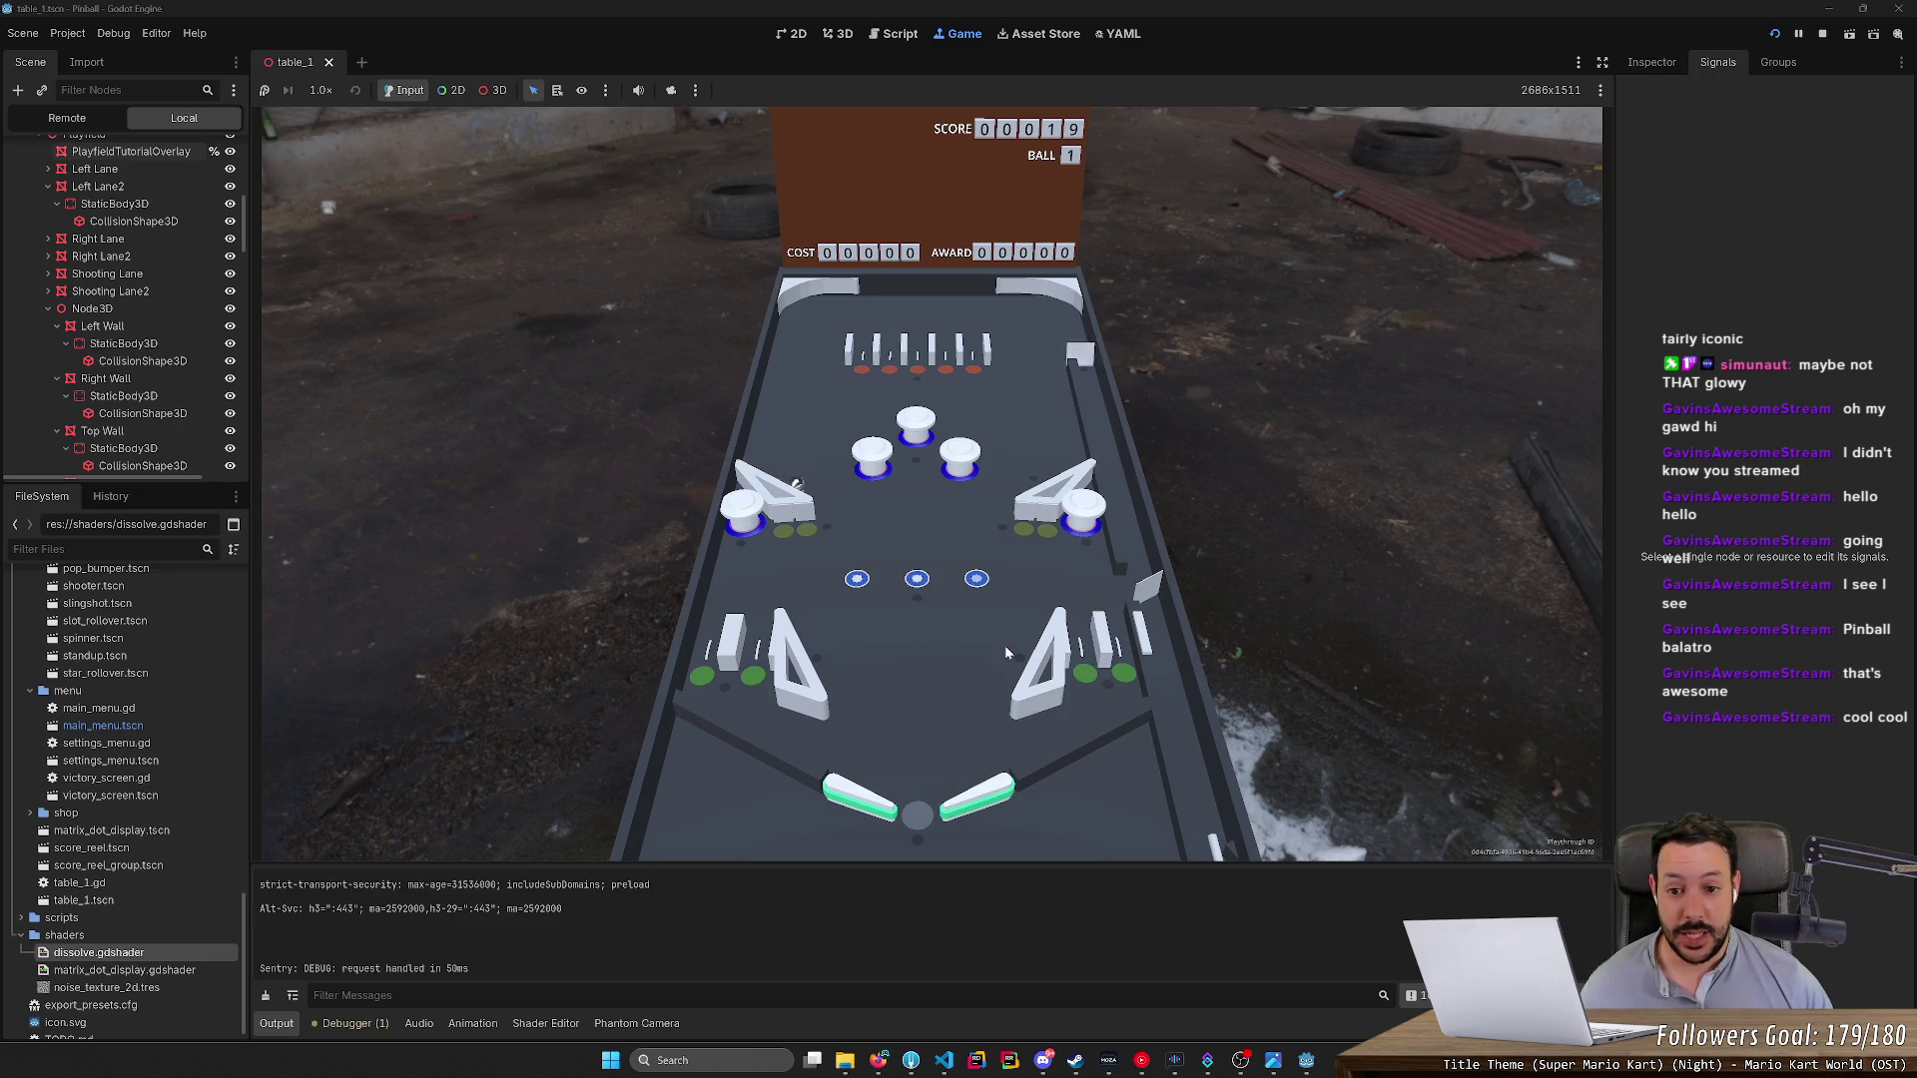
key("Right")
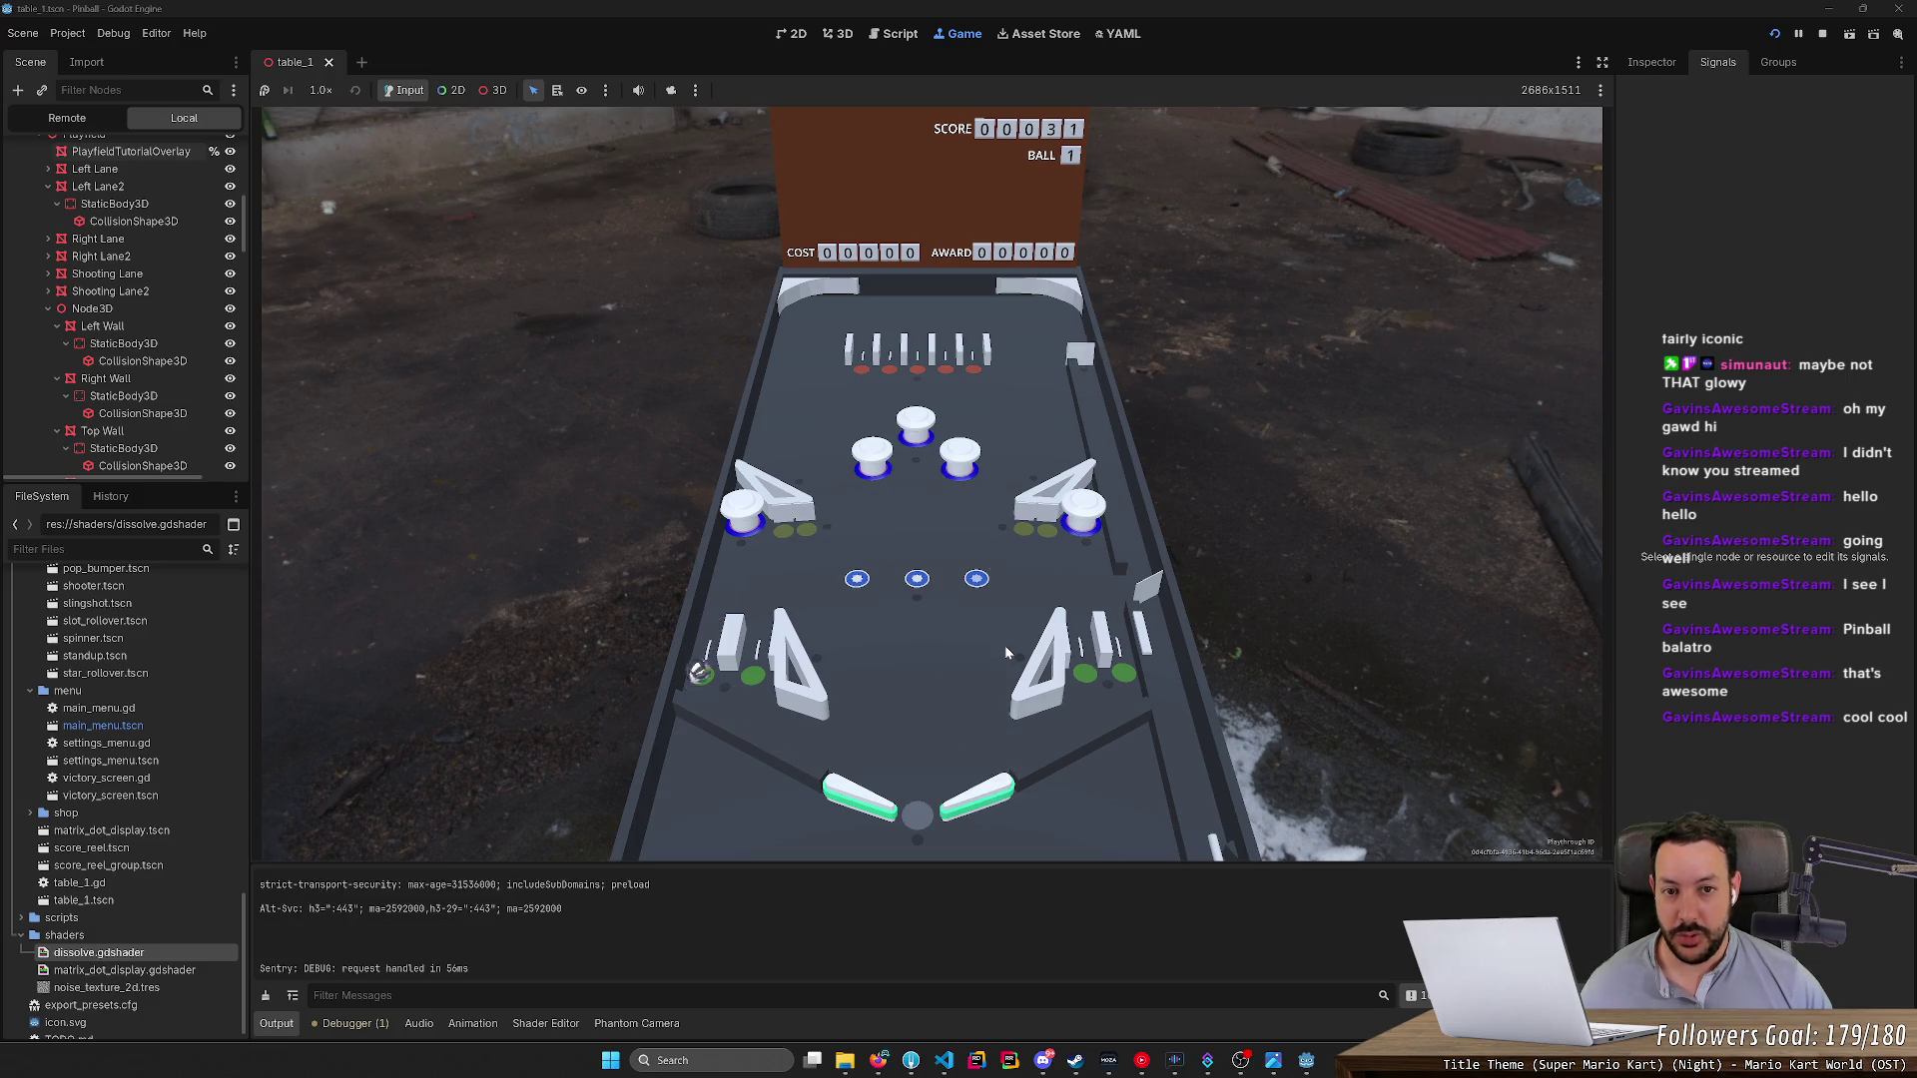
key("Left")
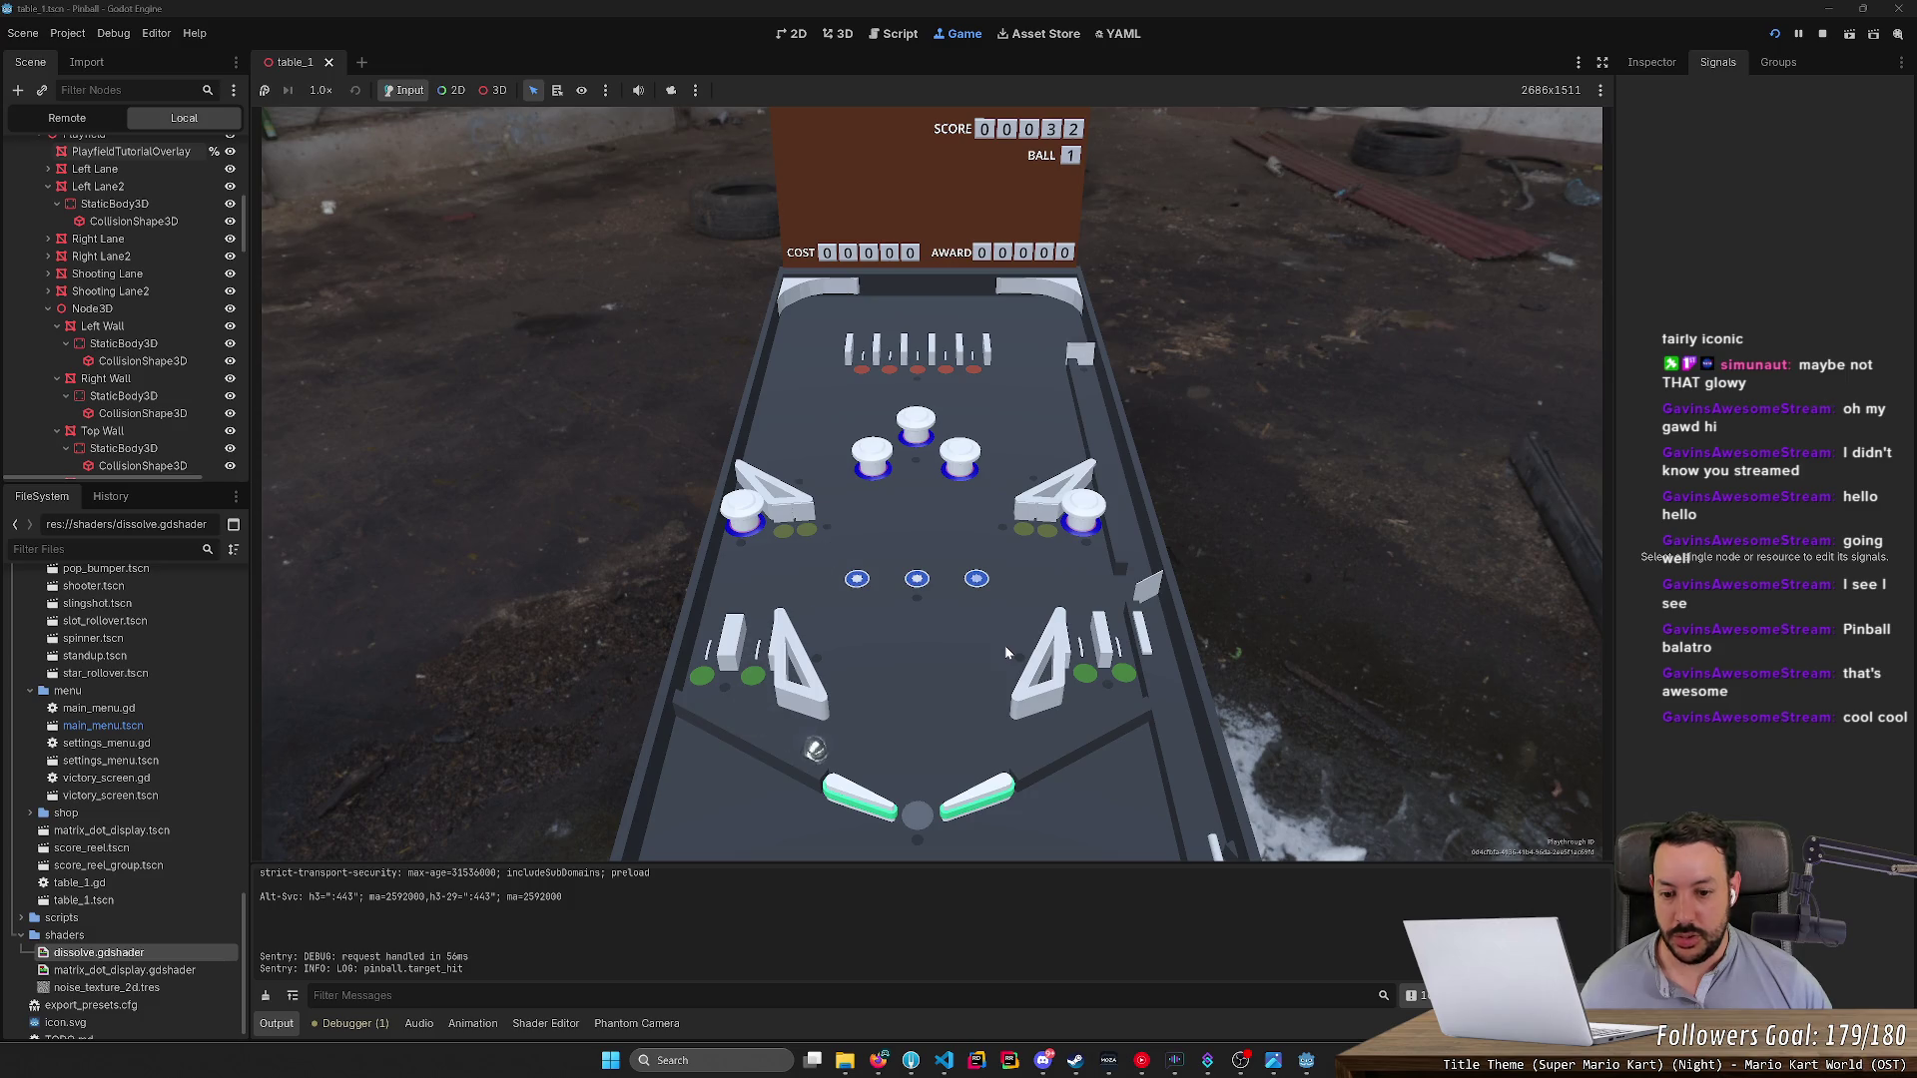
key("Left")
Keep the ball alive, cradling it on the right flipper, until it drains at 63 points.
key("Right")
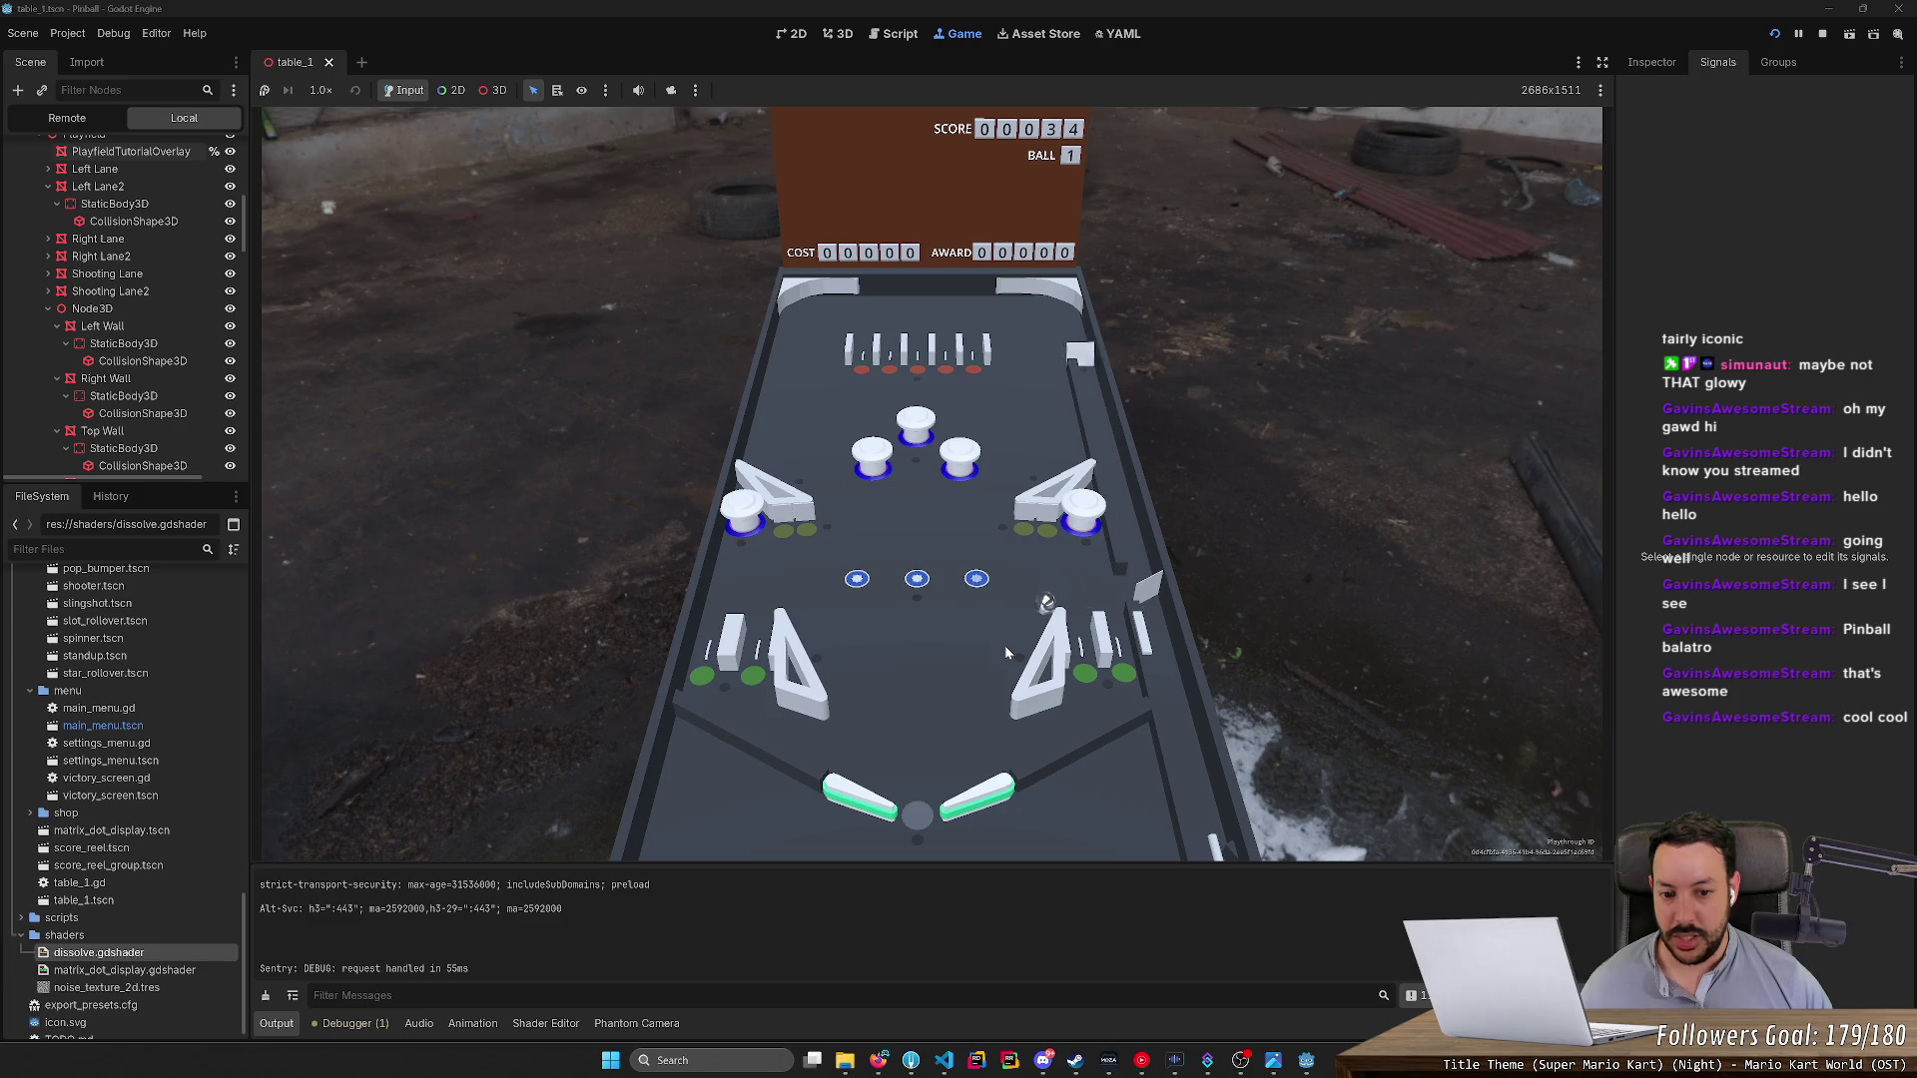
key("Left")
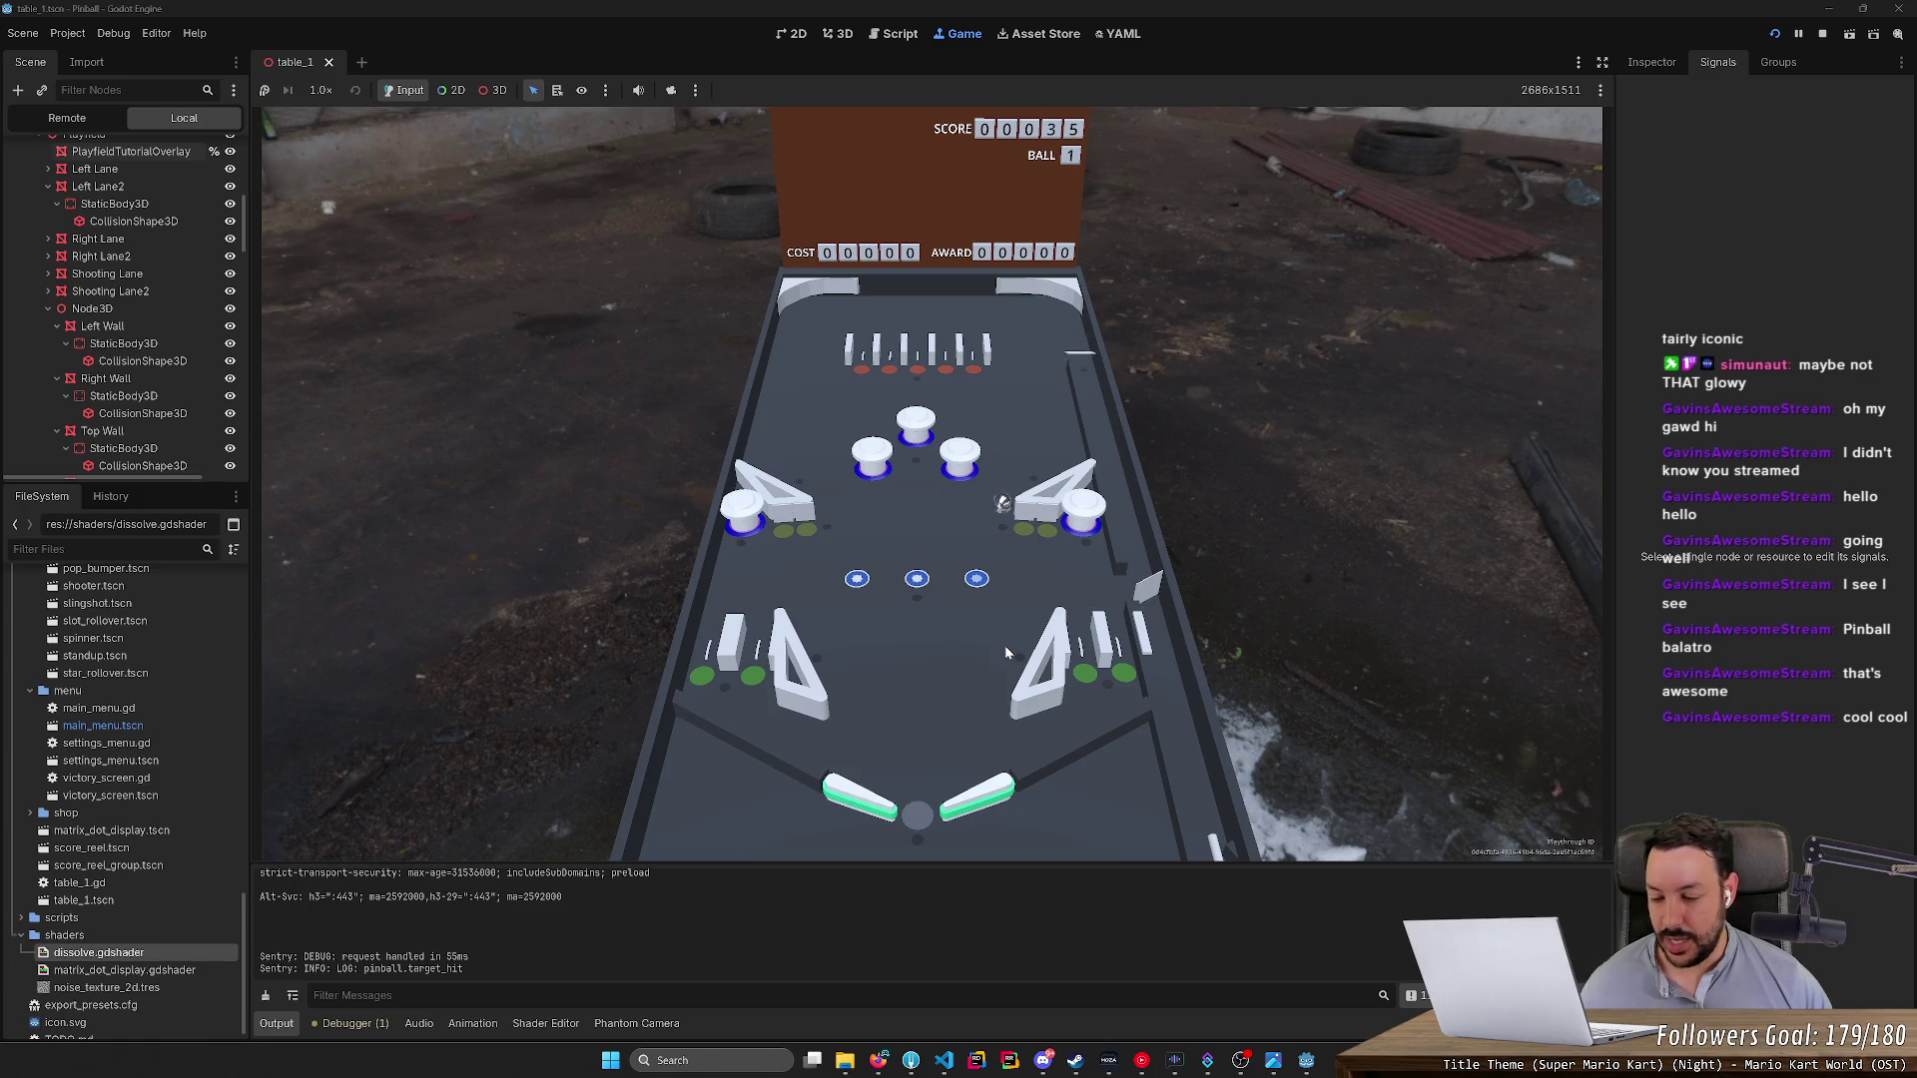
key("Right")
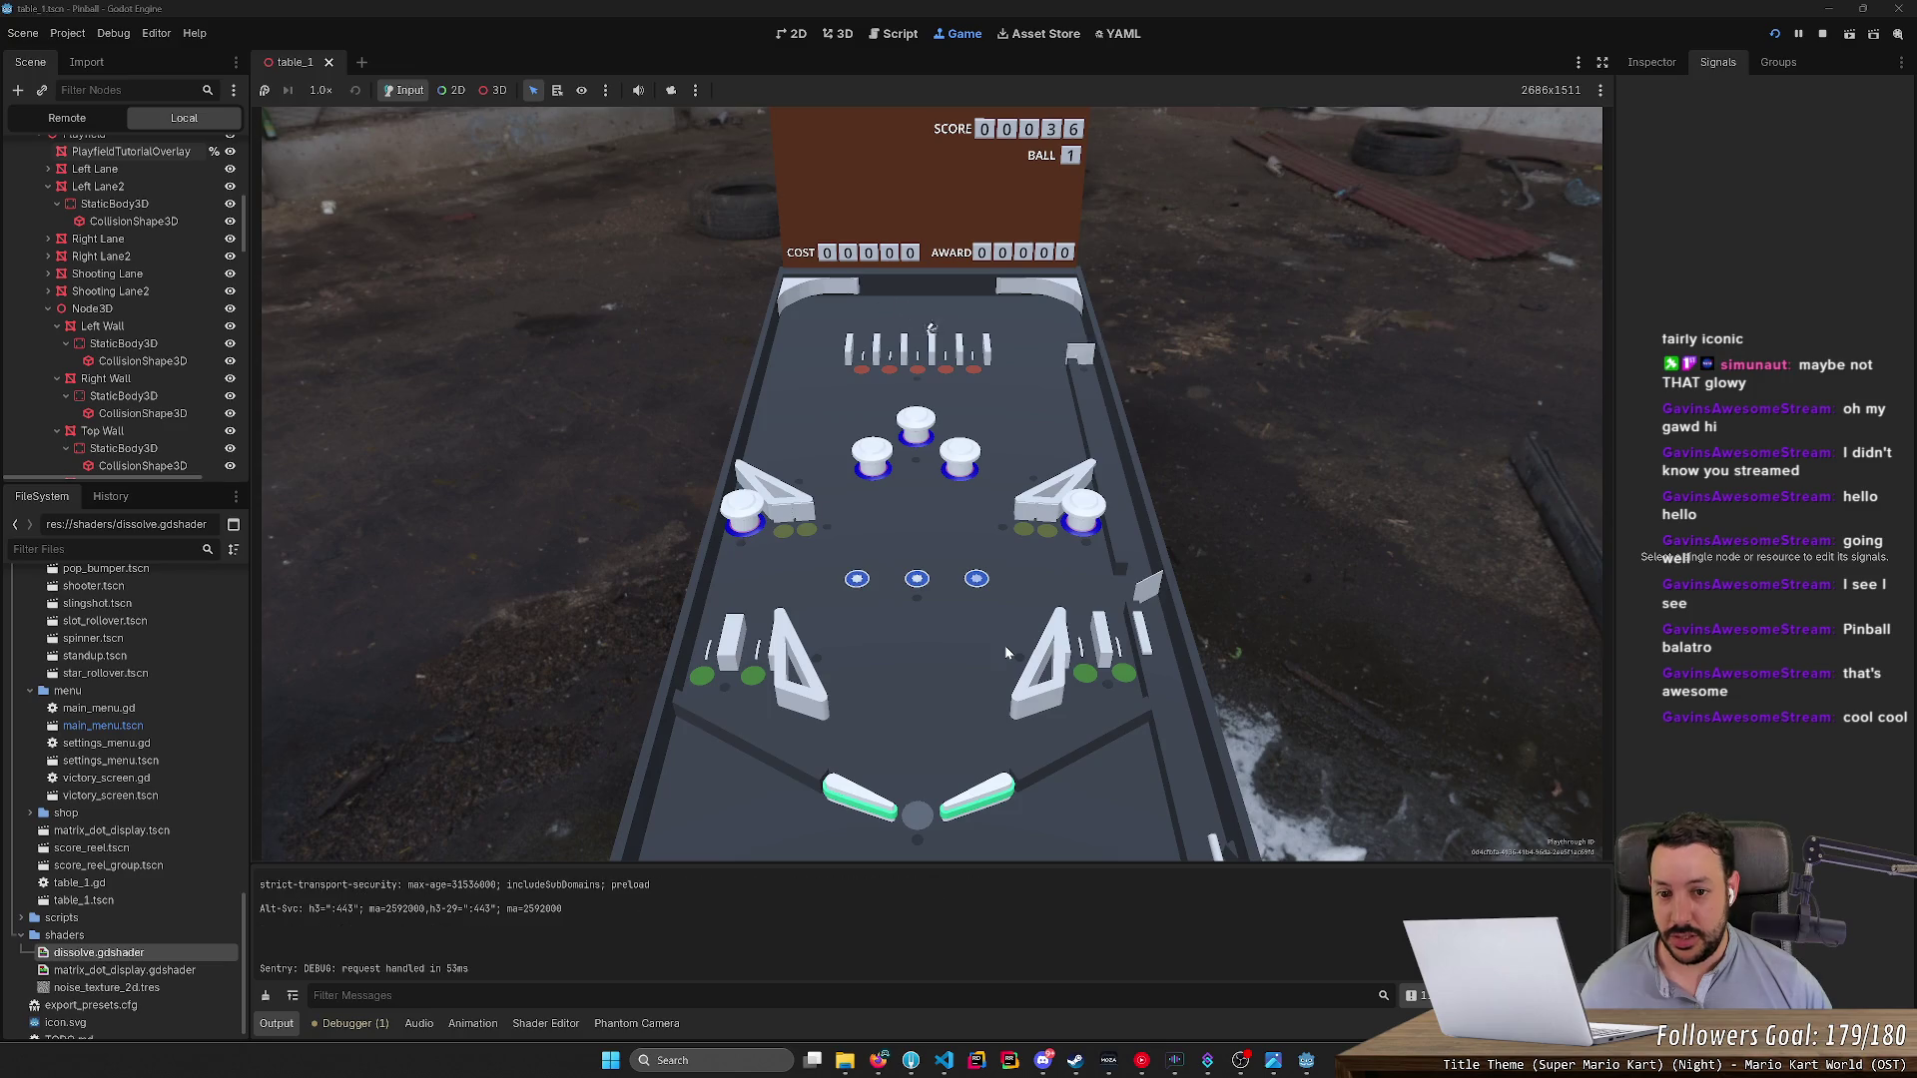
key("Left")
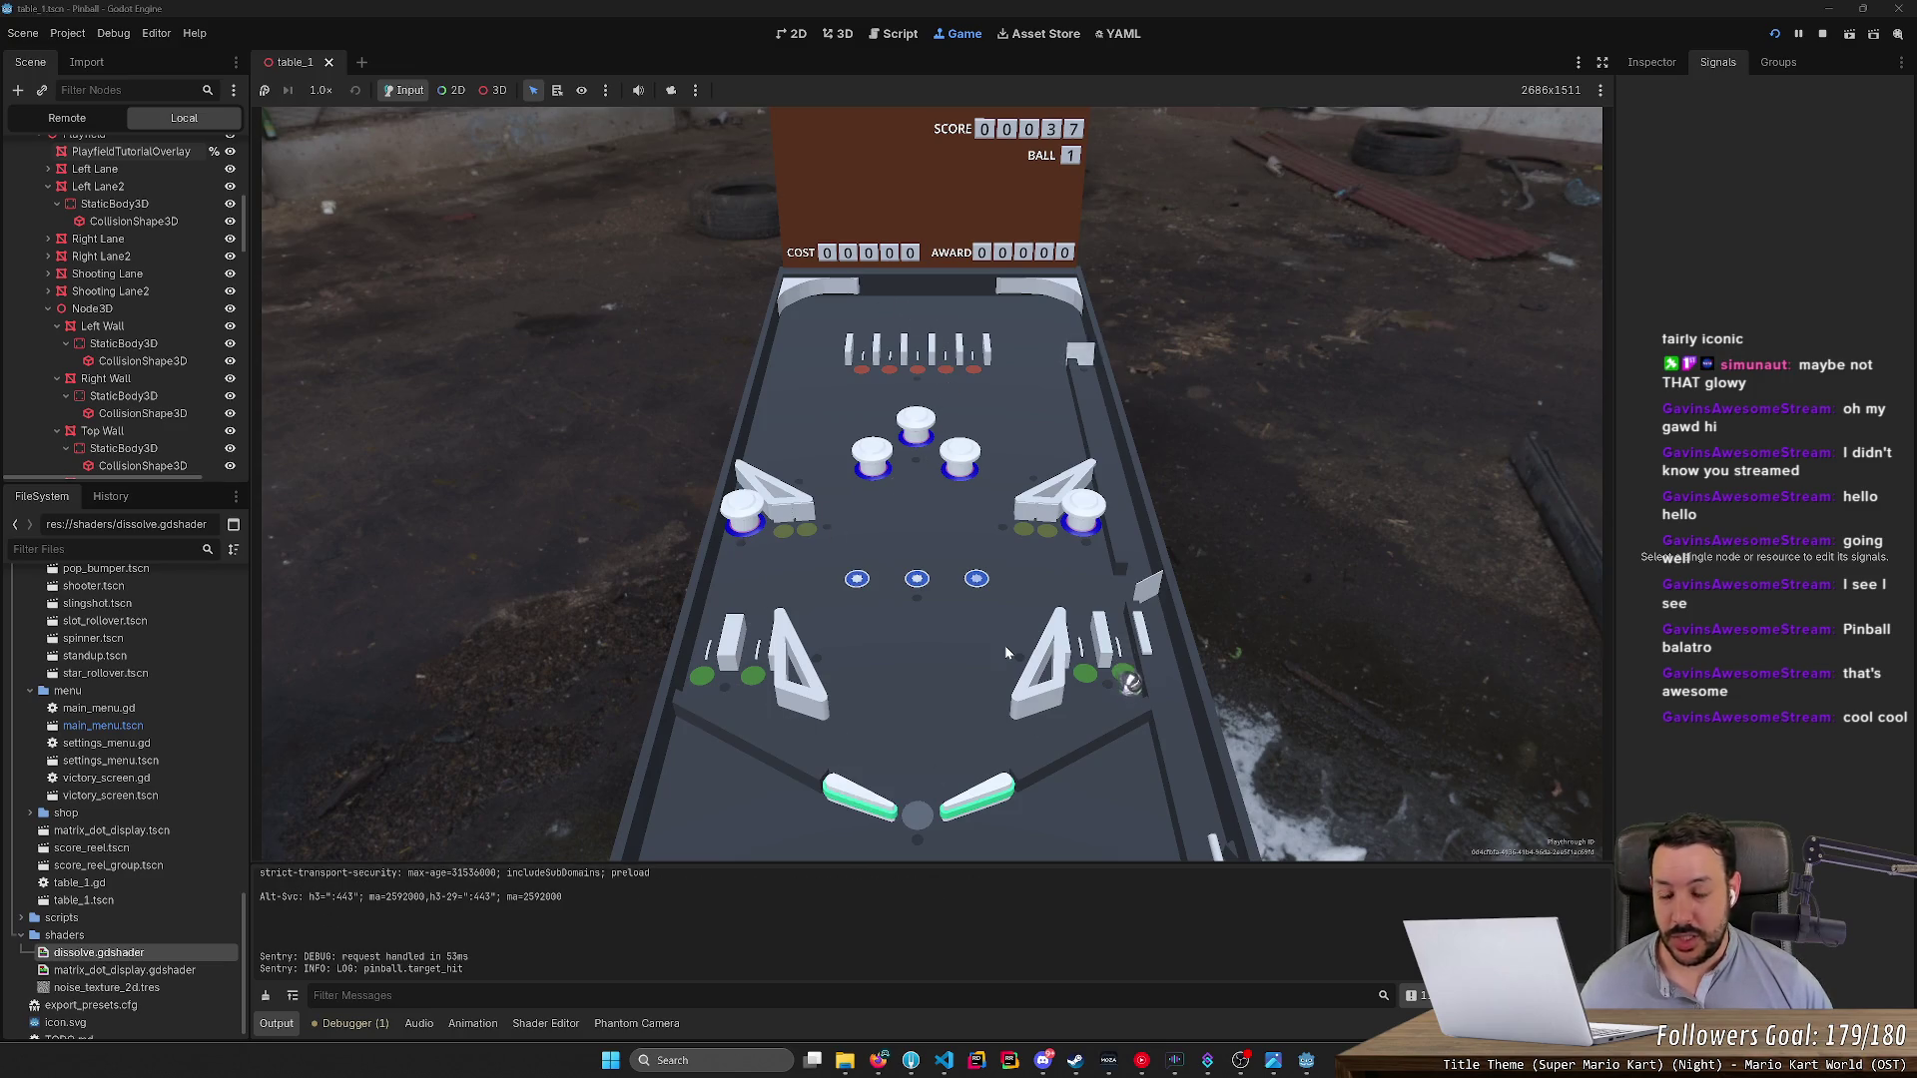
key("Right")
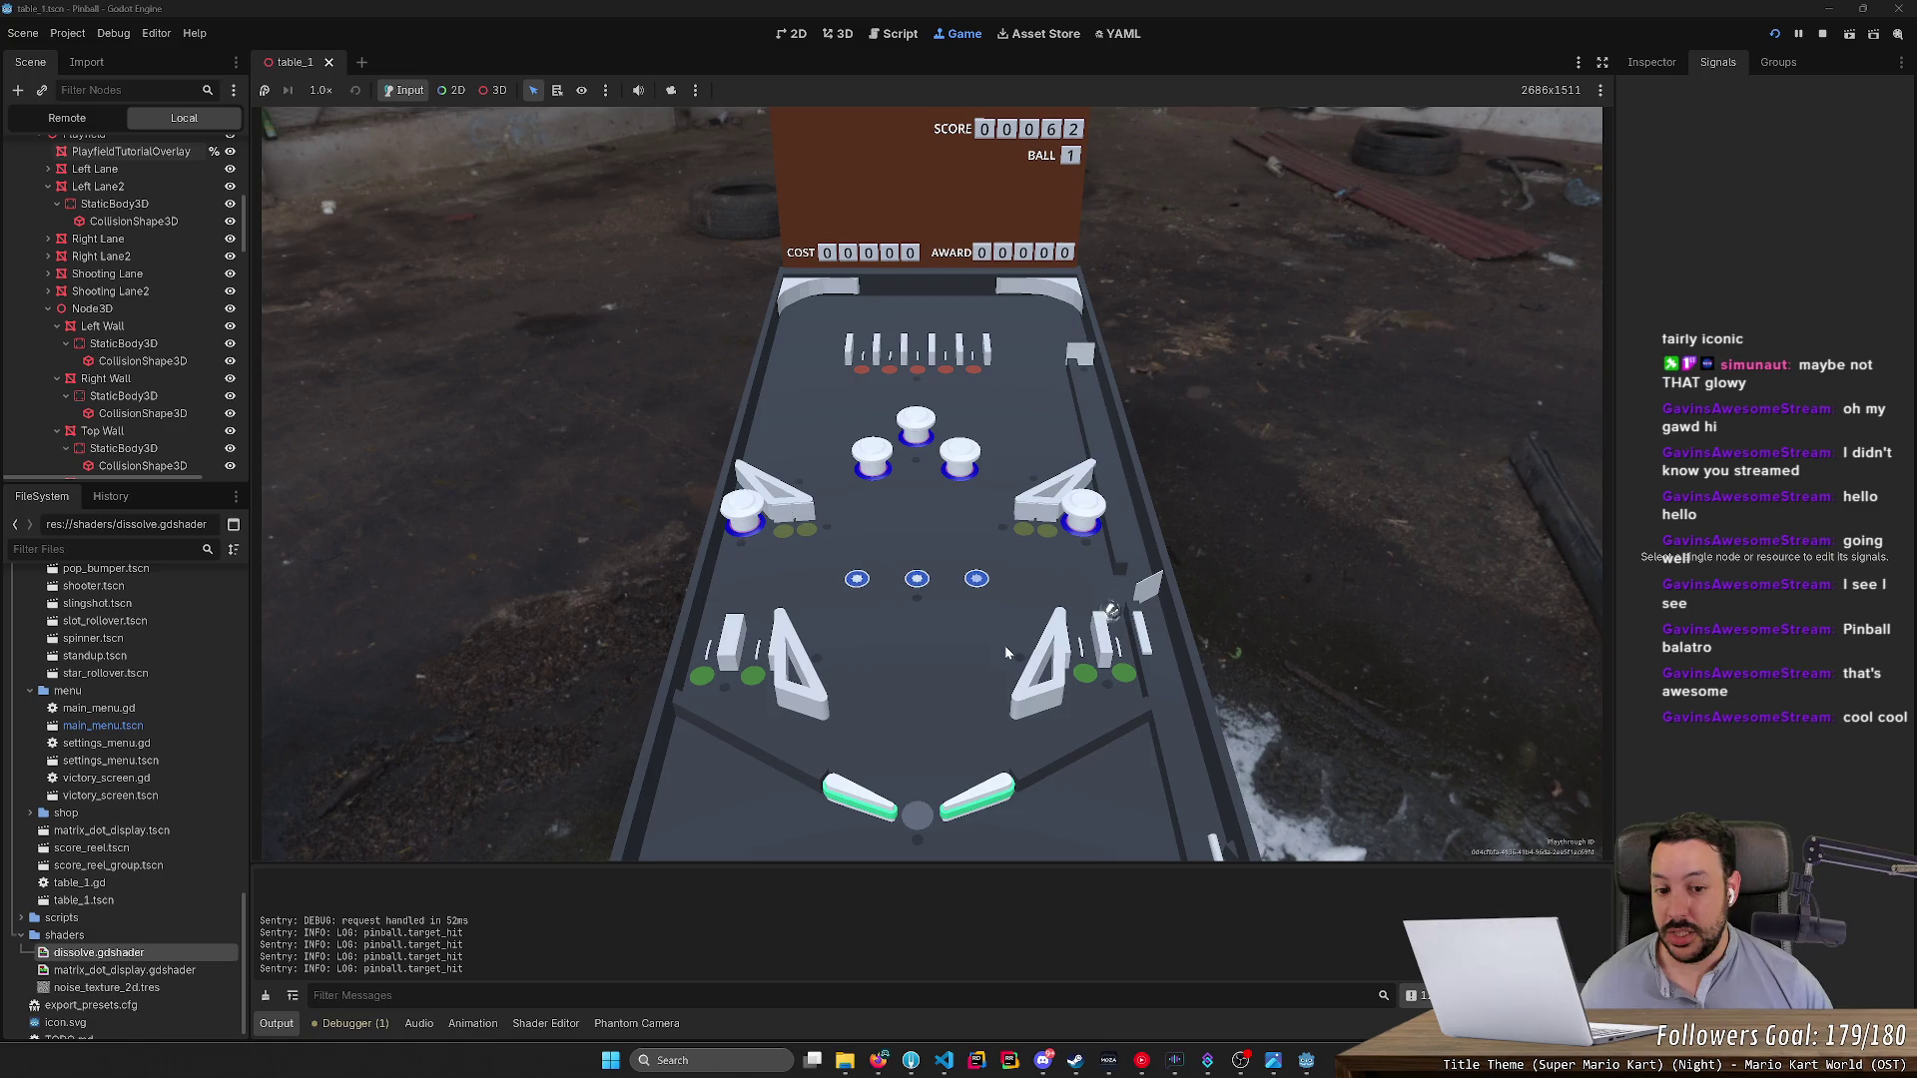
key("Right")
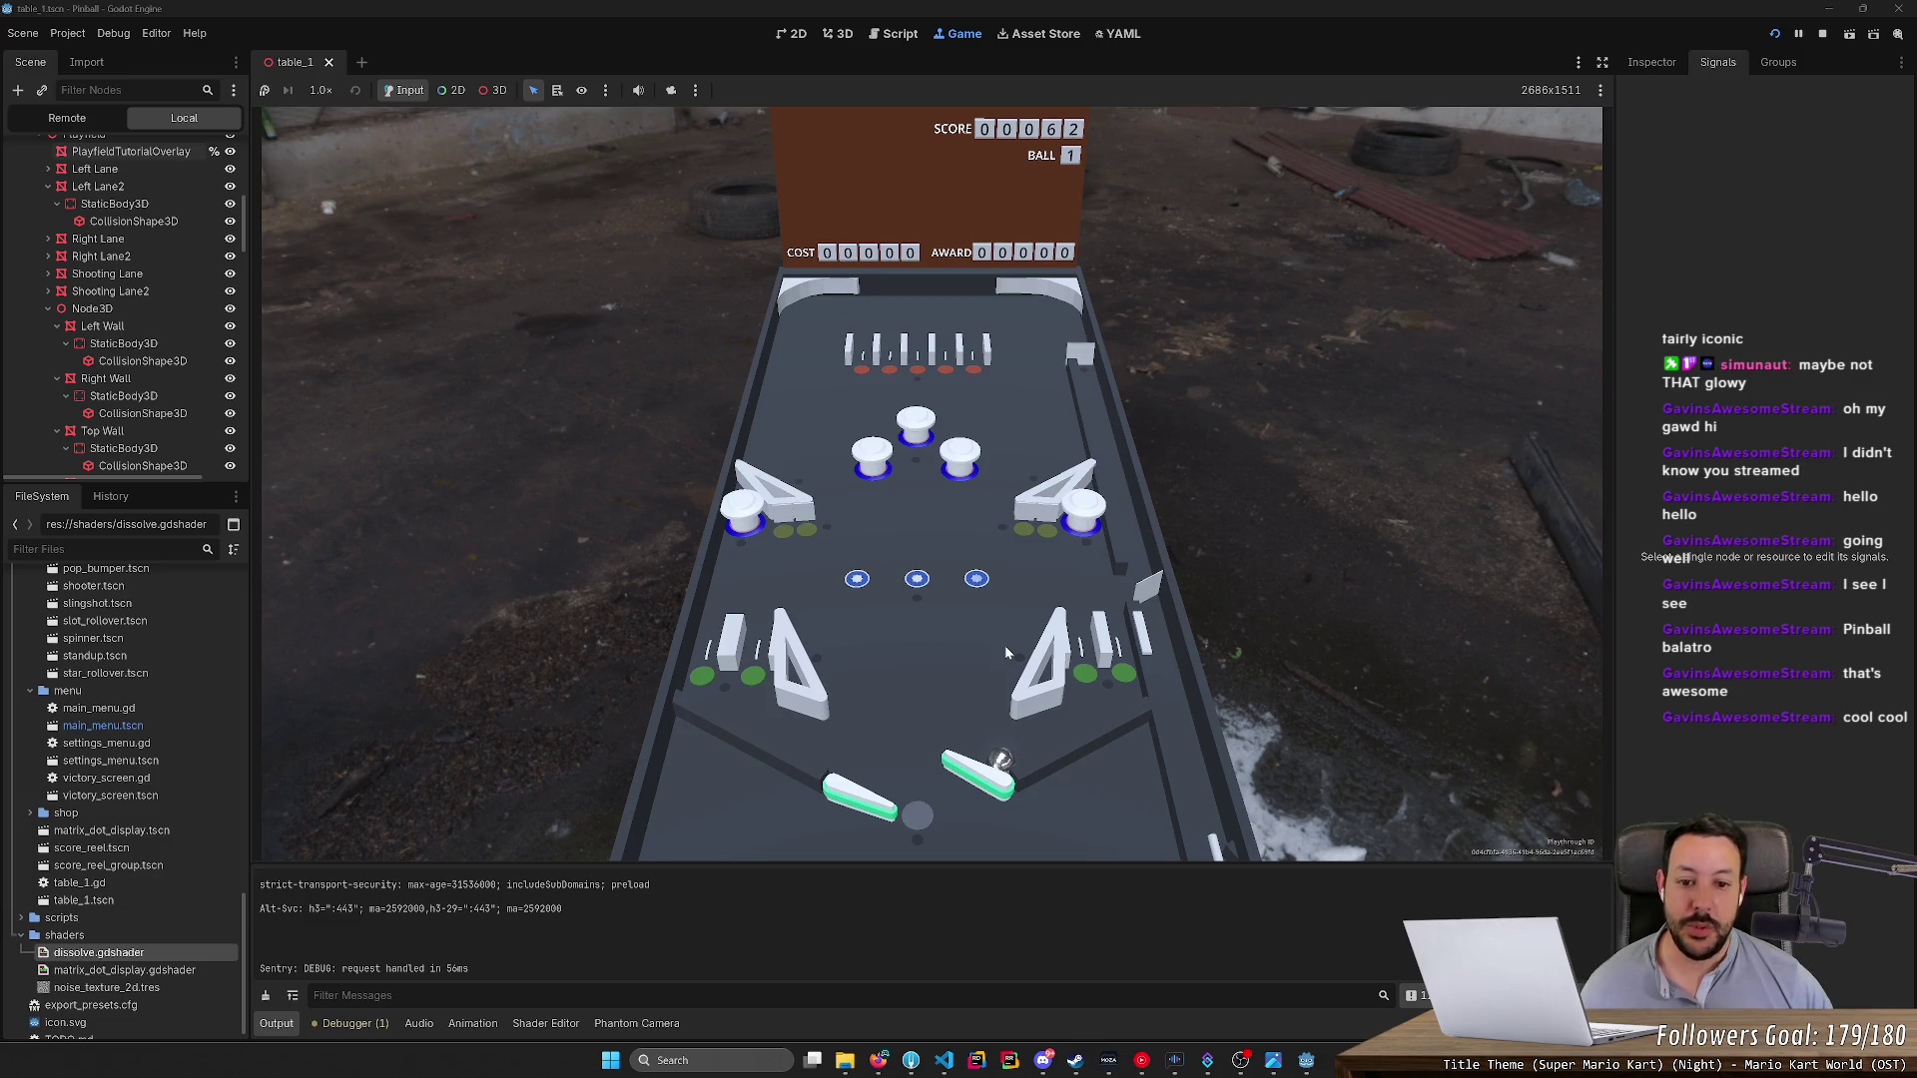
key("Right")
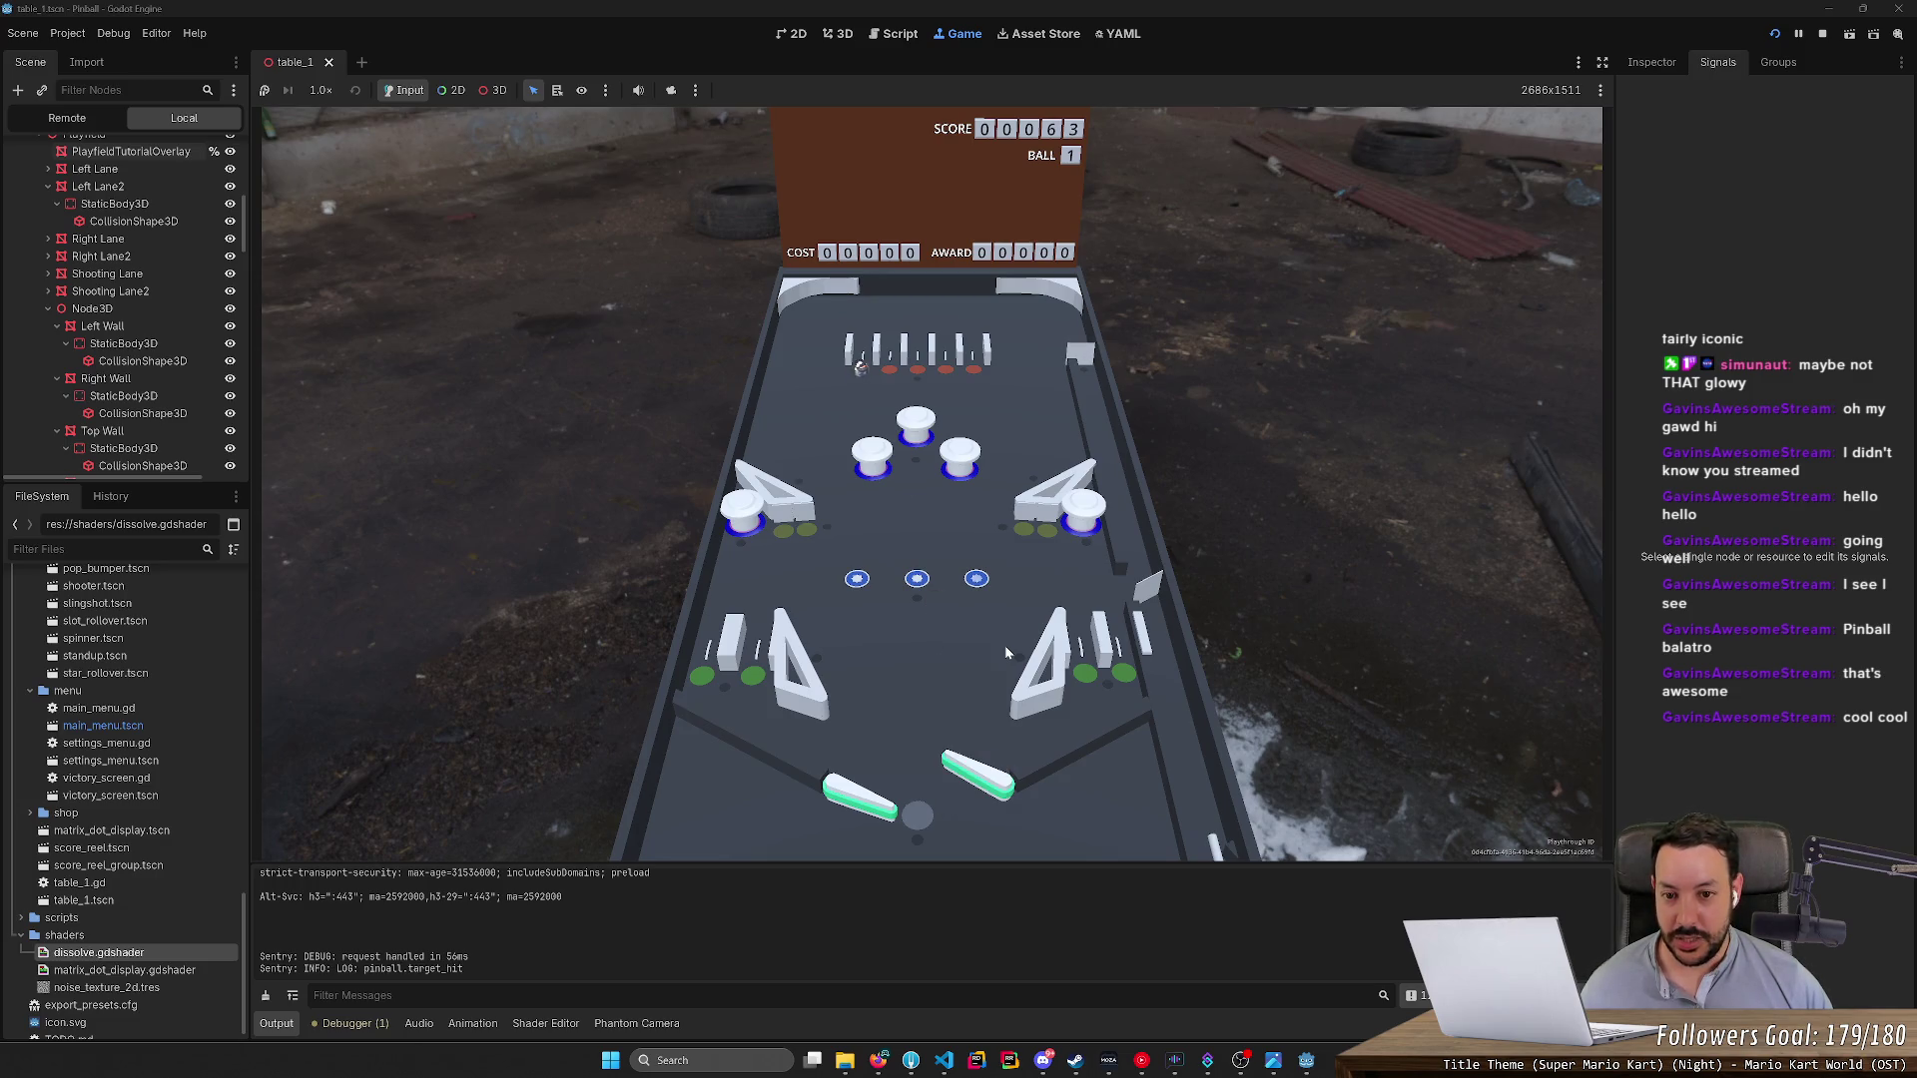
key("Left")
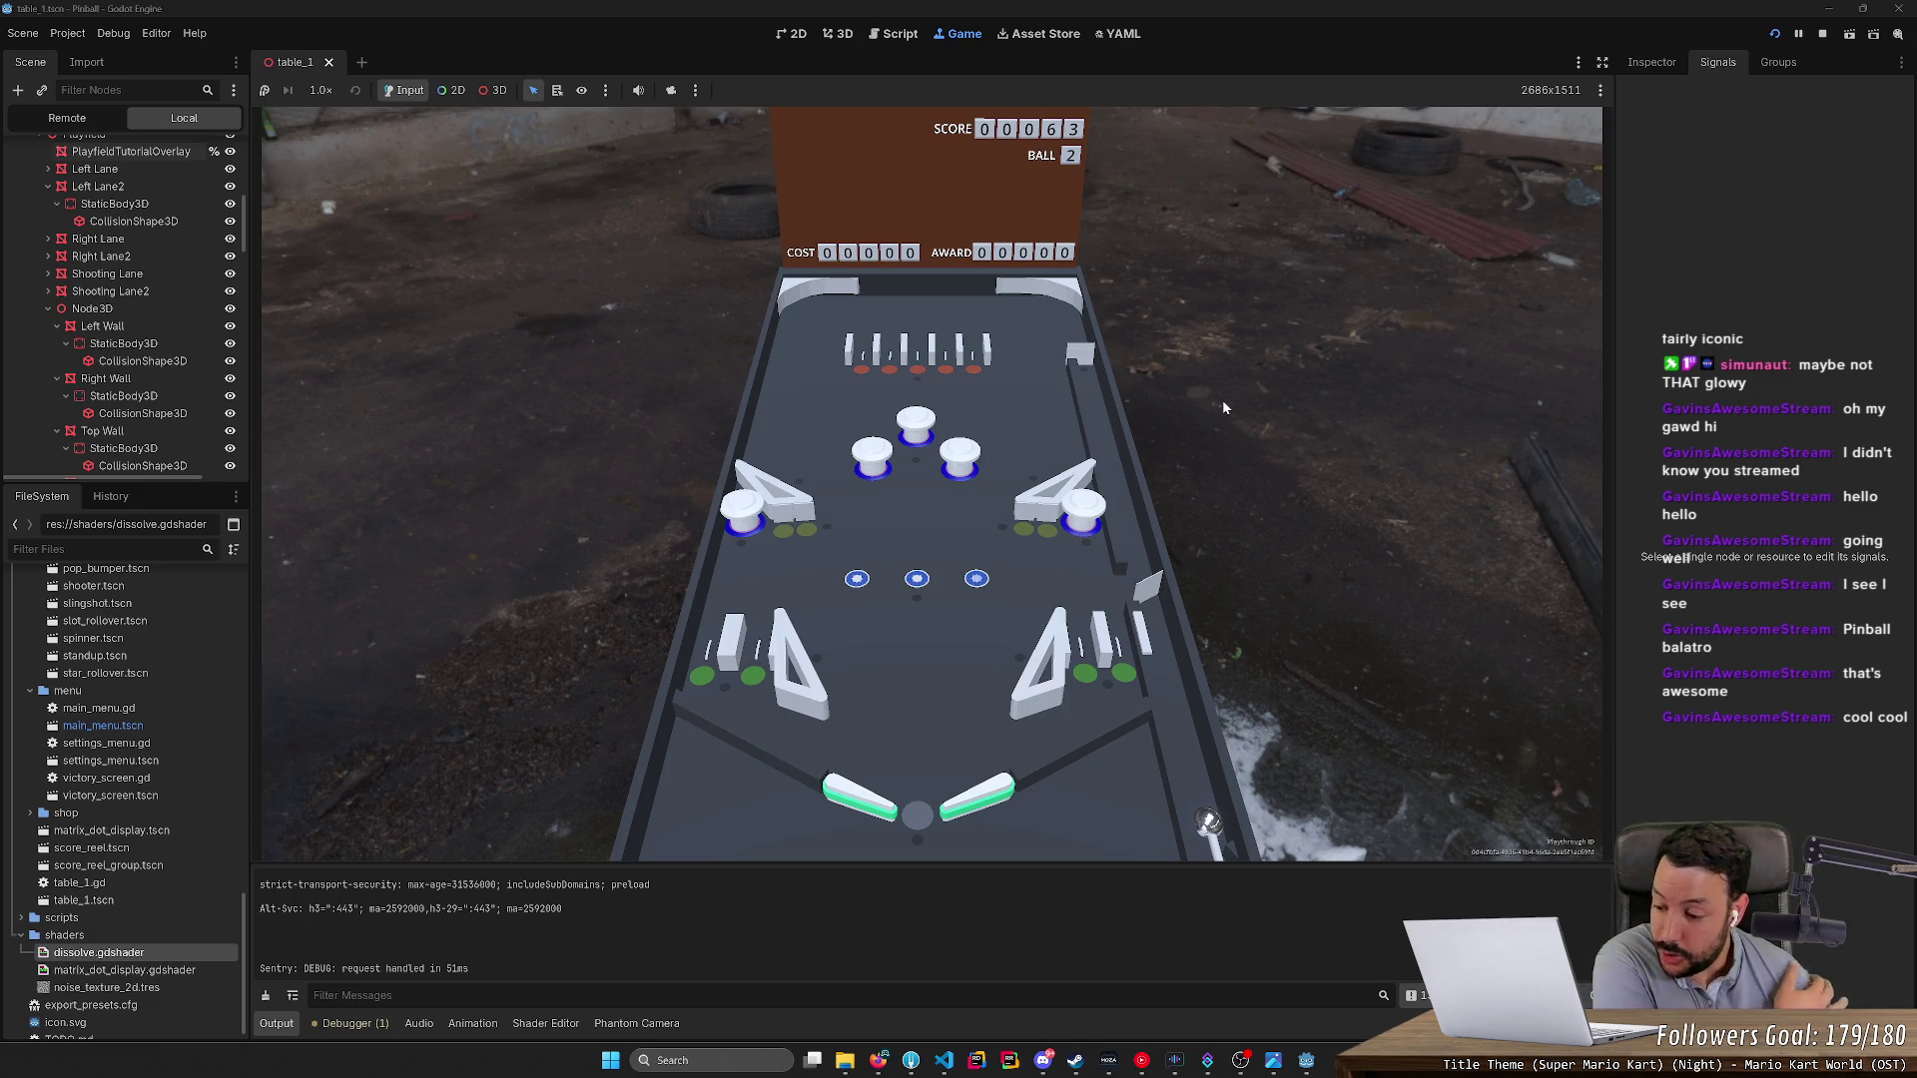
Return to the 3D scene, frame the pinball table, then switch to Photopea in the browser.
left_click(841, 34)
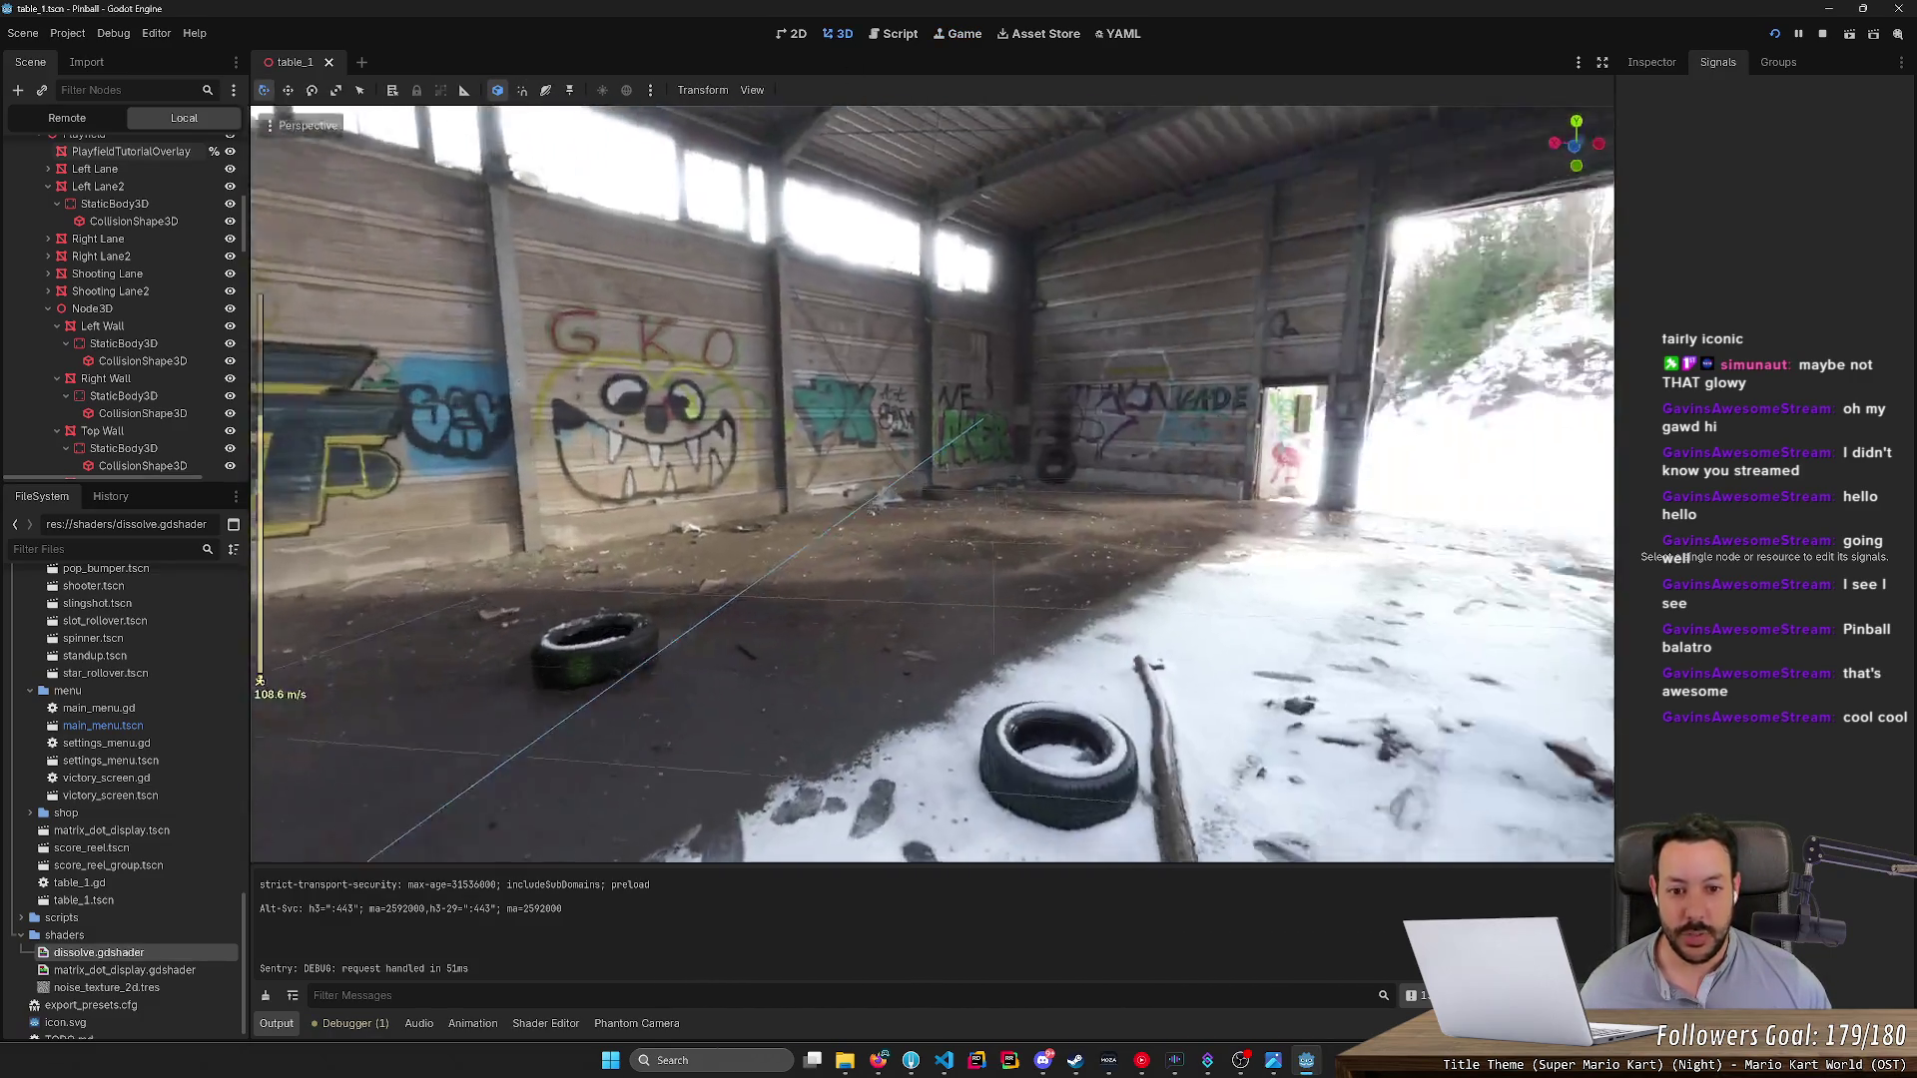
key("s")
key("w")
key("w")
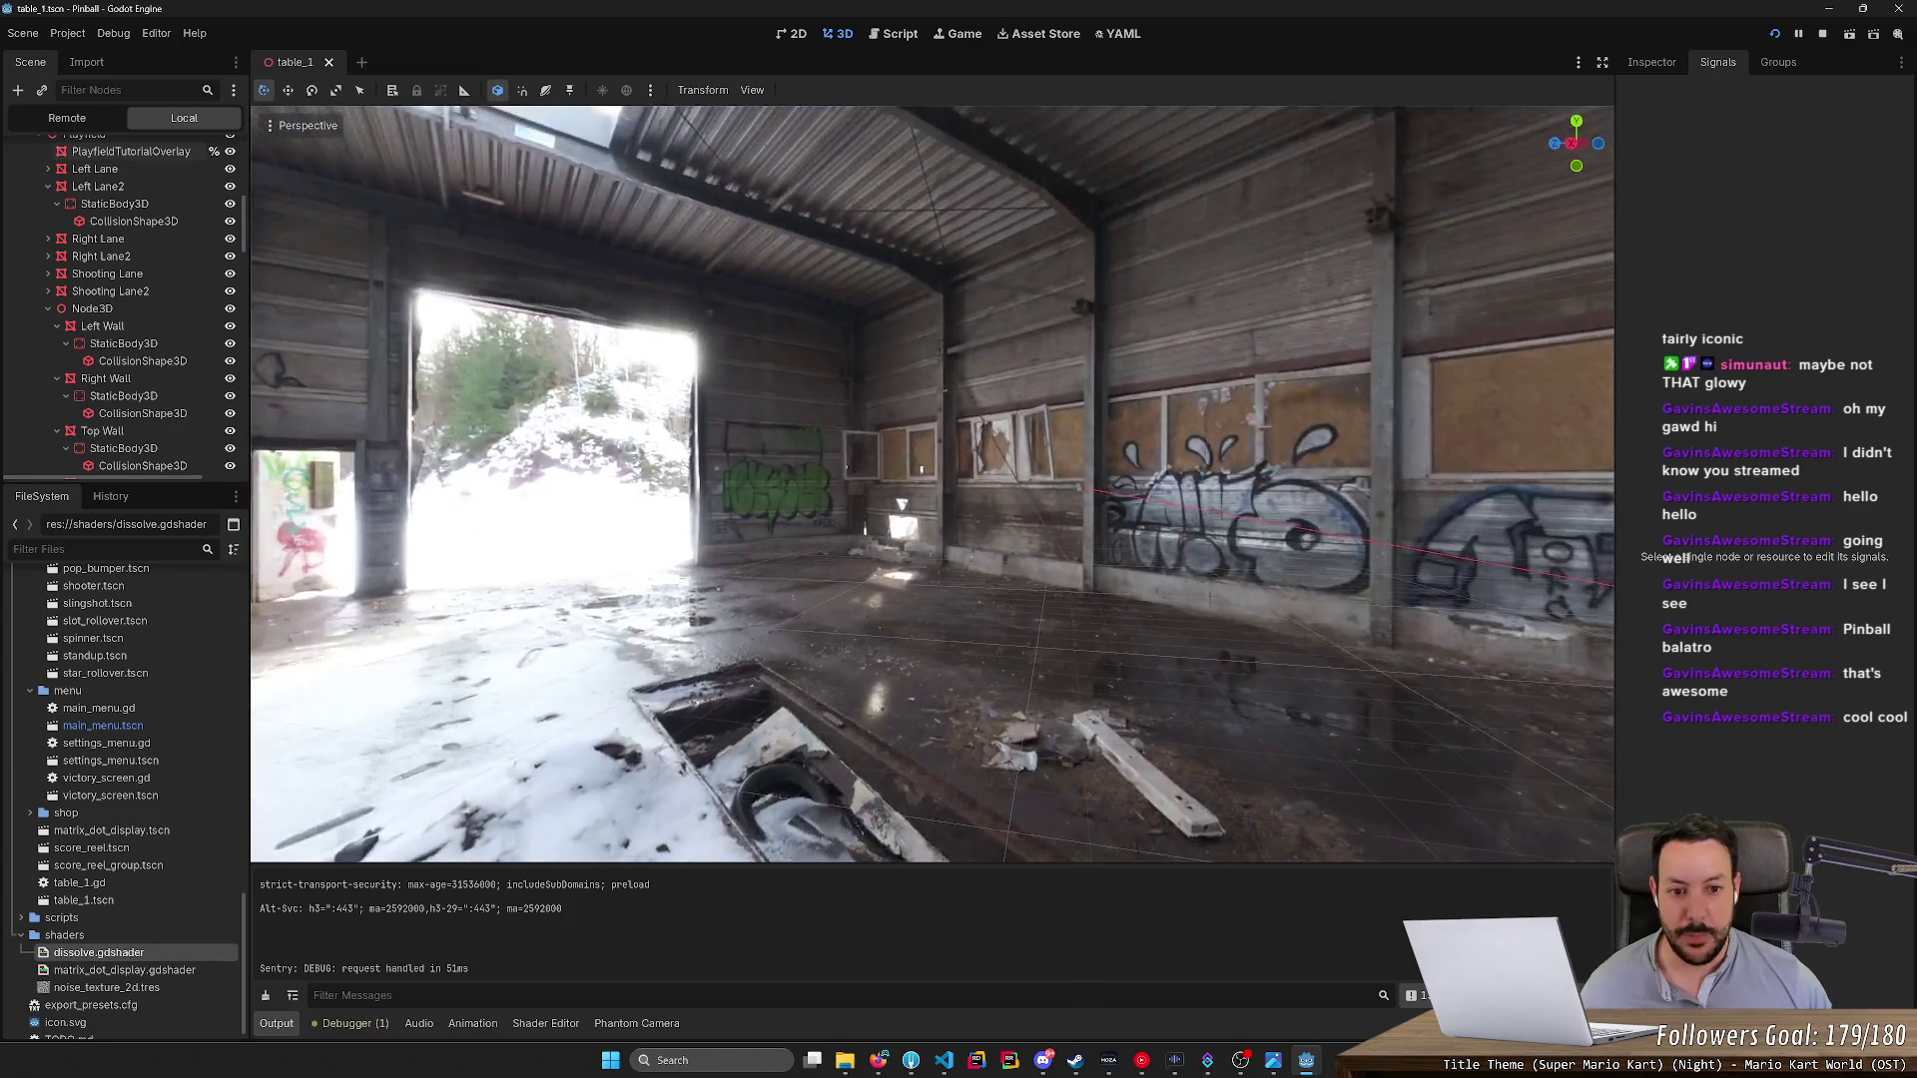
key("s")
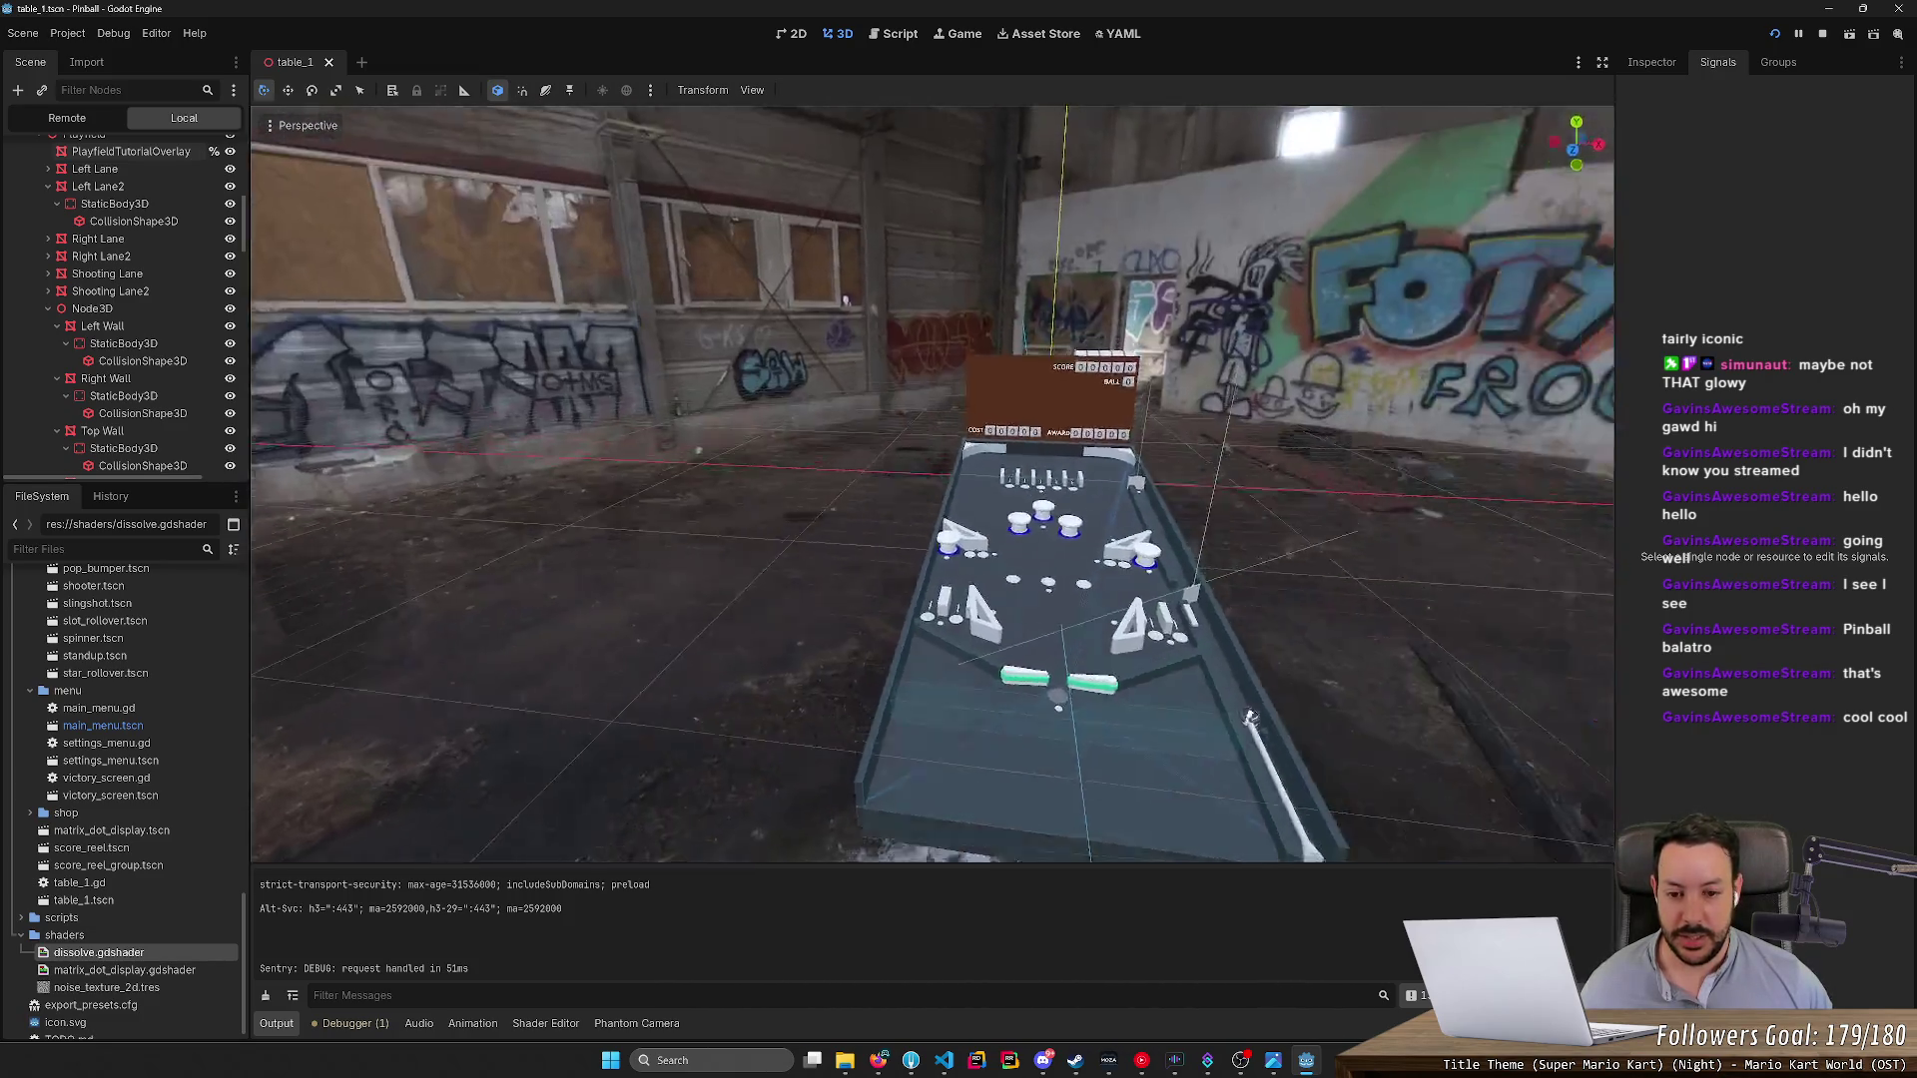
mouse_move(845, 300)
left_mouse_down()
mouse_move(513, 204)
mouse_move(703, 243)
mouse_move(830, 477)
left_mouse_up()
scroll(512, 204, "up", 3)
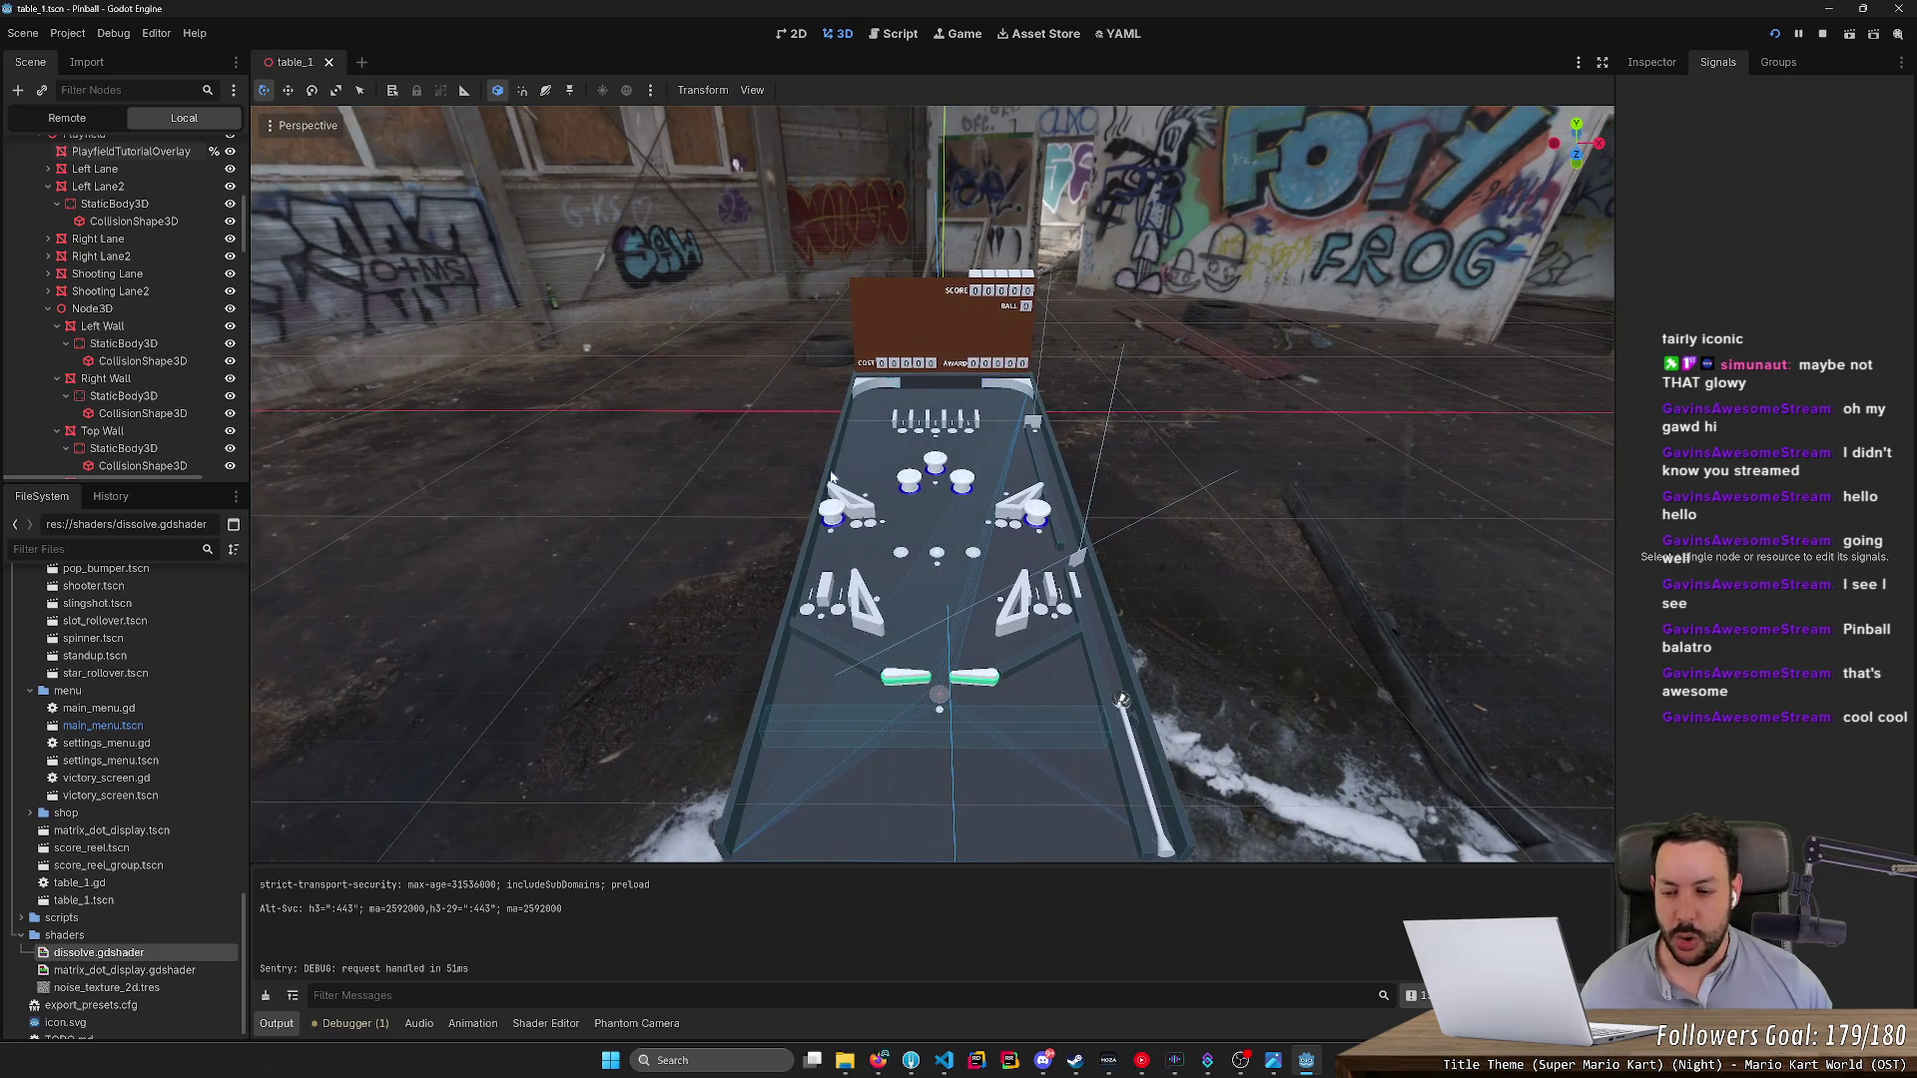
left_click(878, 1060)
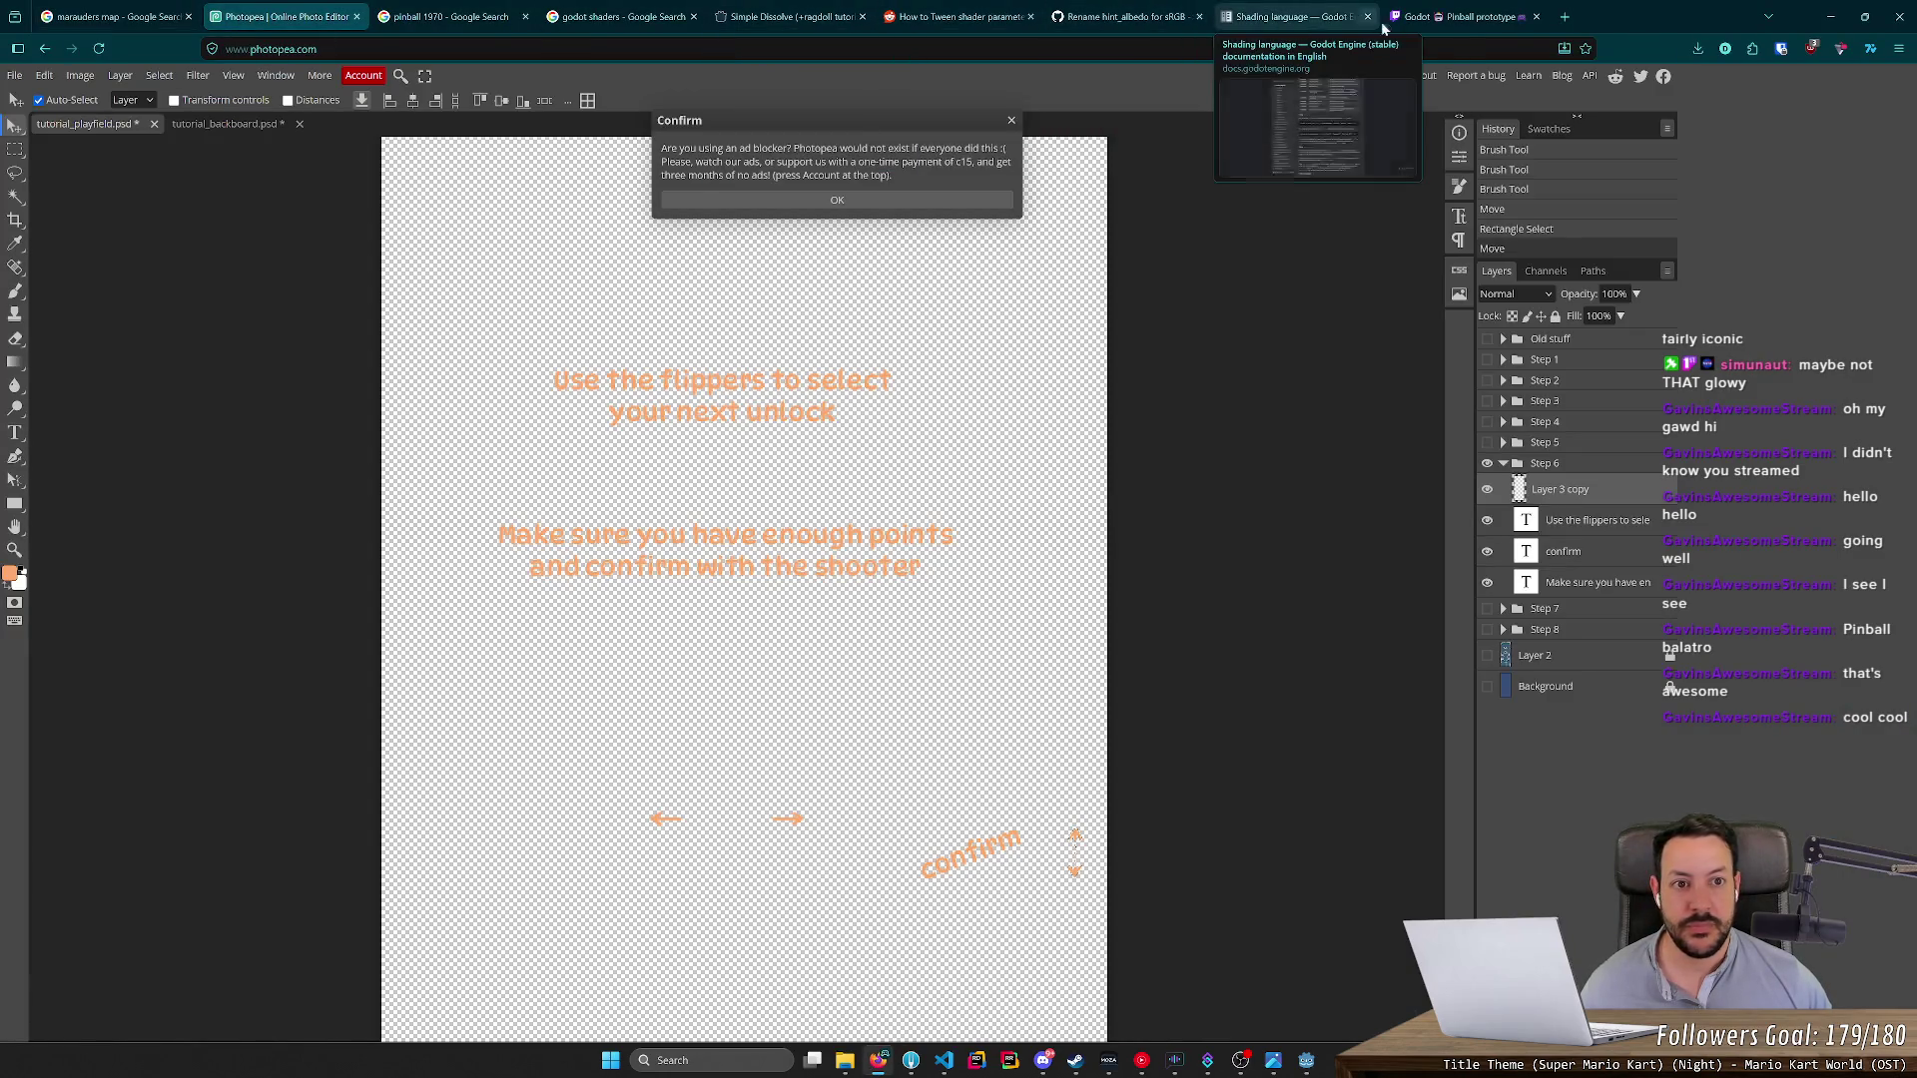
Browse the 'pinball 1970' image results in Chrome, then return to Godot's table_1 scene.
left_click(422, 17)
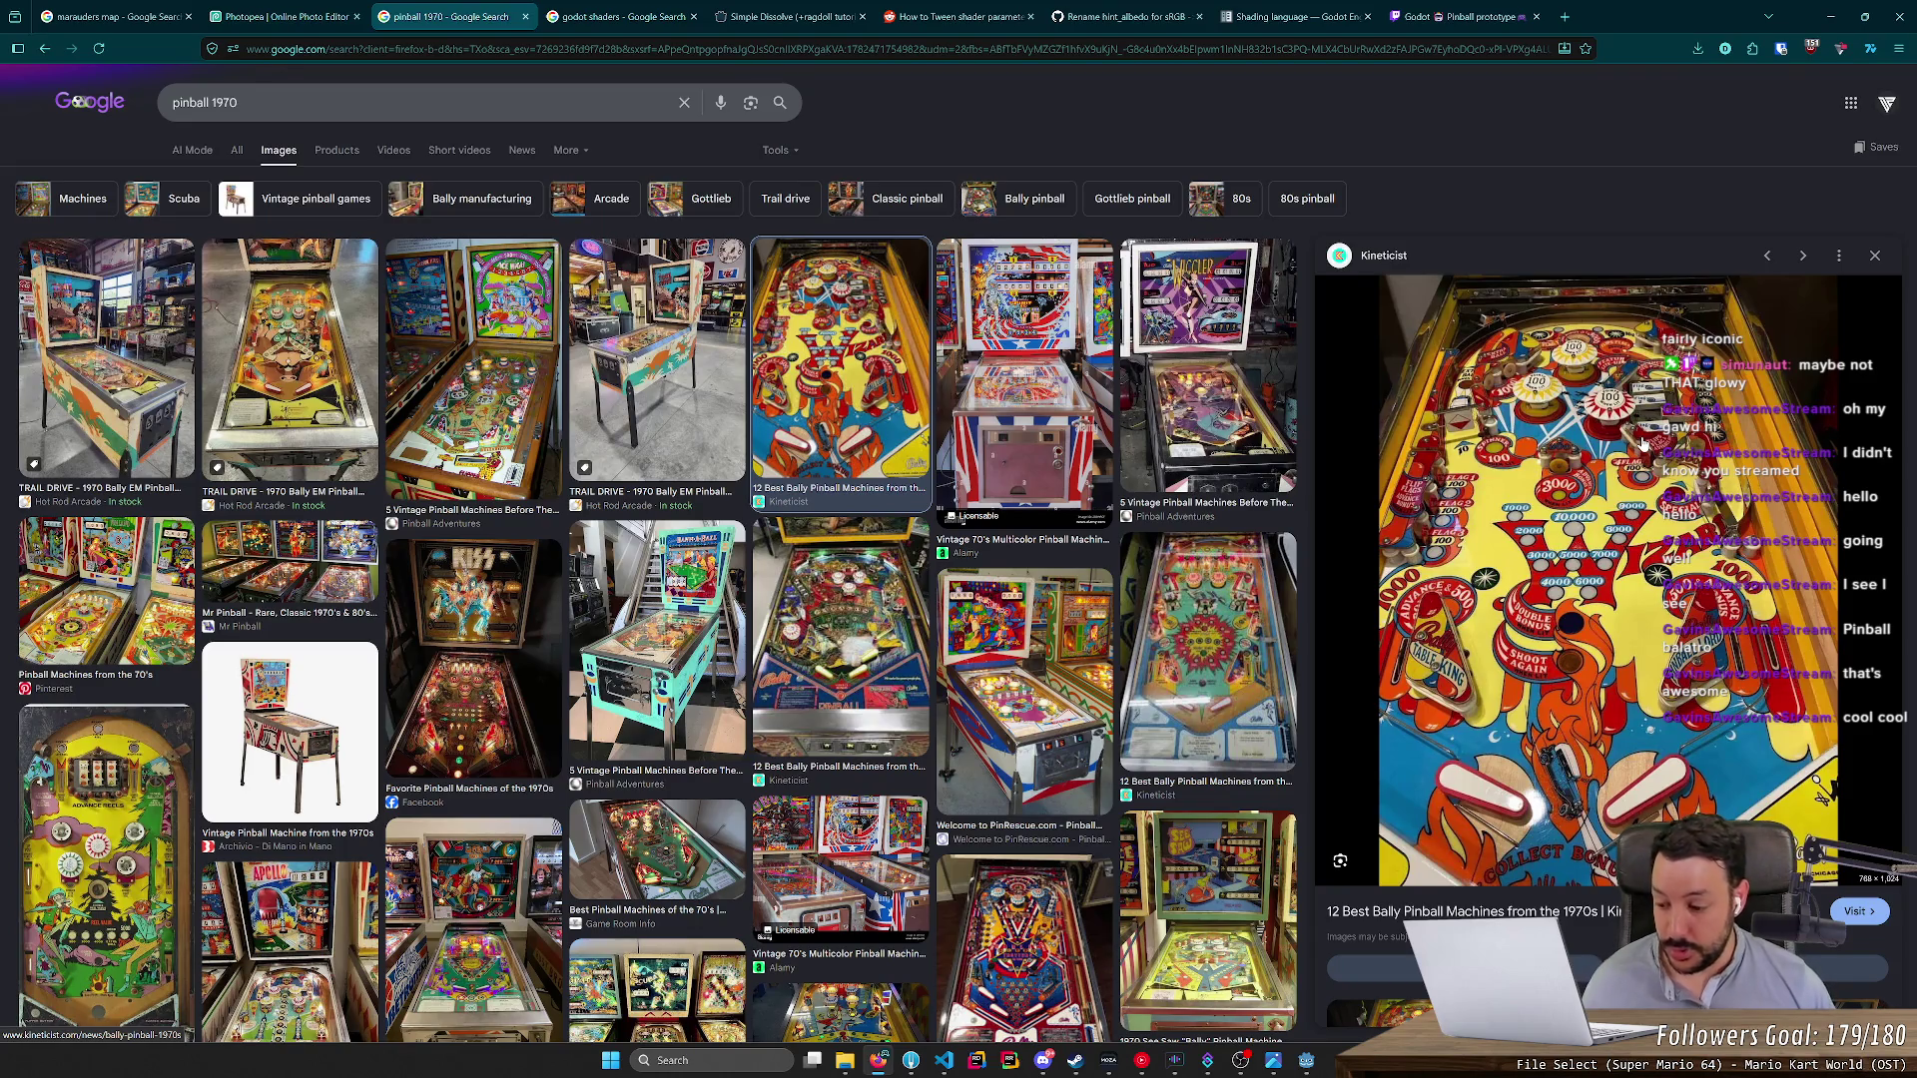
left_click(1830, 16)
scroll(897, 709, "down", 3)
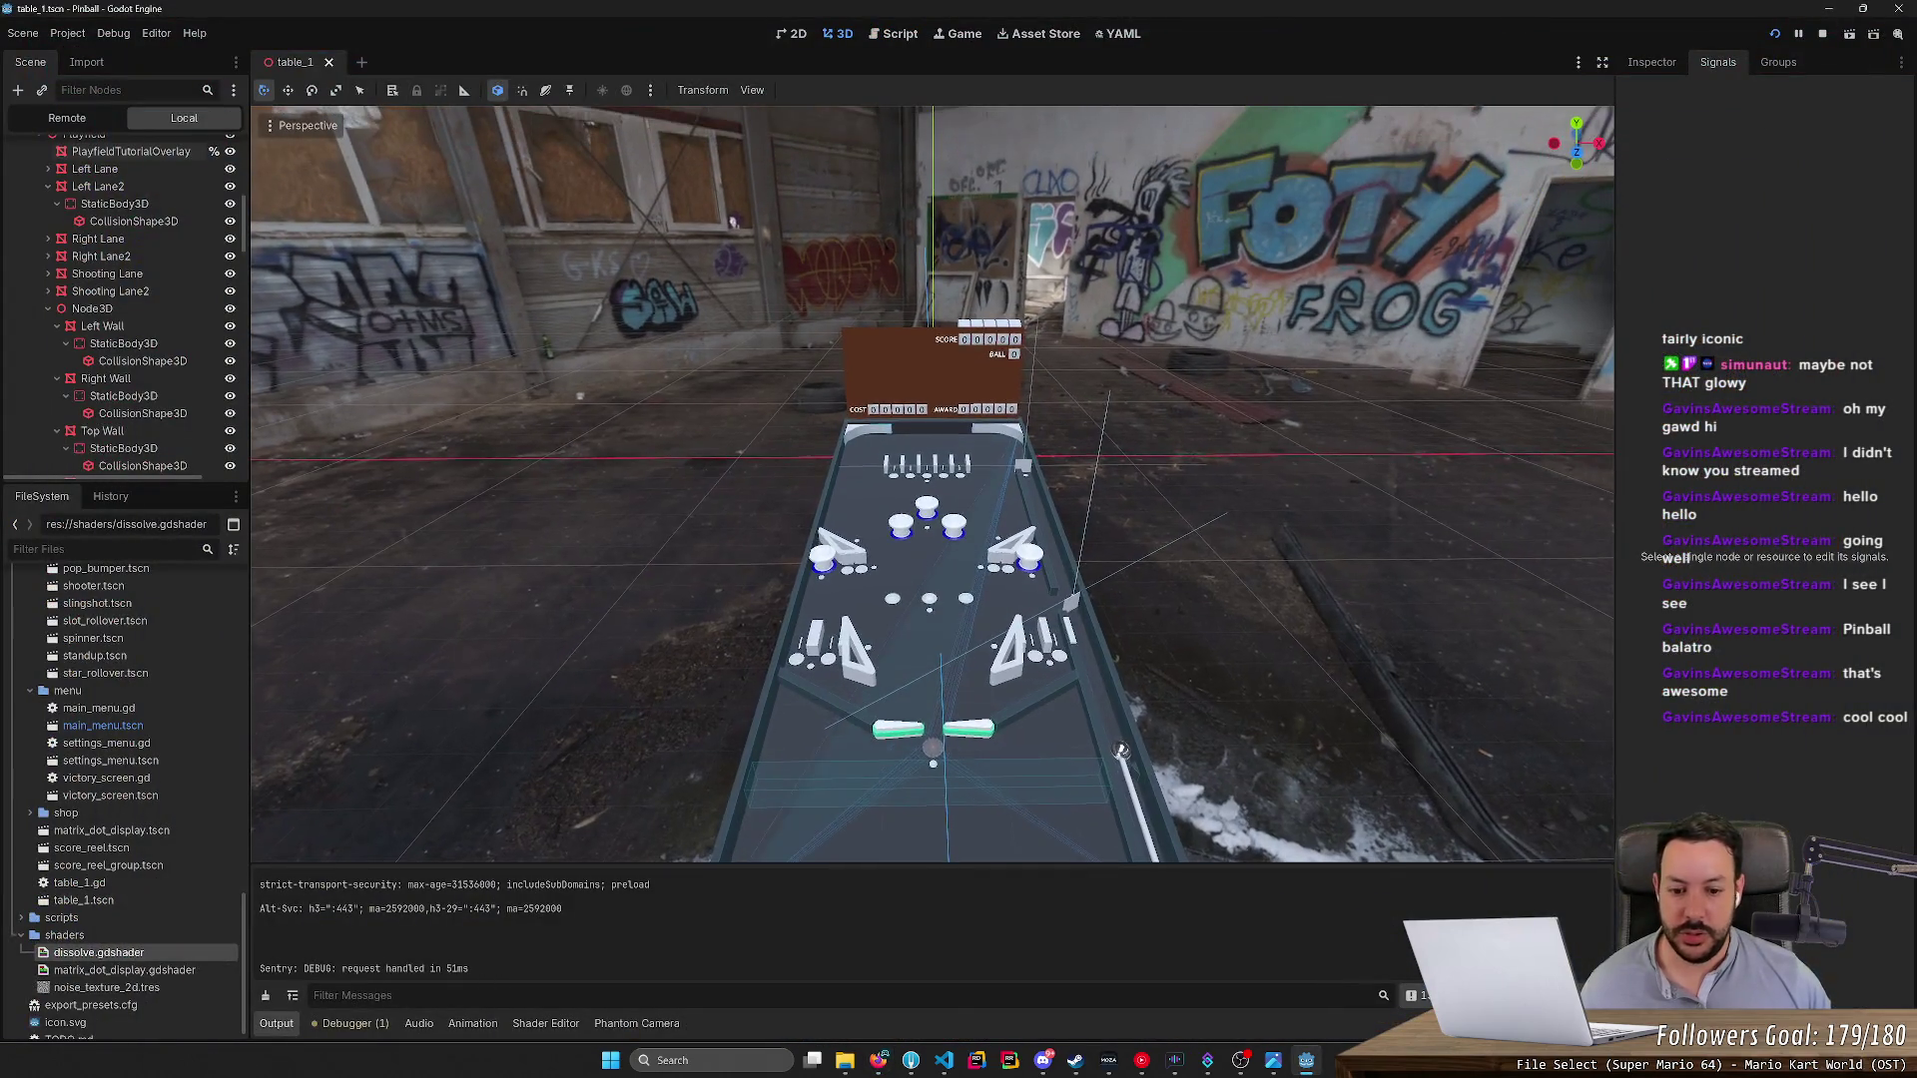
scroll(970, 632, "up", 4)
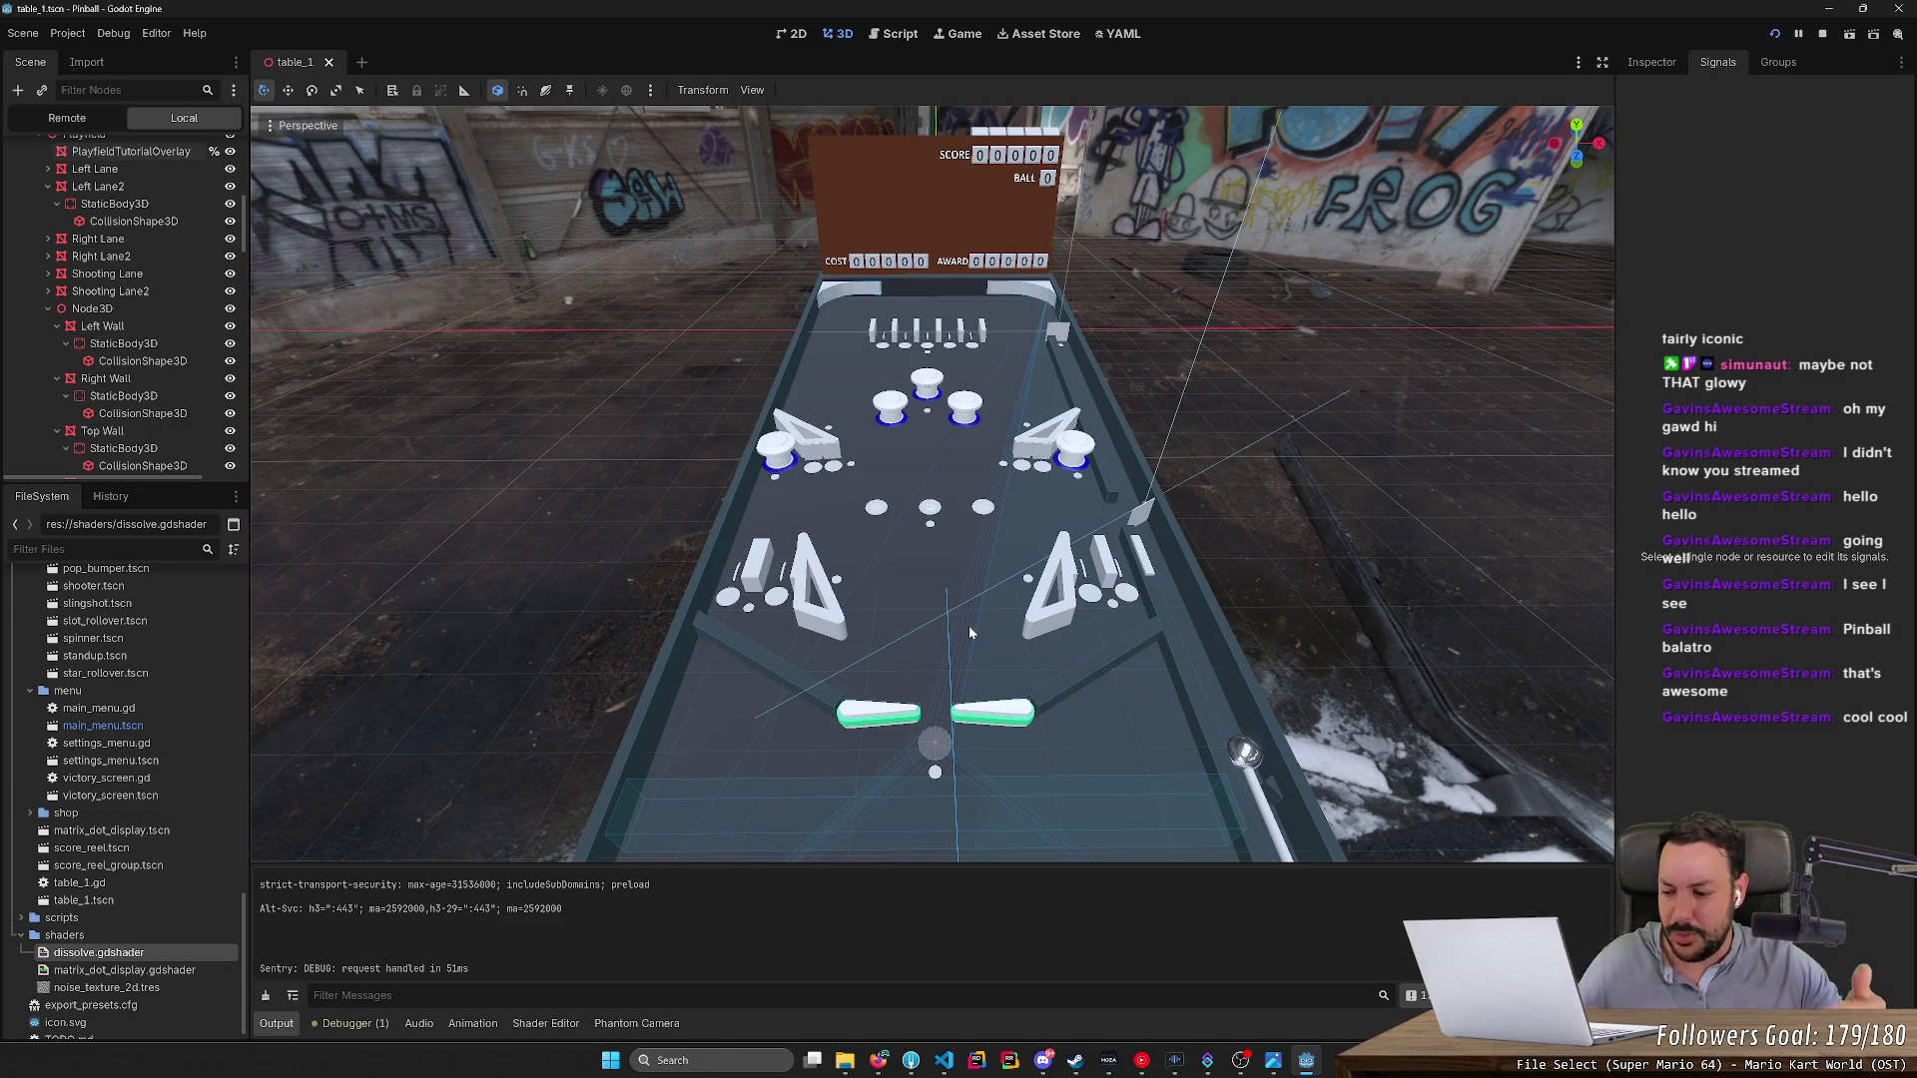
mouse_move(947, 561)
left_mouse_down()
mouse_move(928, 539)
mouse_move(958, 544)
mouse_move(934, 560)
left_mouse_up()
left_click_drag(1016, 673, 1050, 624)
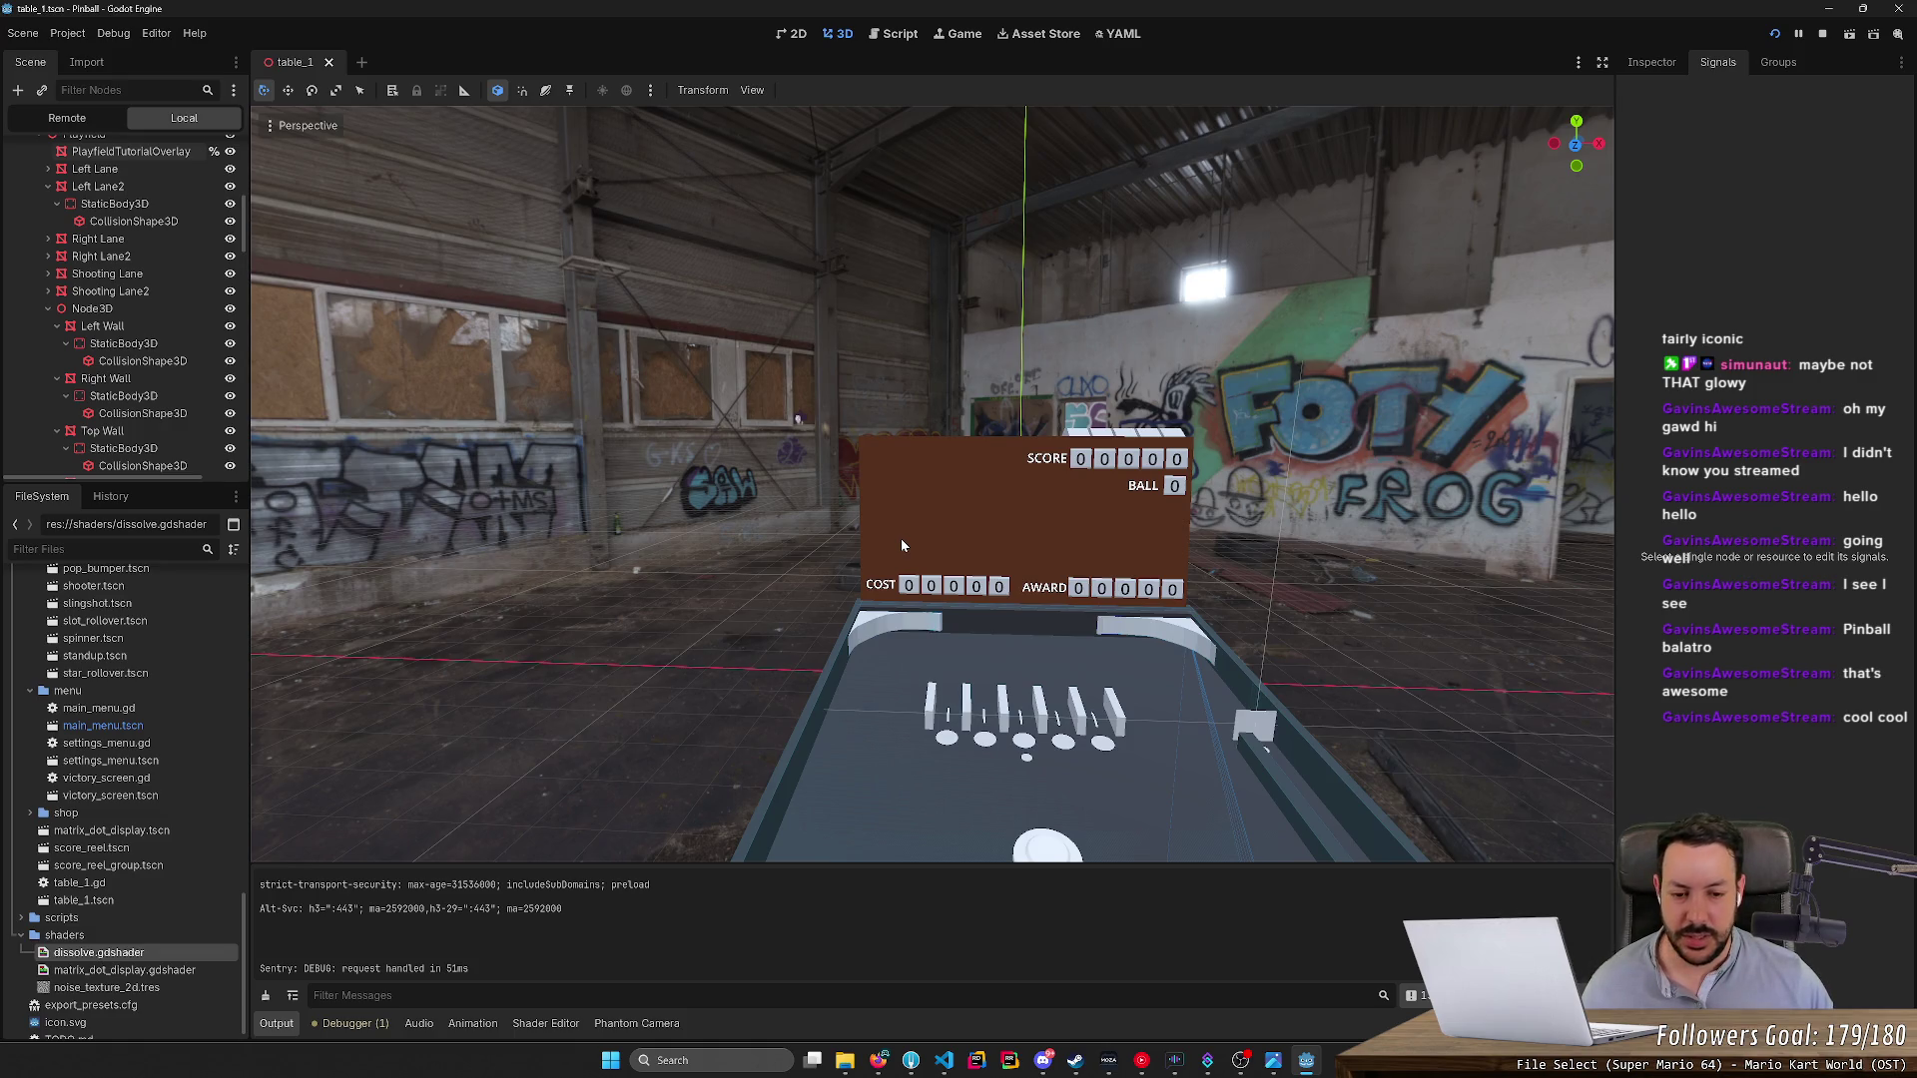
scroll(901, 537, "down", 5)
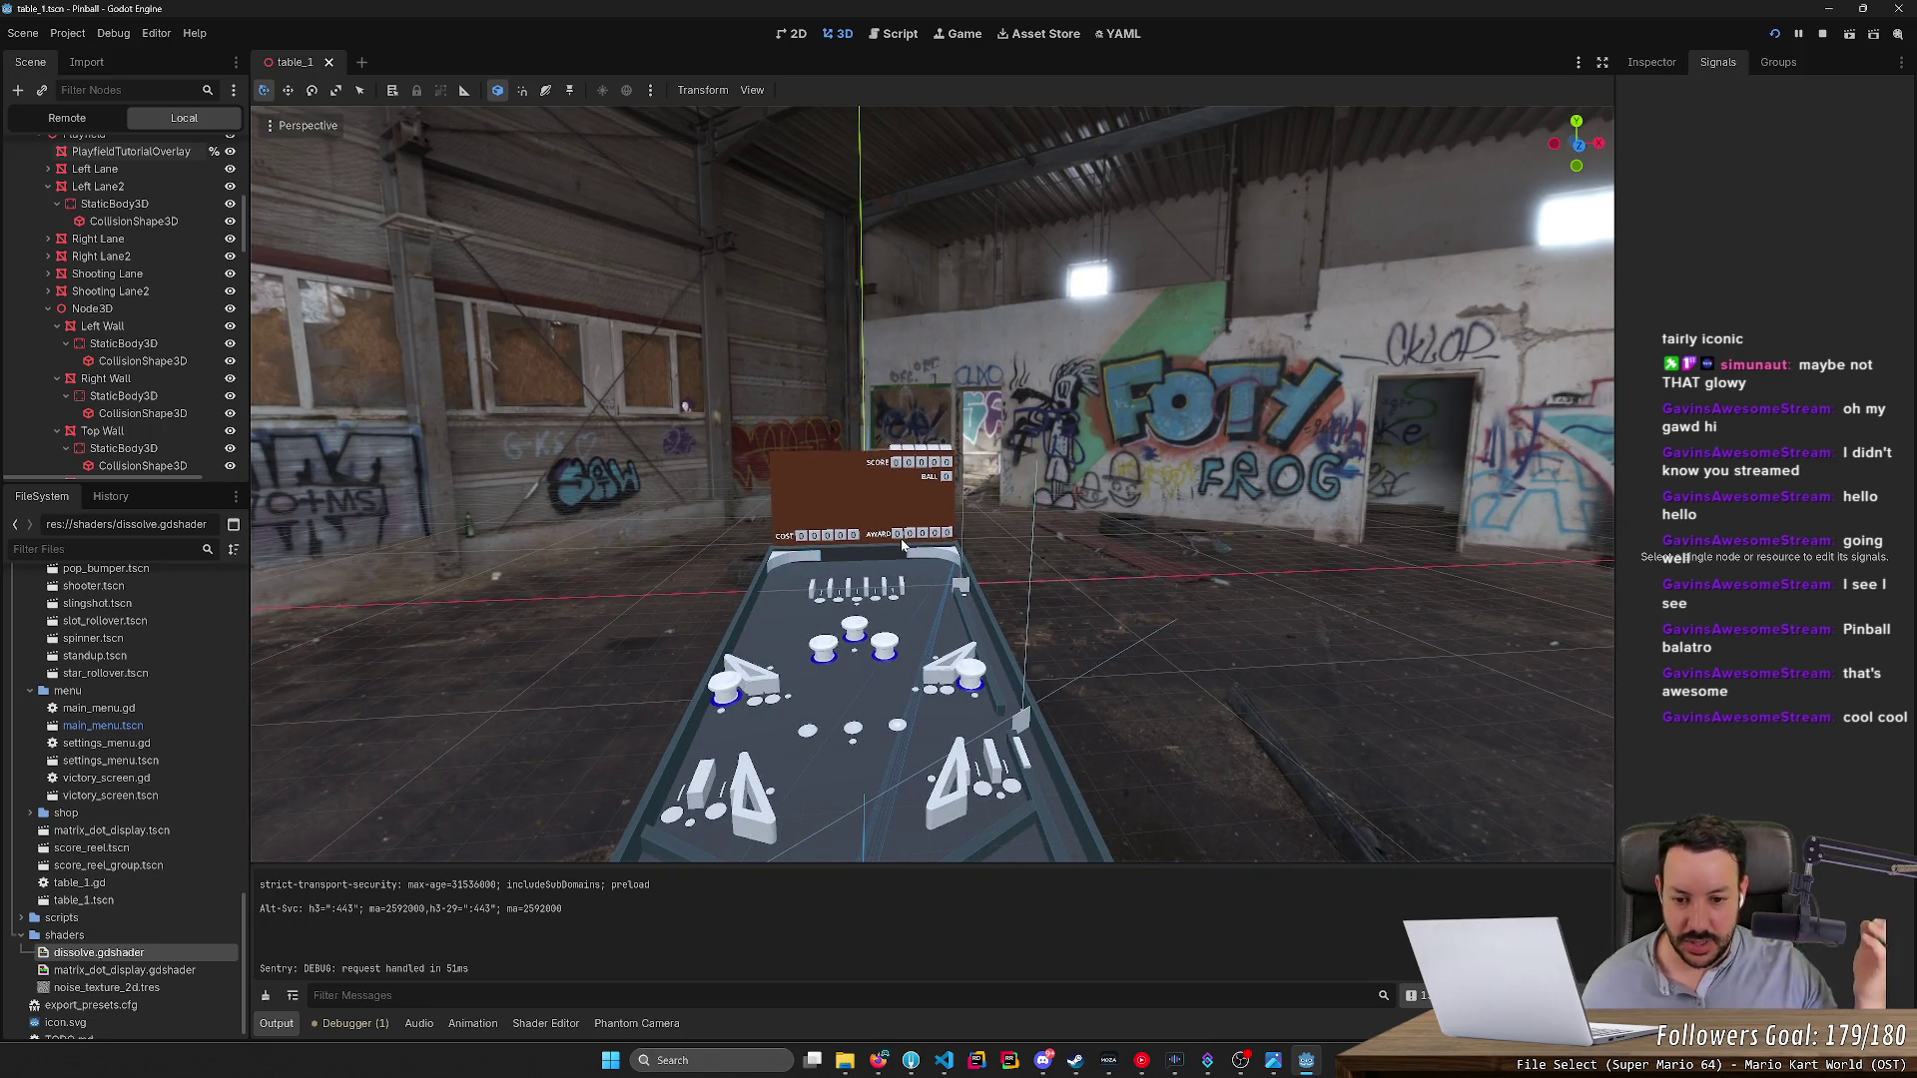
scroll(901, 544, "up", 5)
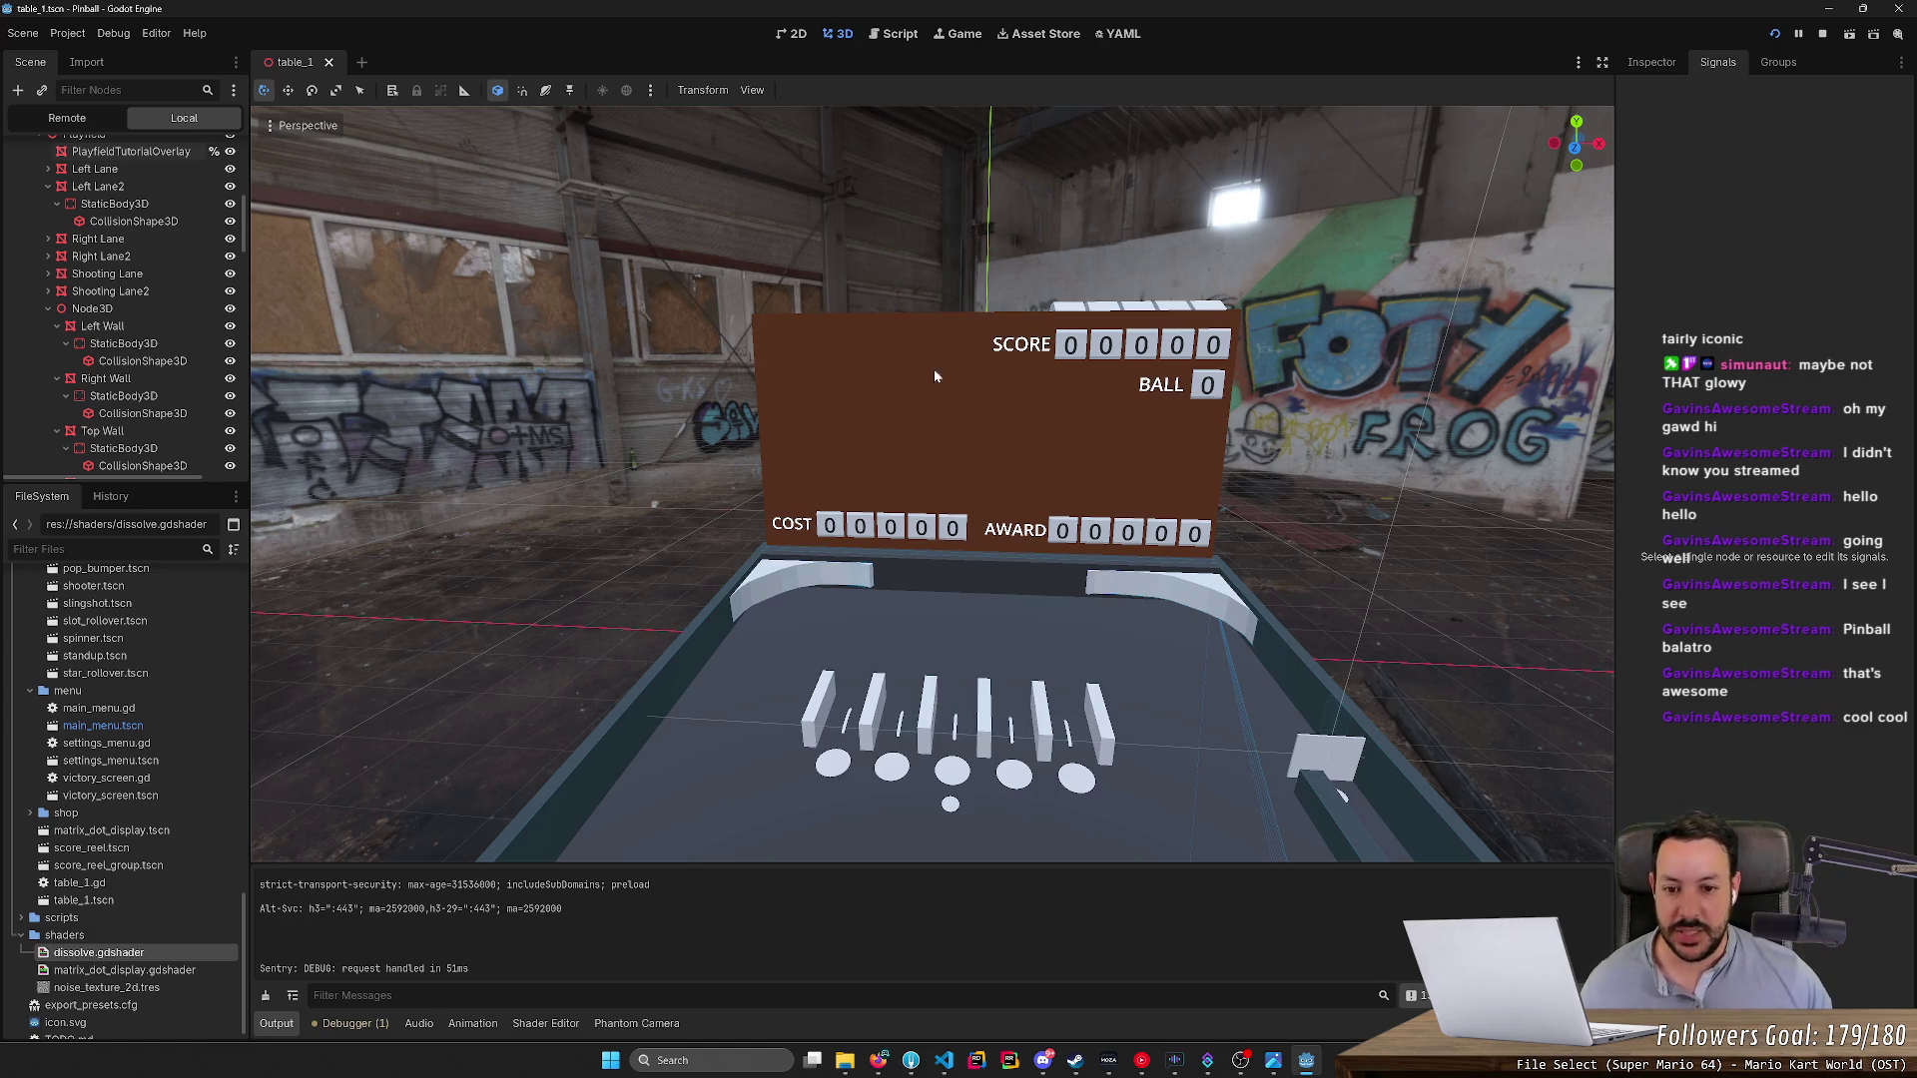
scroll(768, 340, "down", 5)
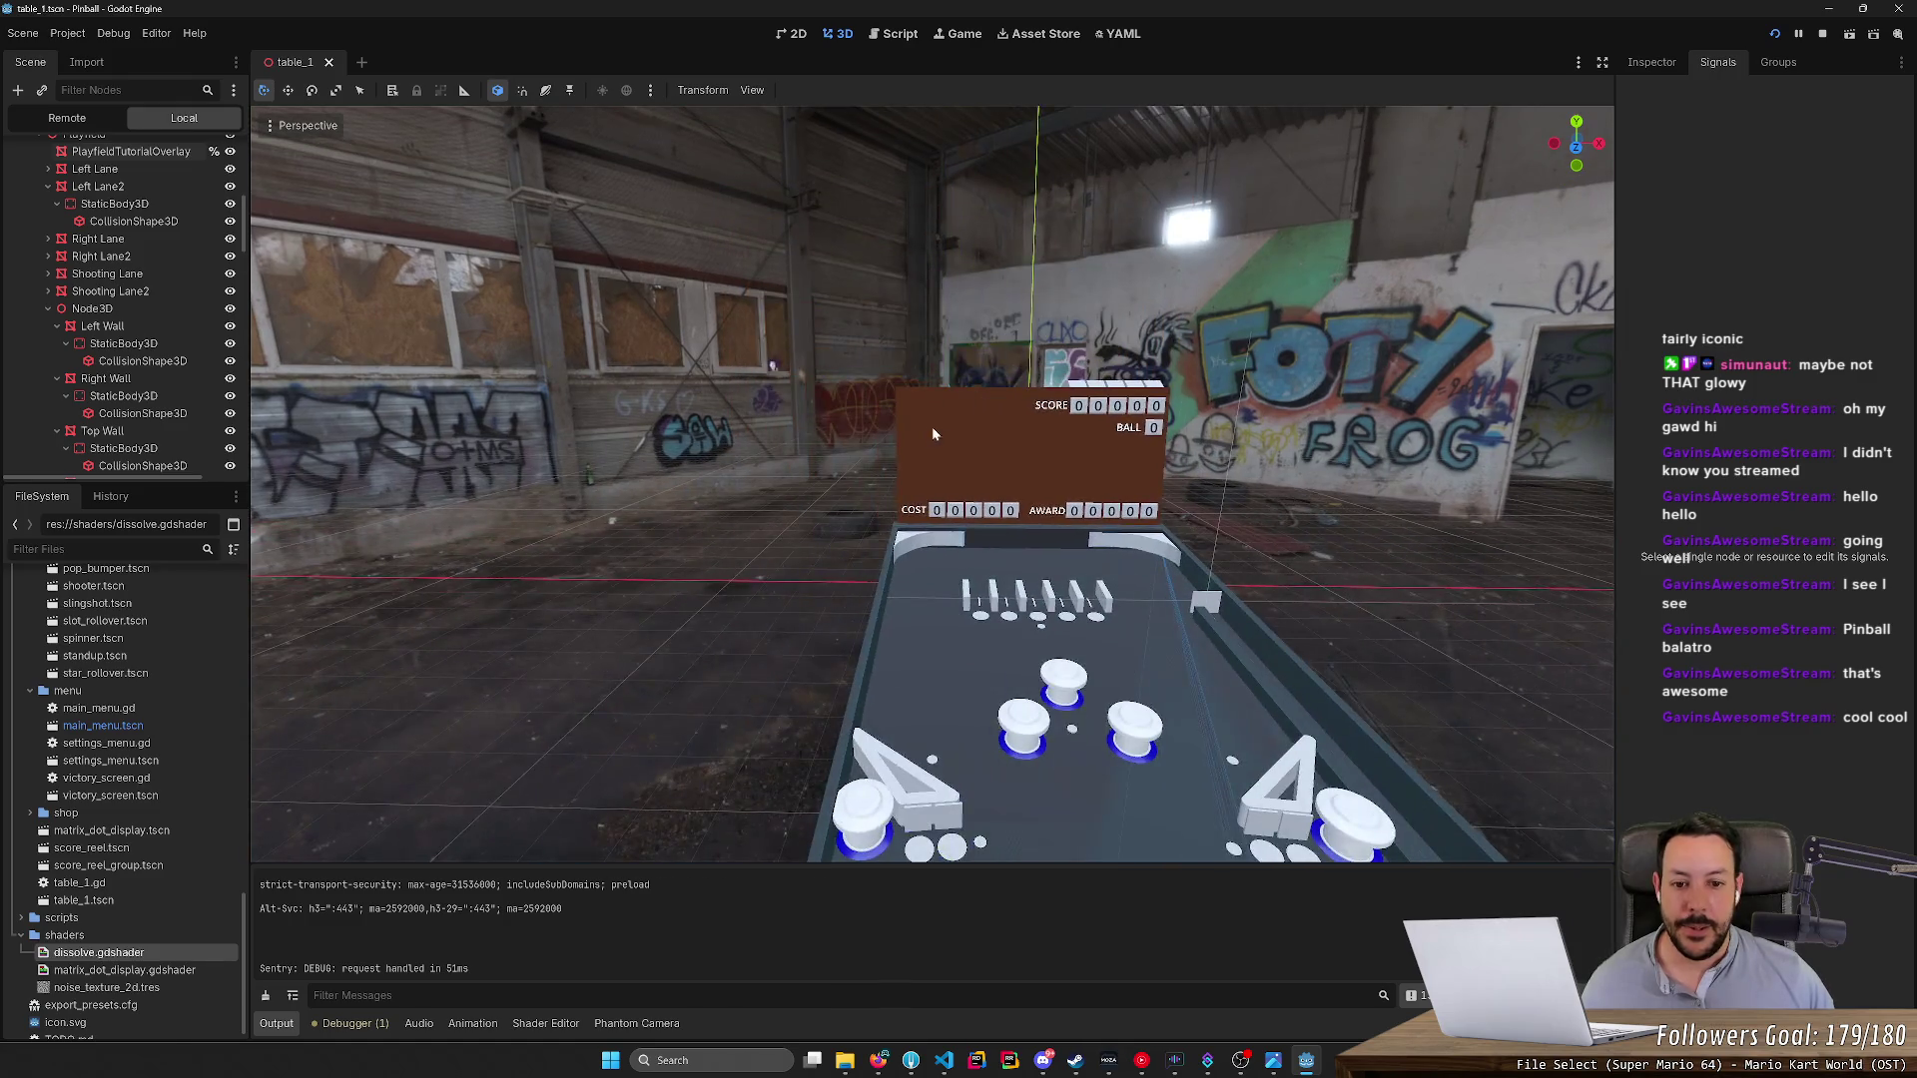
scroll(1116, 540, "down", 3)
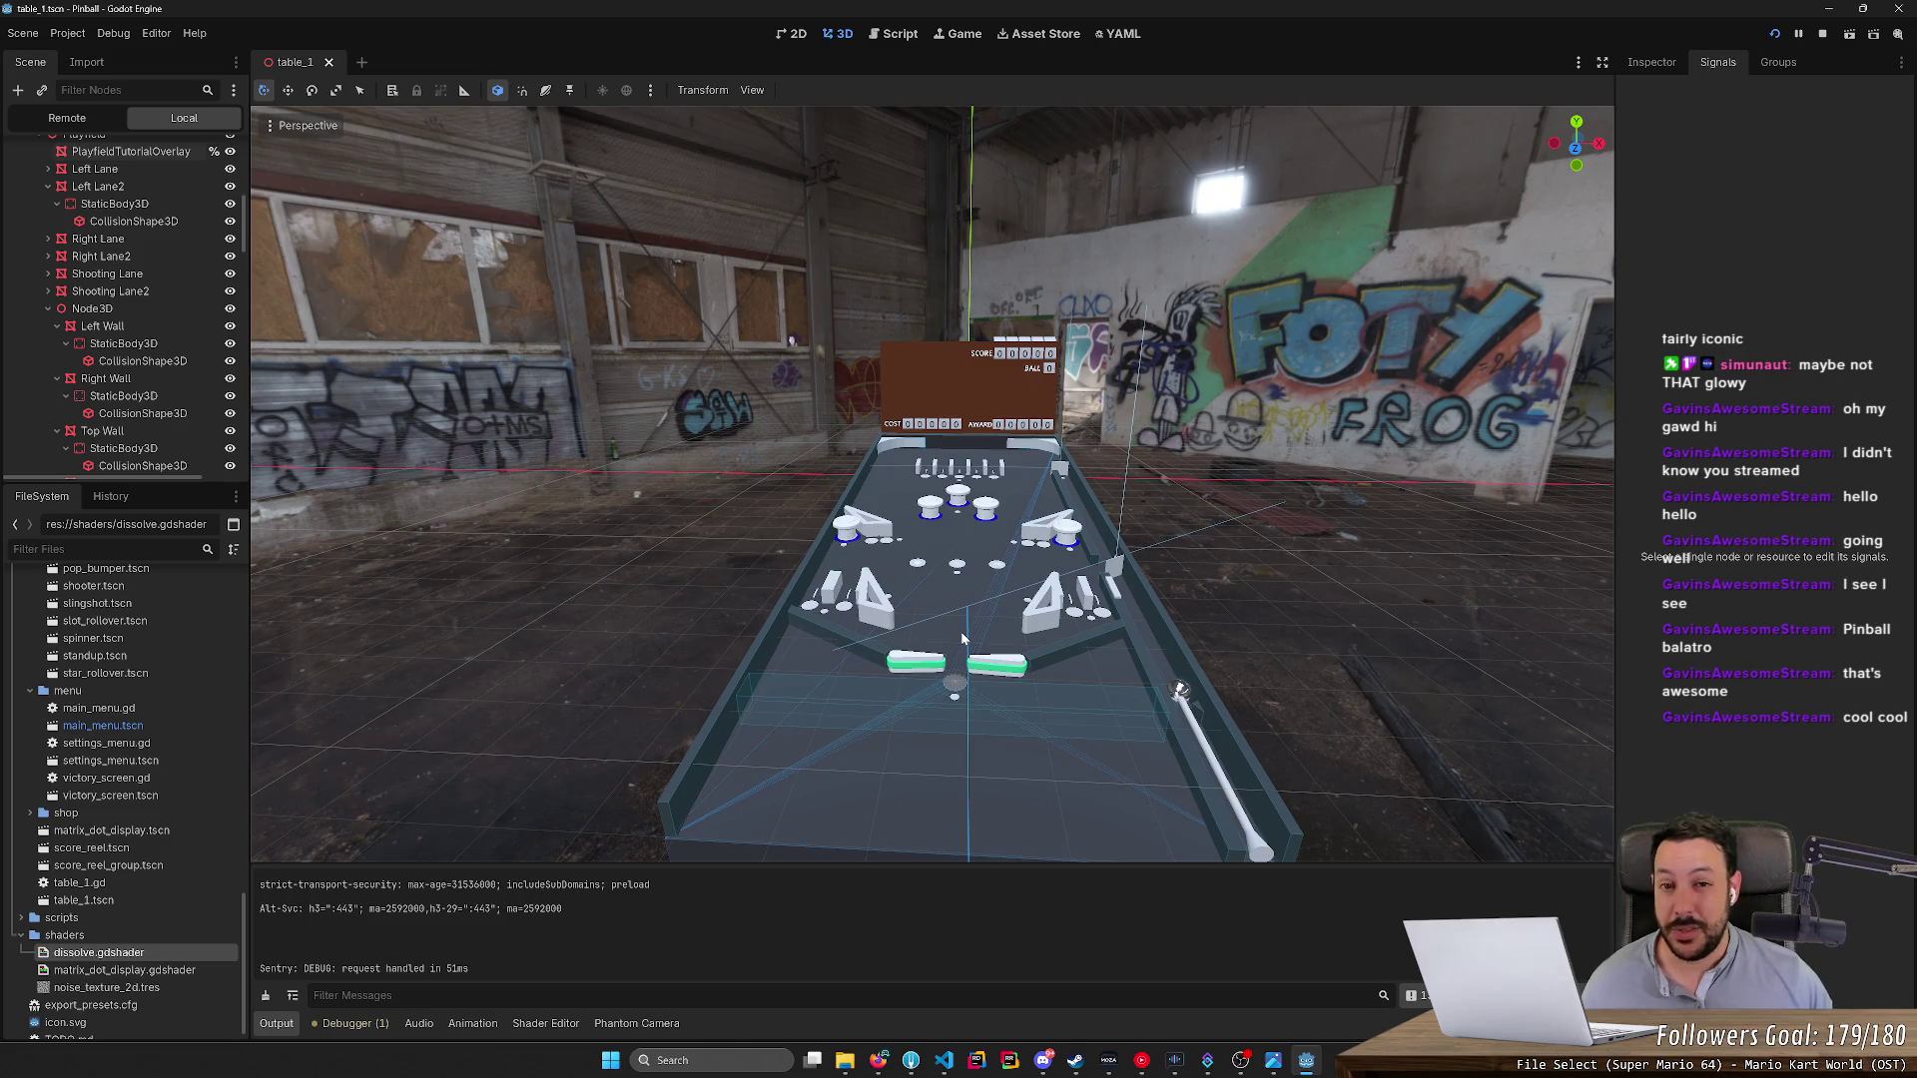
scroll(957, 631, "up", 3)
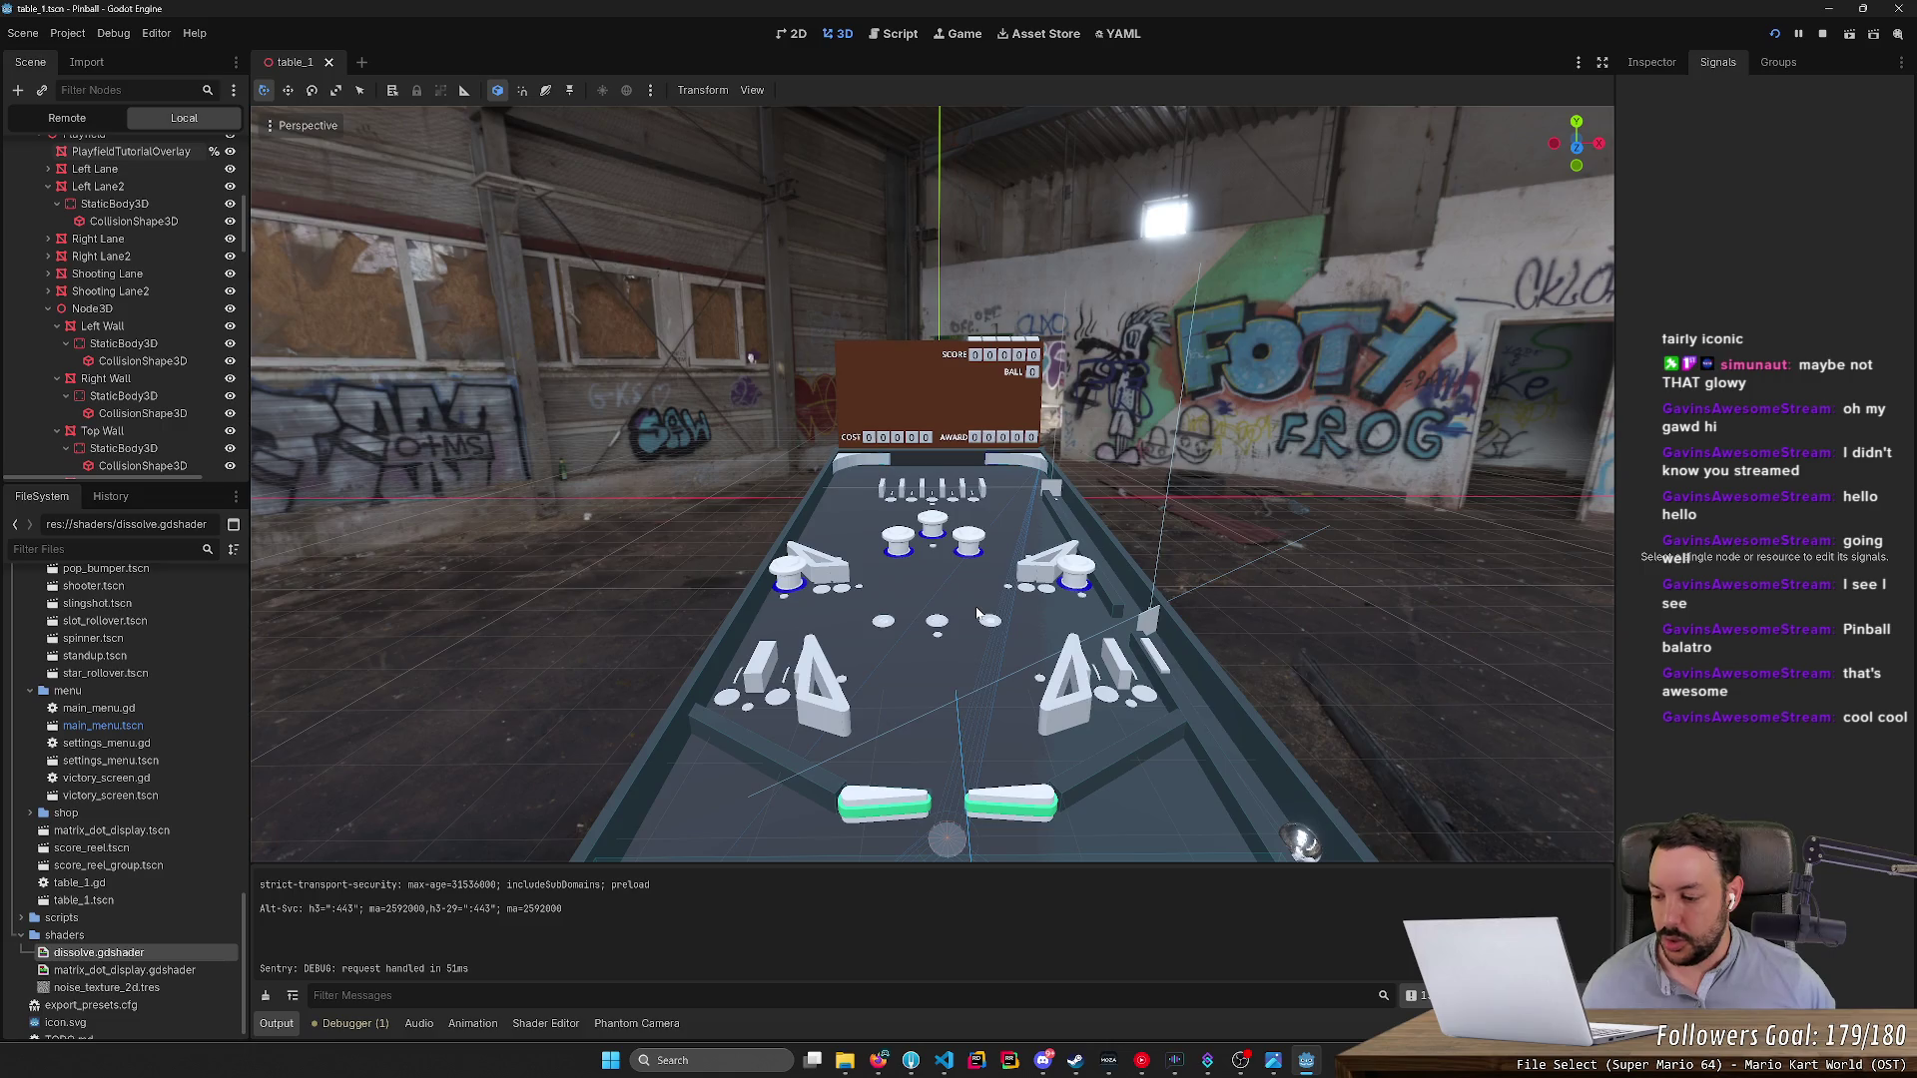
left_click_drag(978, 614, 978, 544)
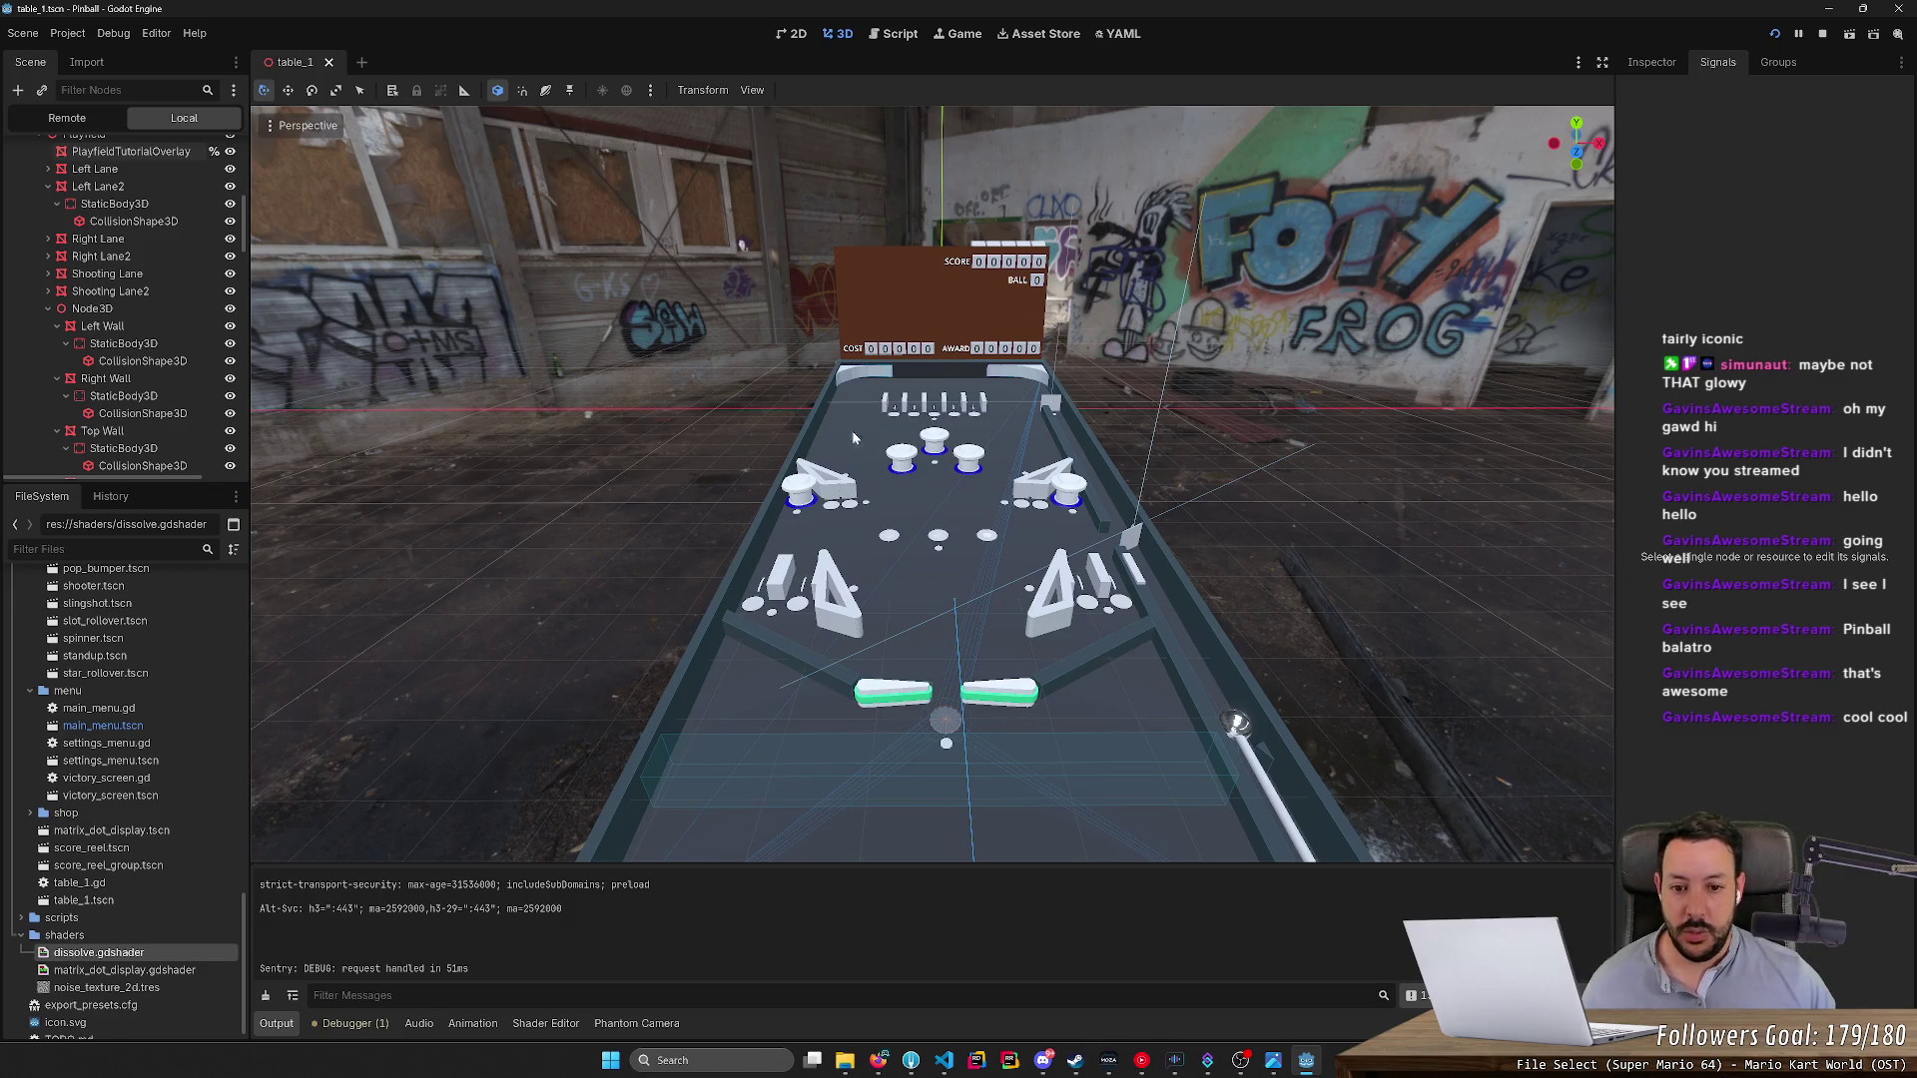
scroll(909, 466, "up", 6)
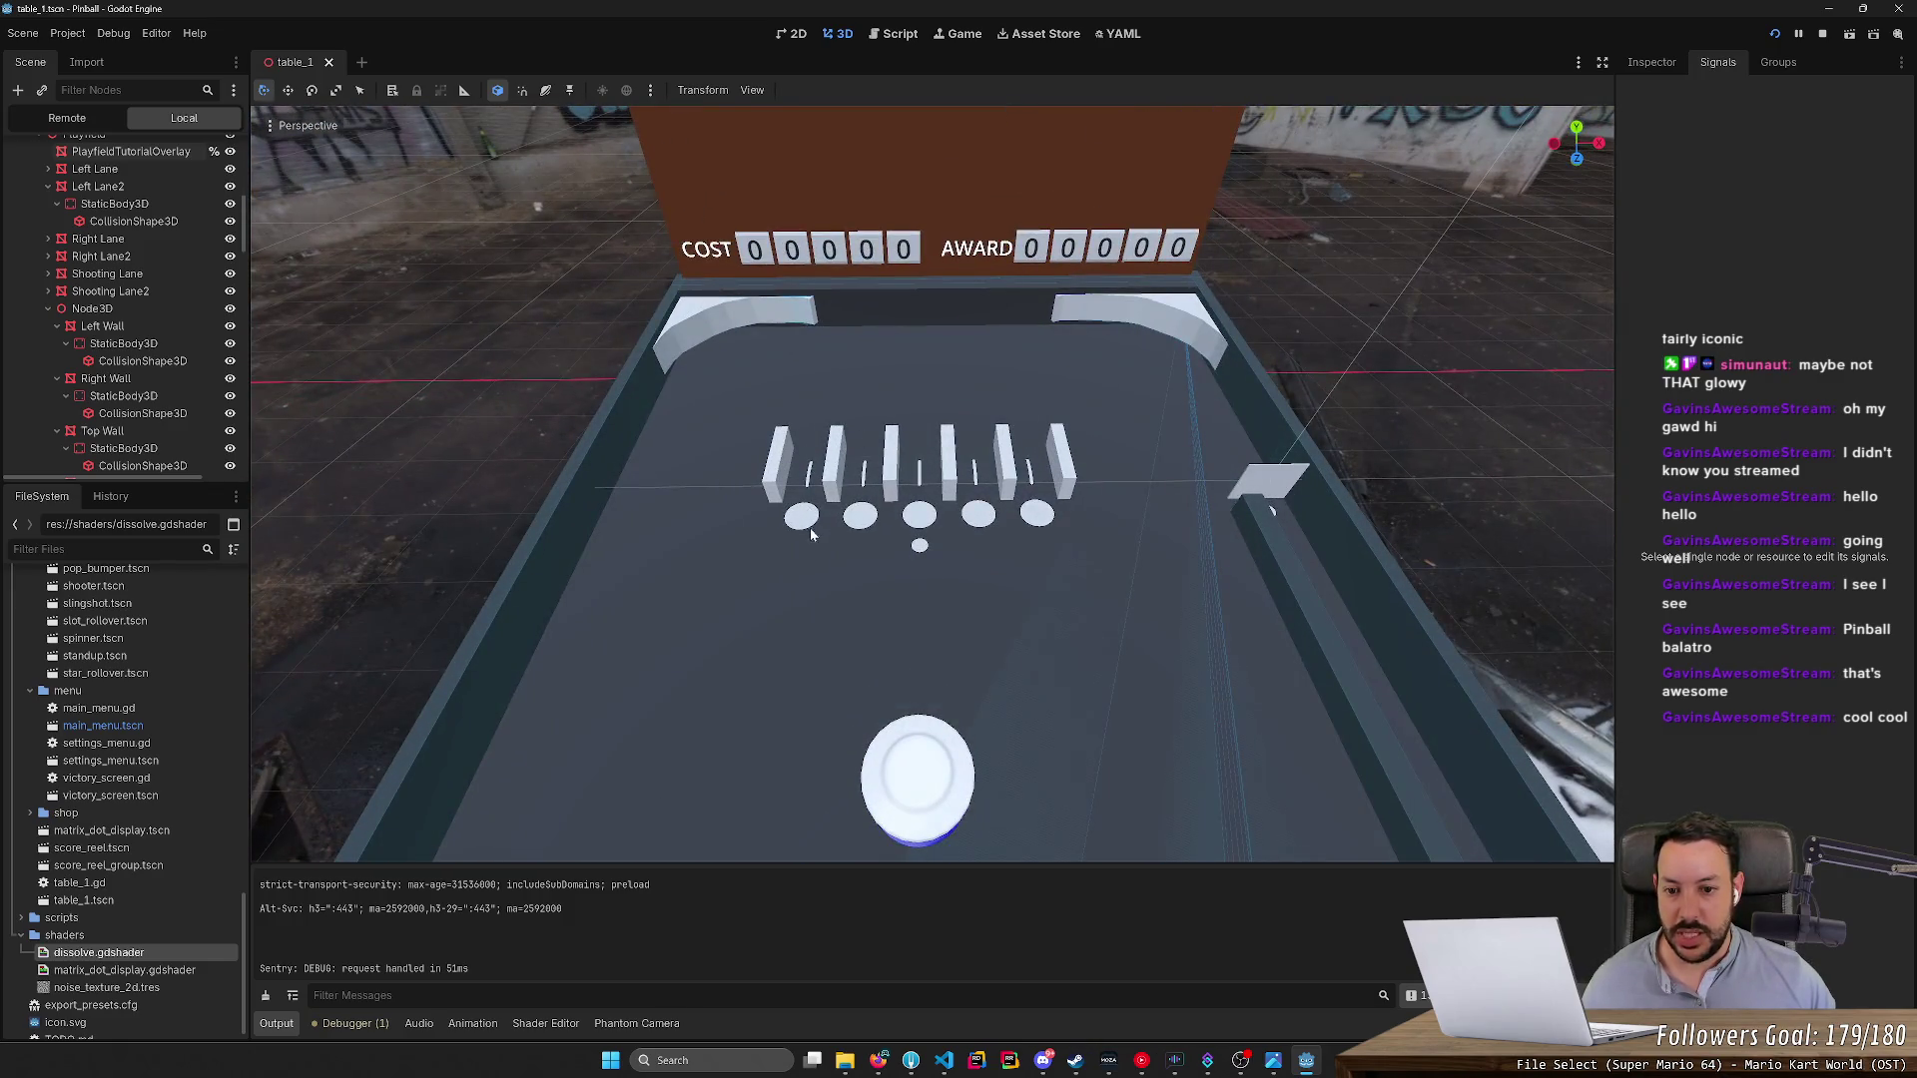
scroll(924, 466, "down", 10)
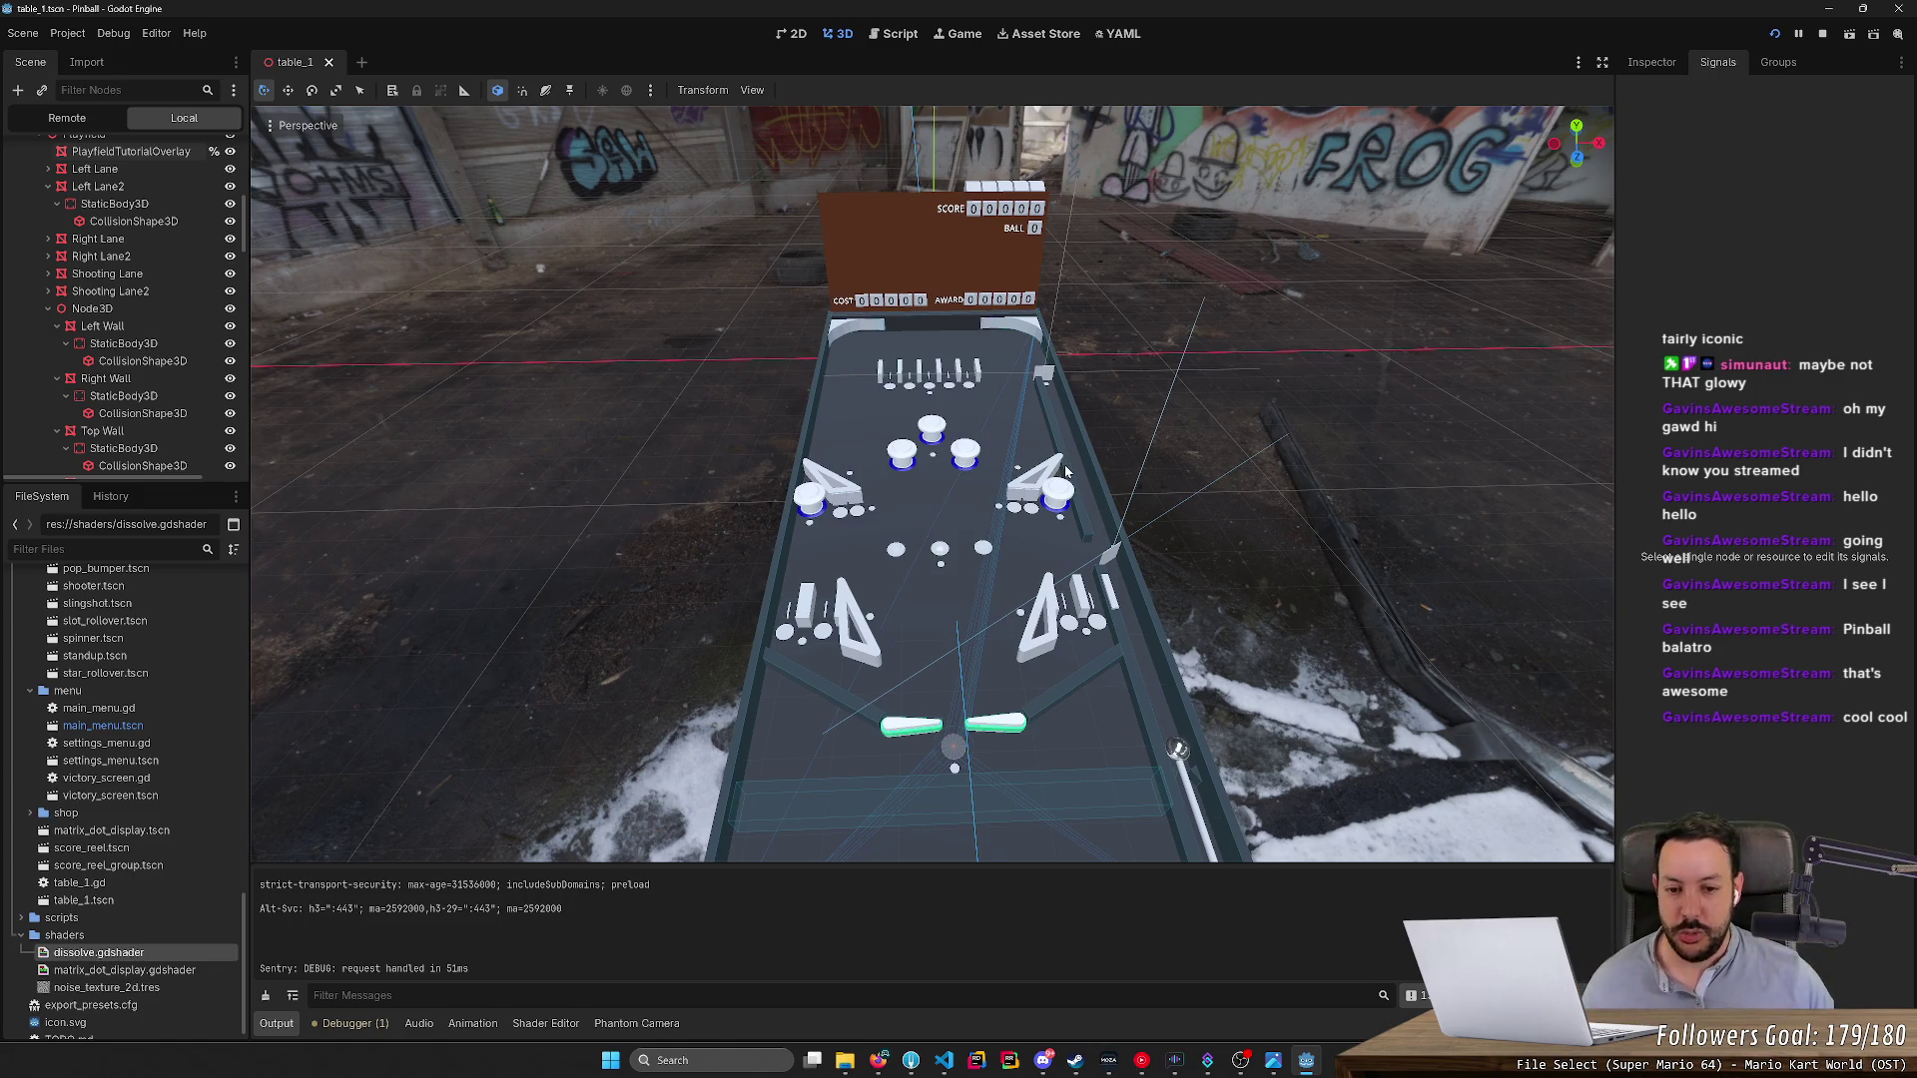
scroll(1038, 639, "up", 5)
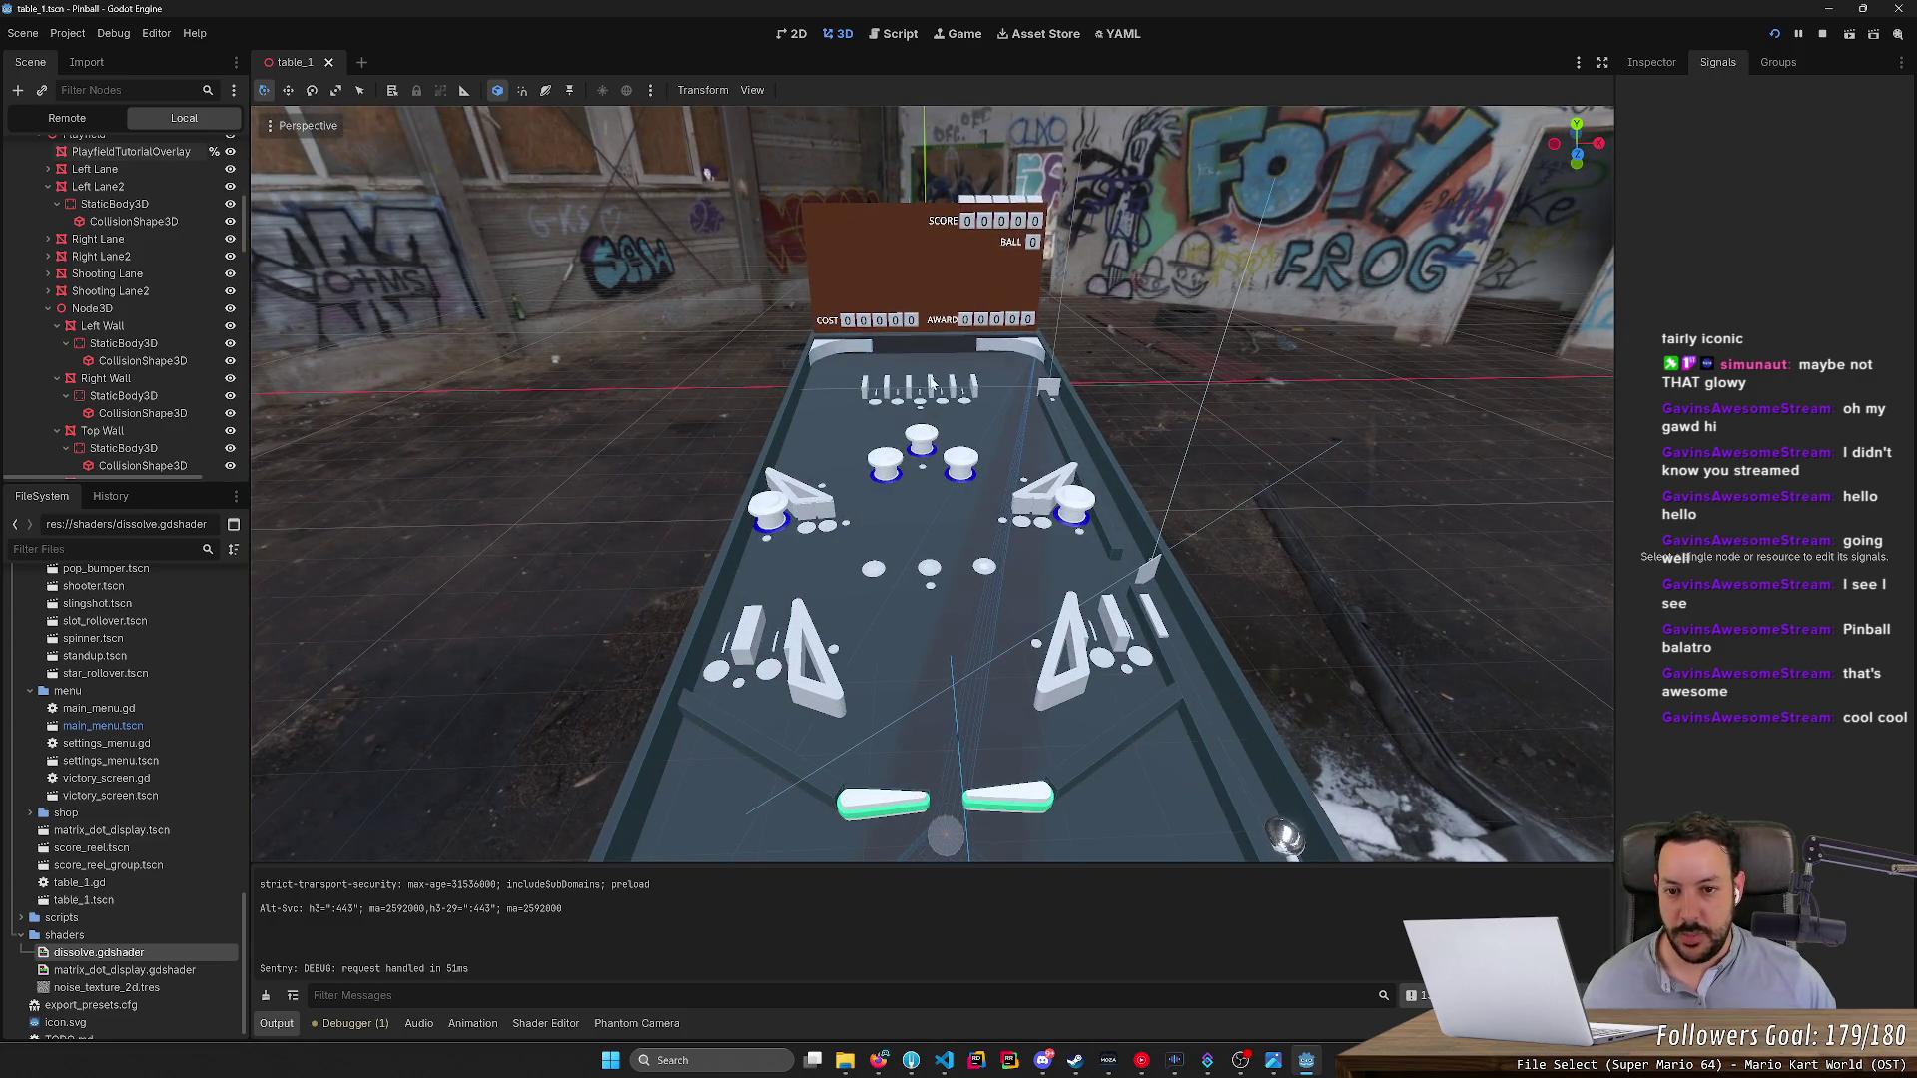
In a new tab, search images for 'pinball animatronics' and preview the Road Show machine.
left_click(878, 1061)
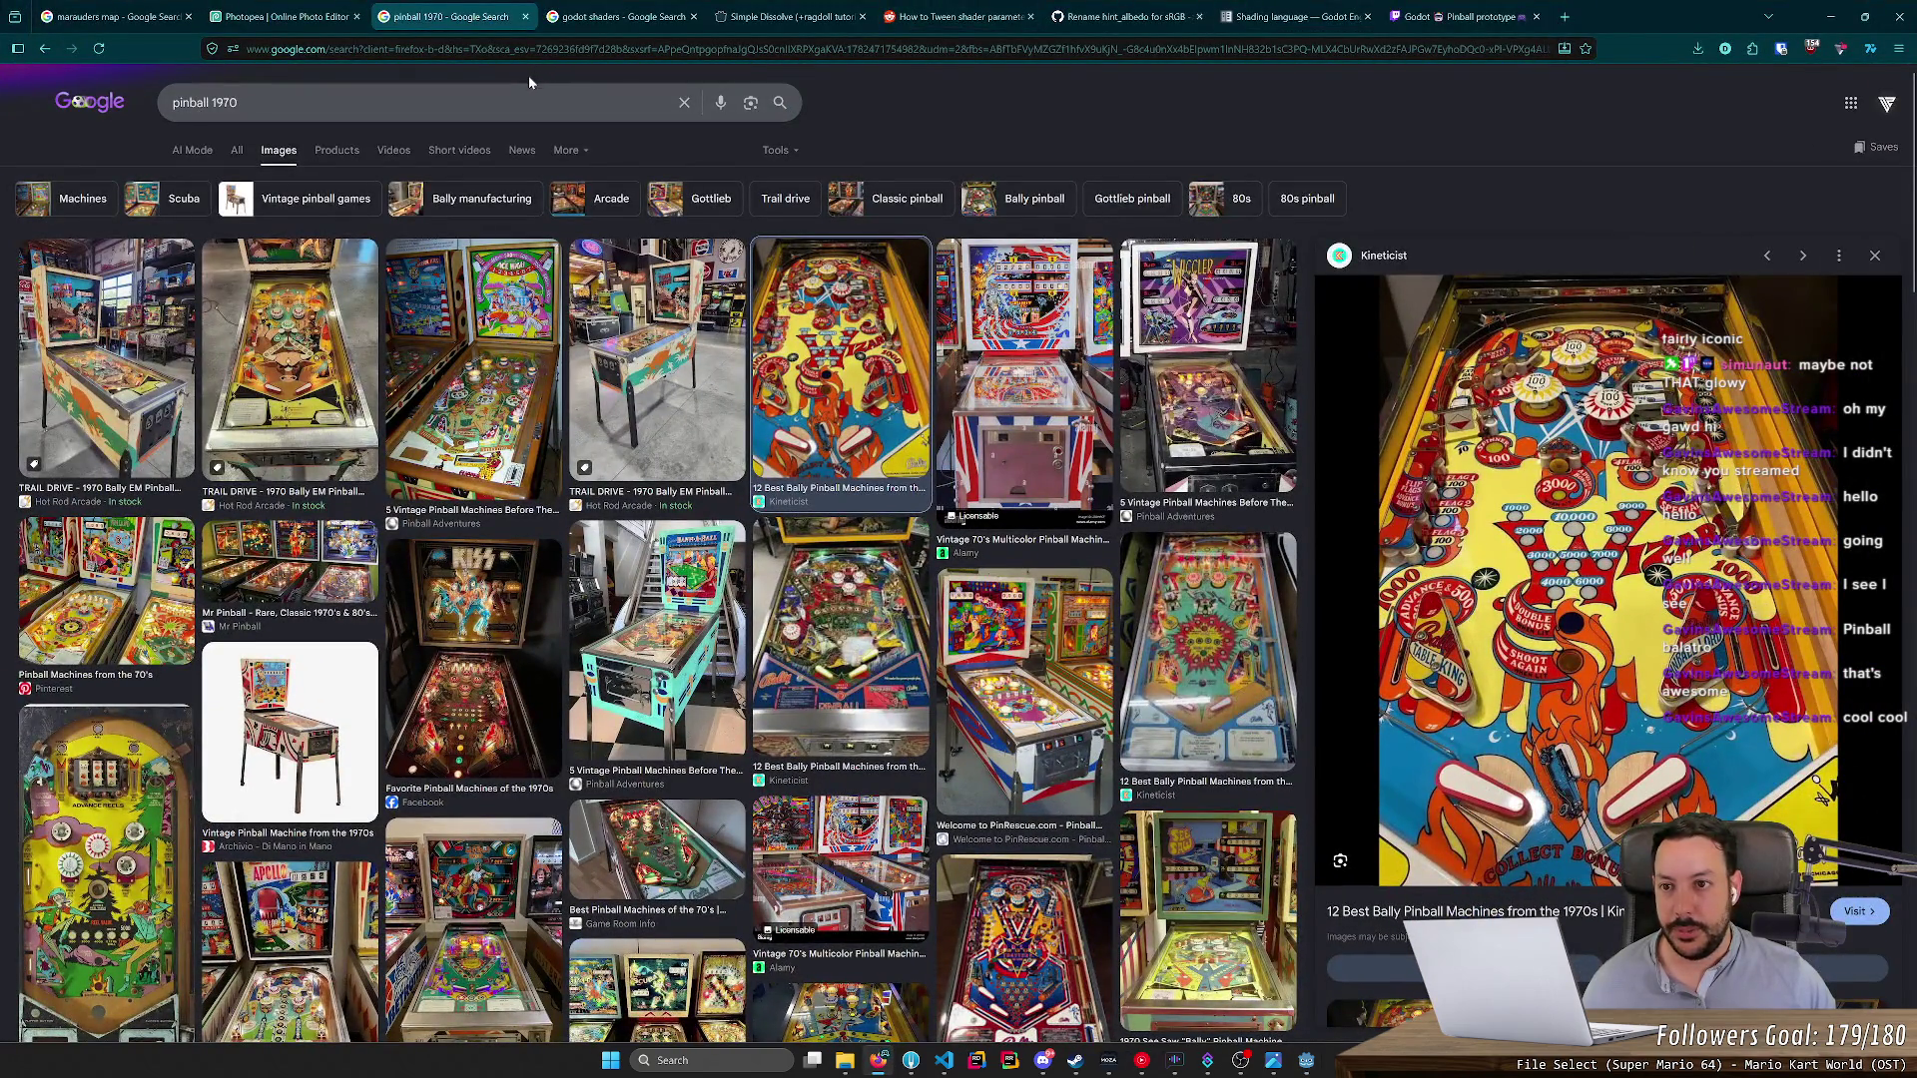
left_click(1565, 16)
left_click_drag(1564, 16, 589, 30)
left_click(453, 52)
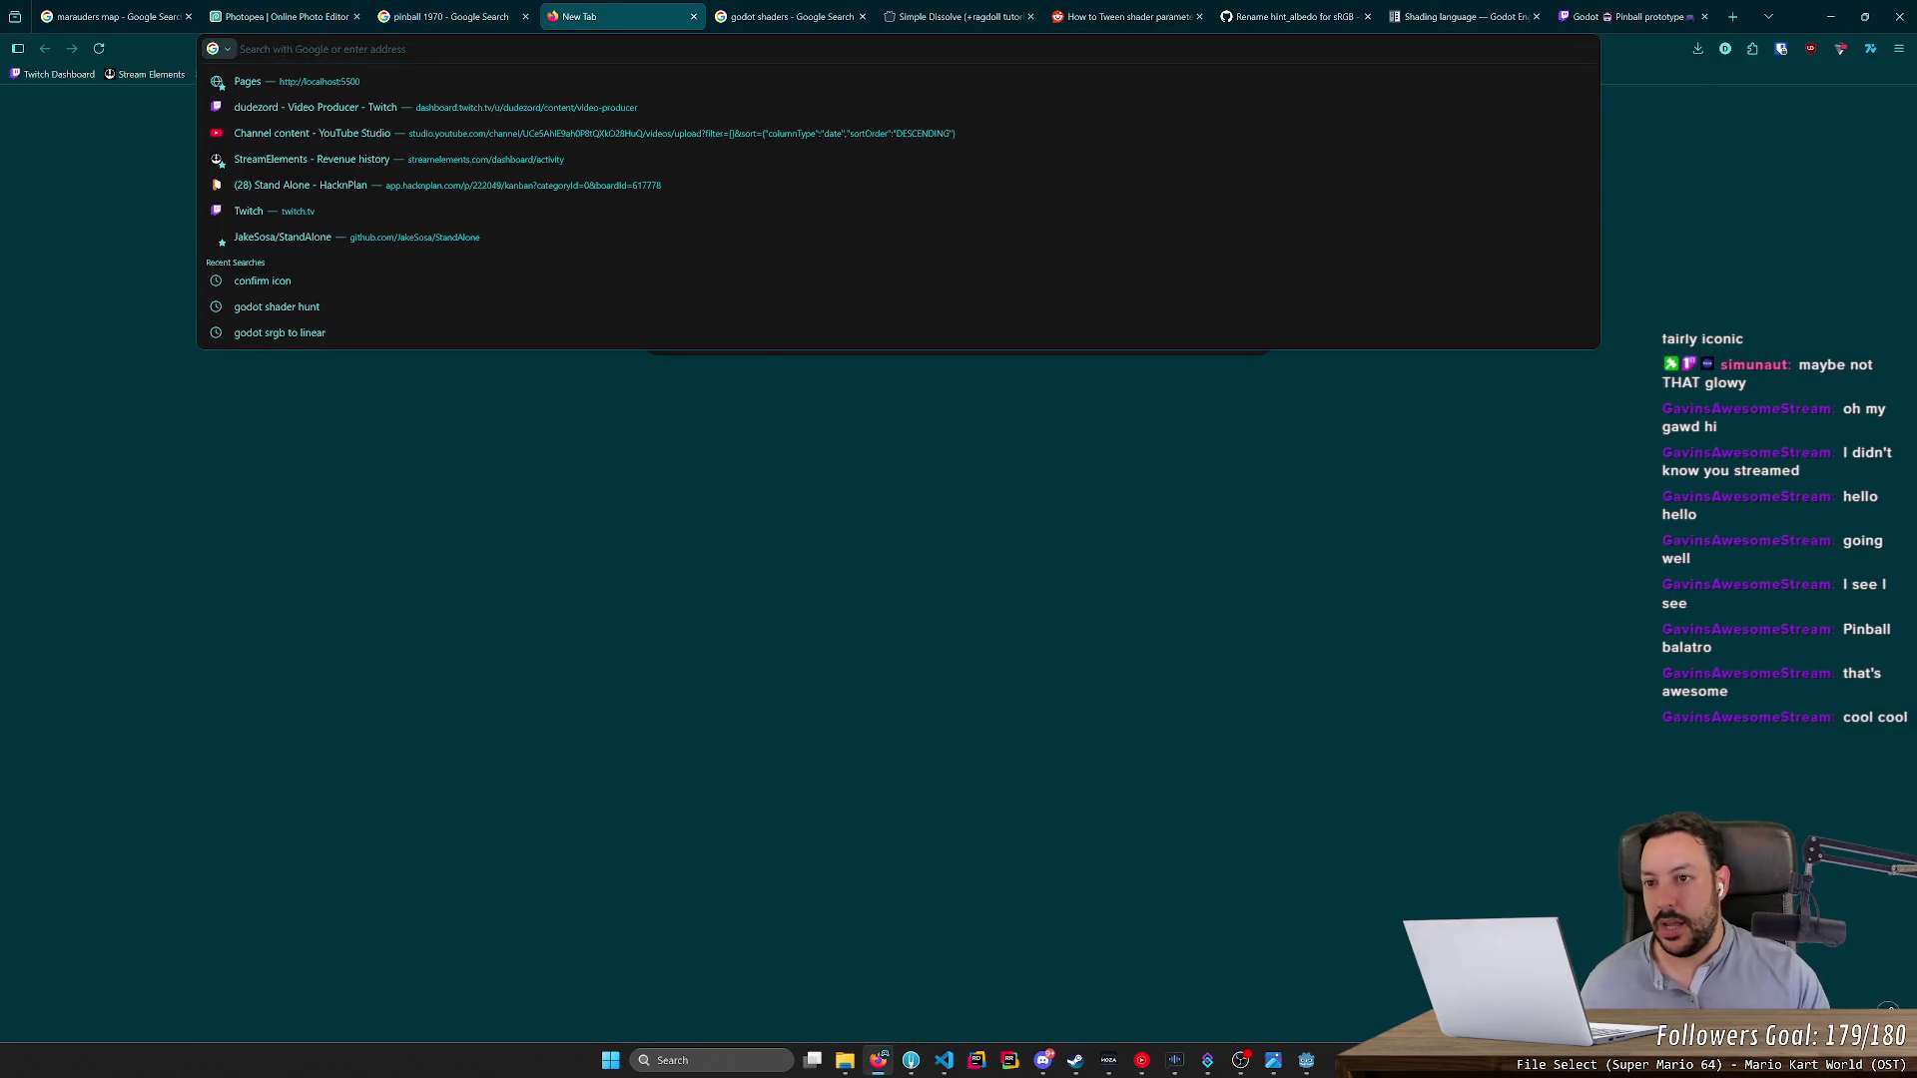
type("pinball animatronics")
key("Return")
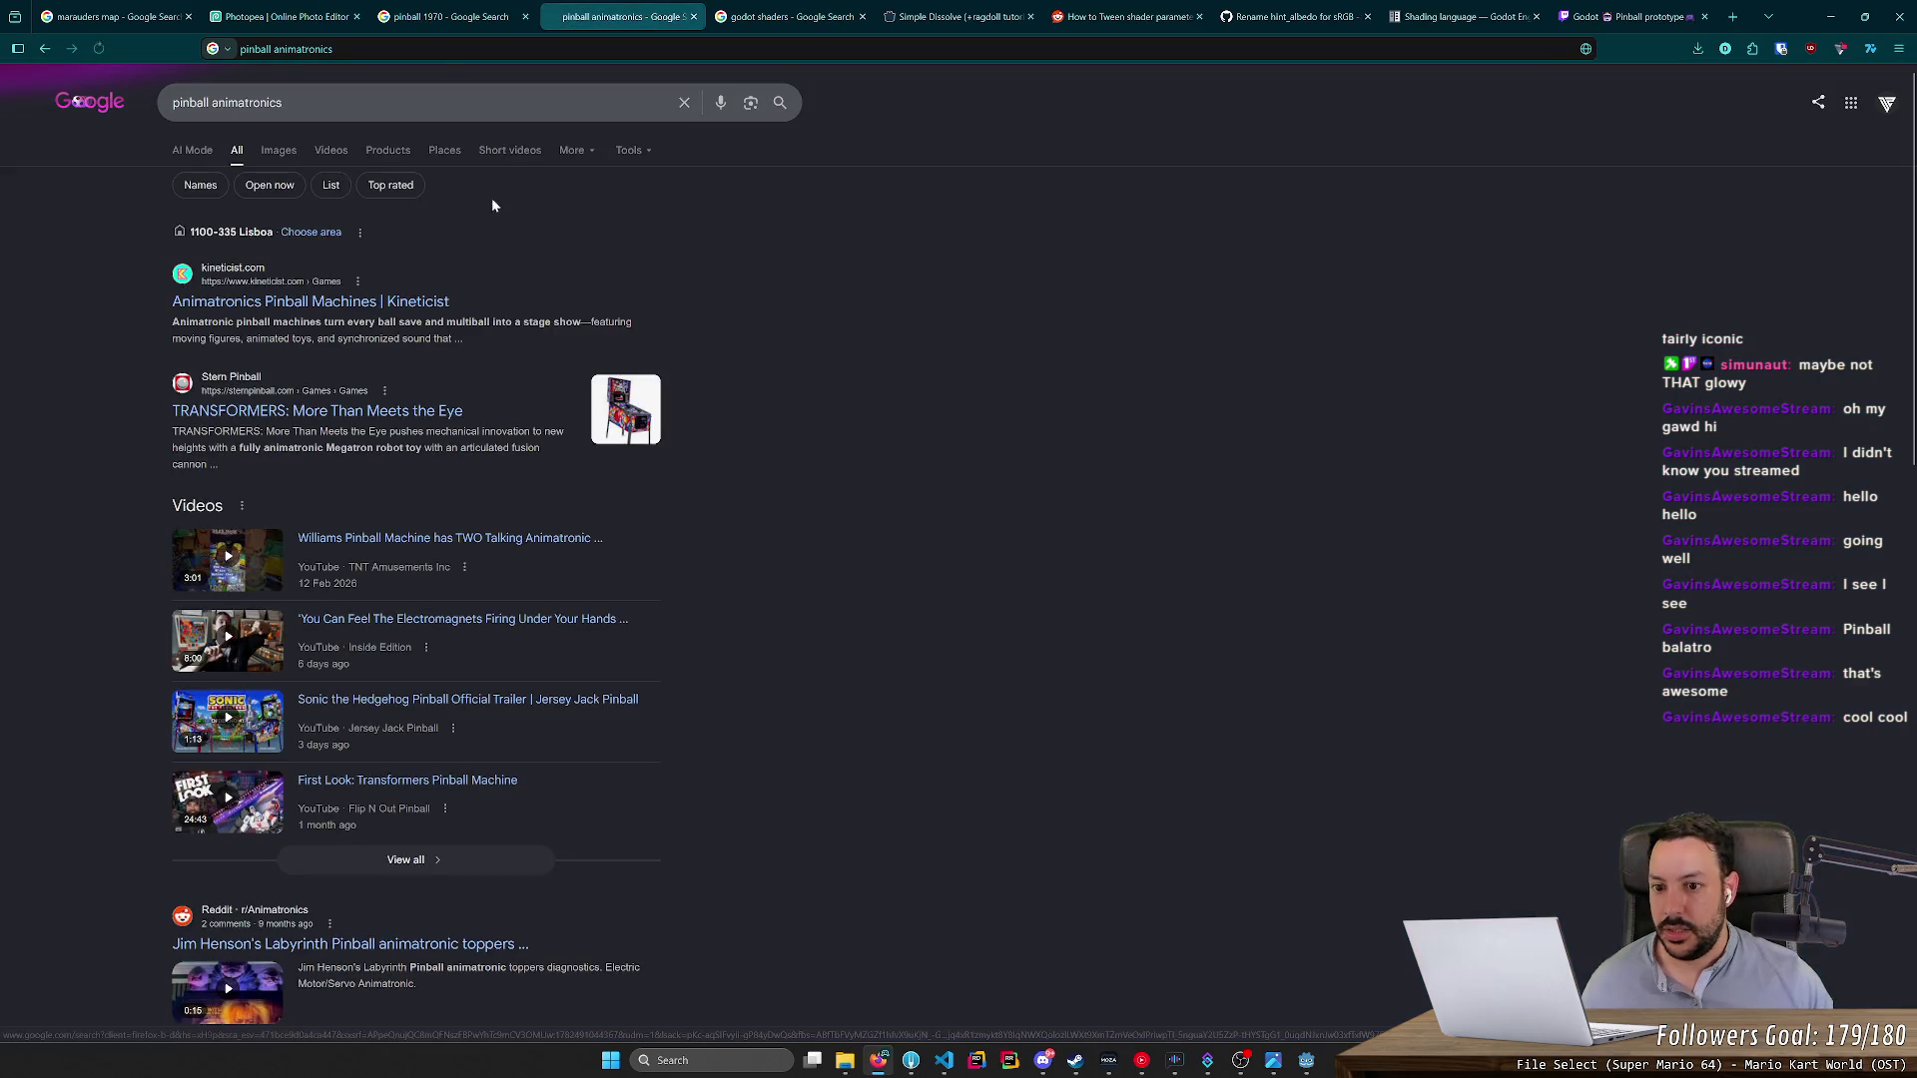
left_click(278, 150)
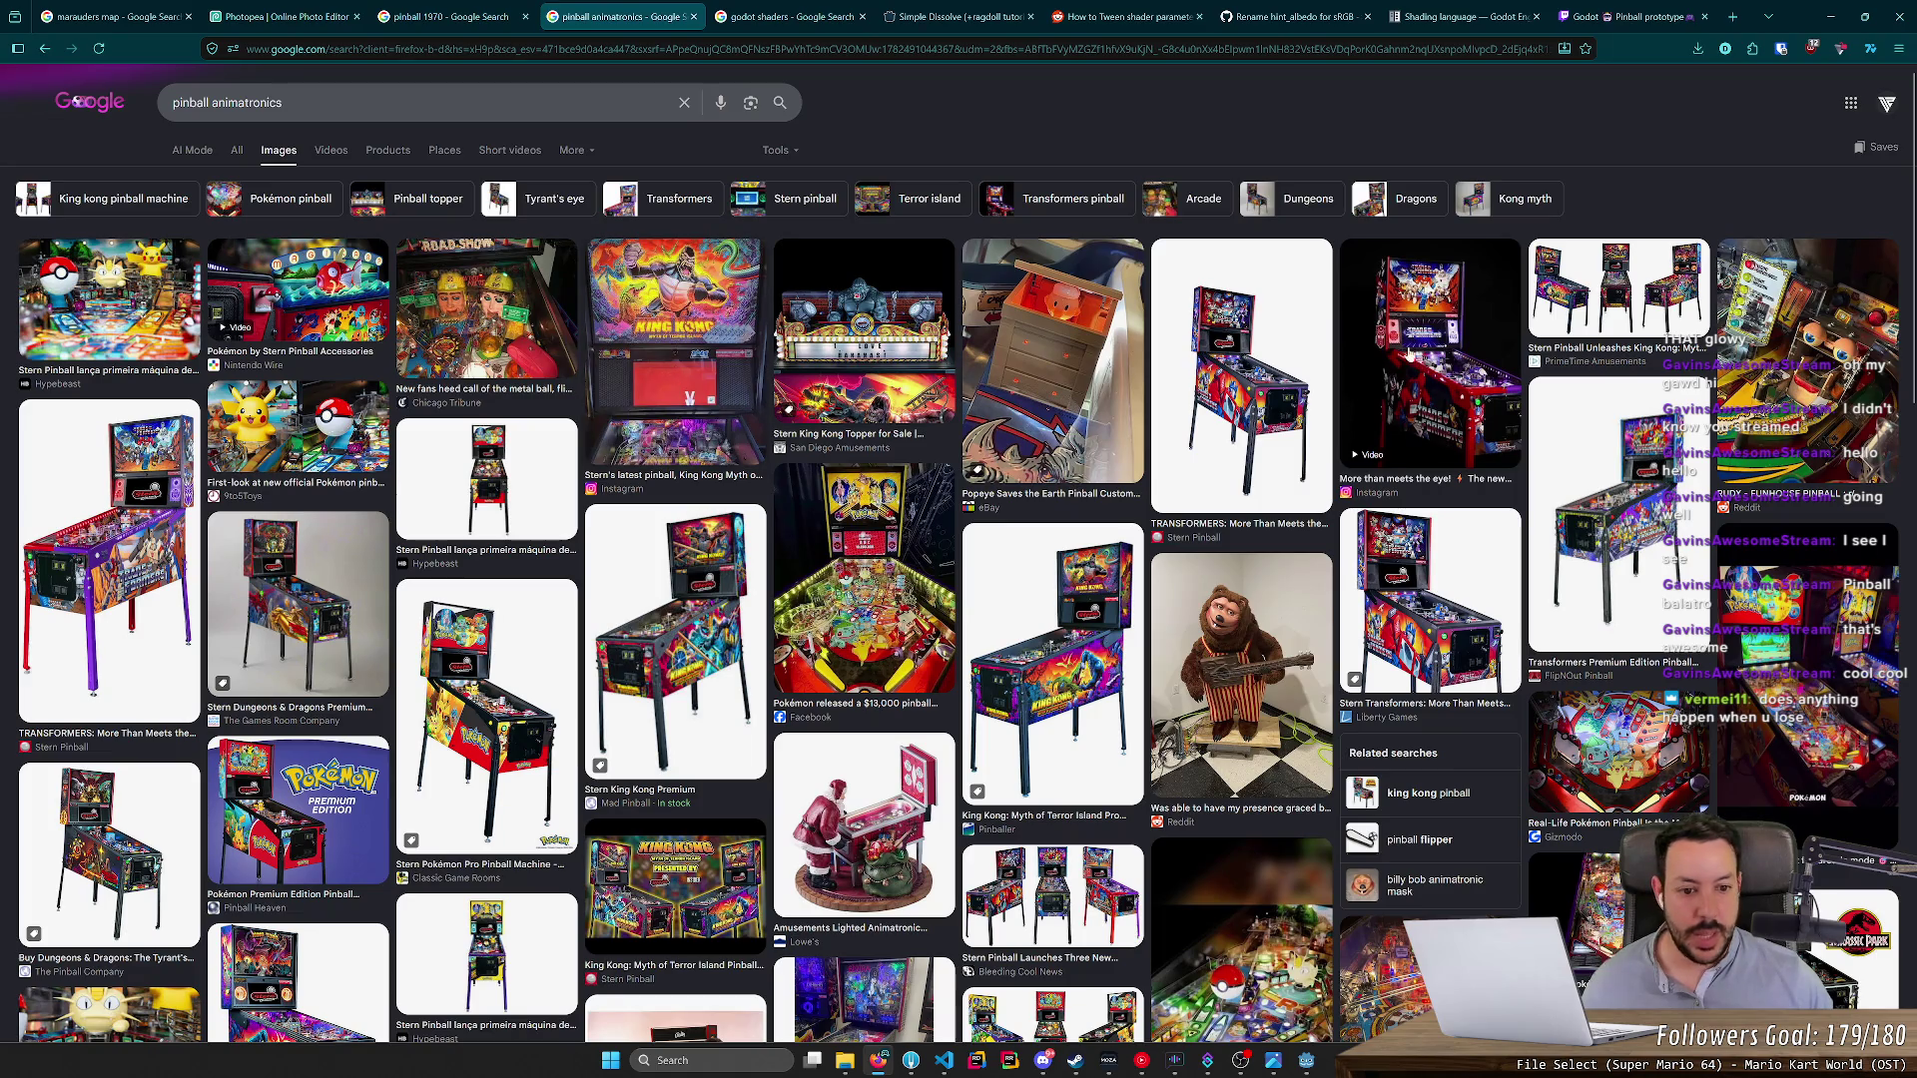
left_click(486, 344)
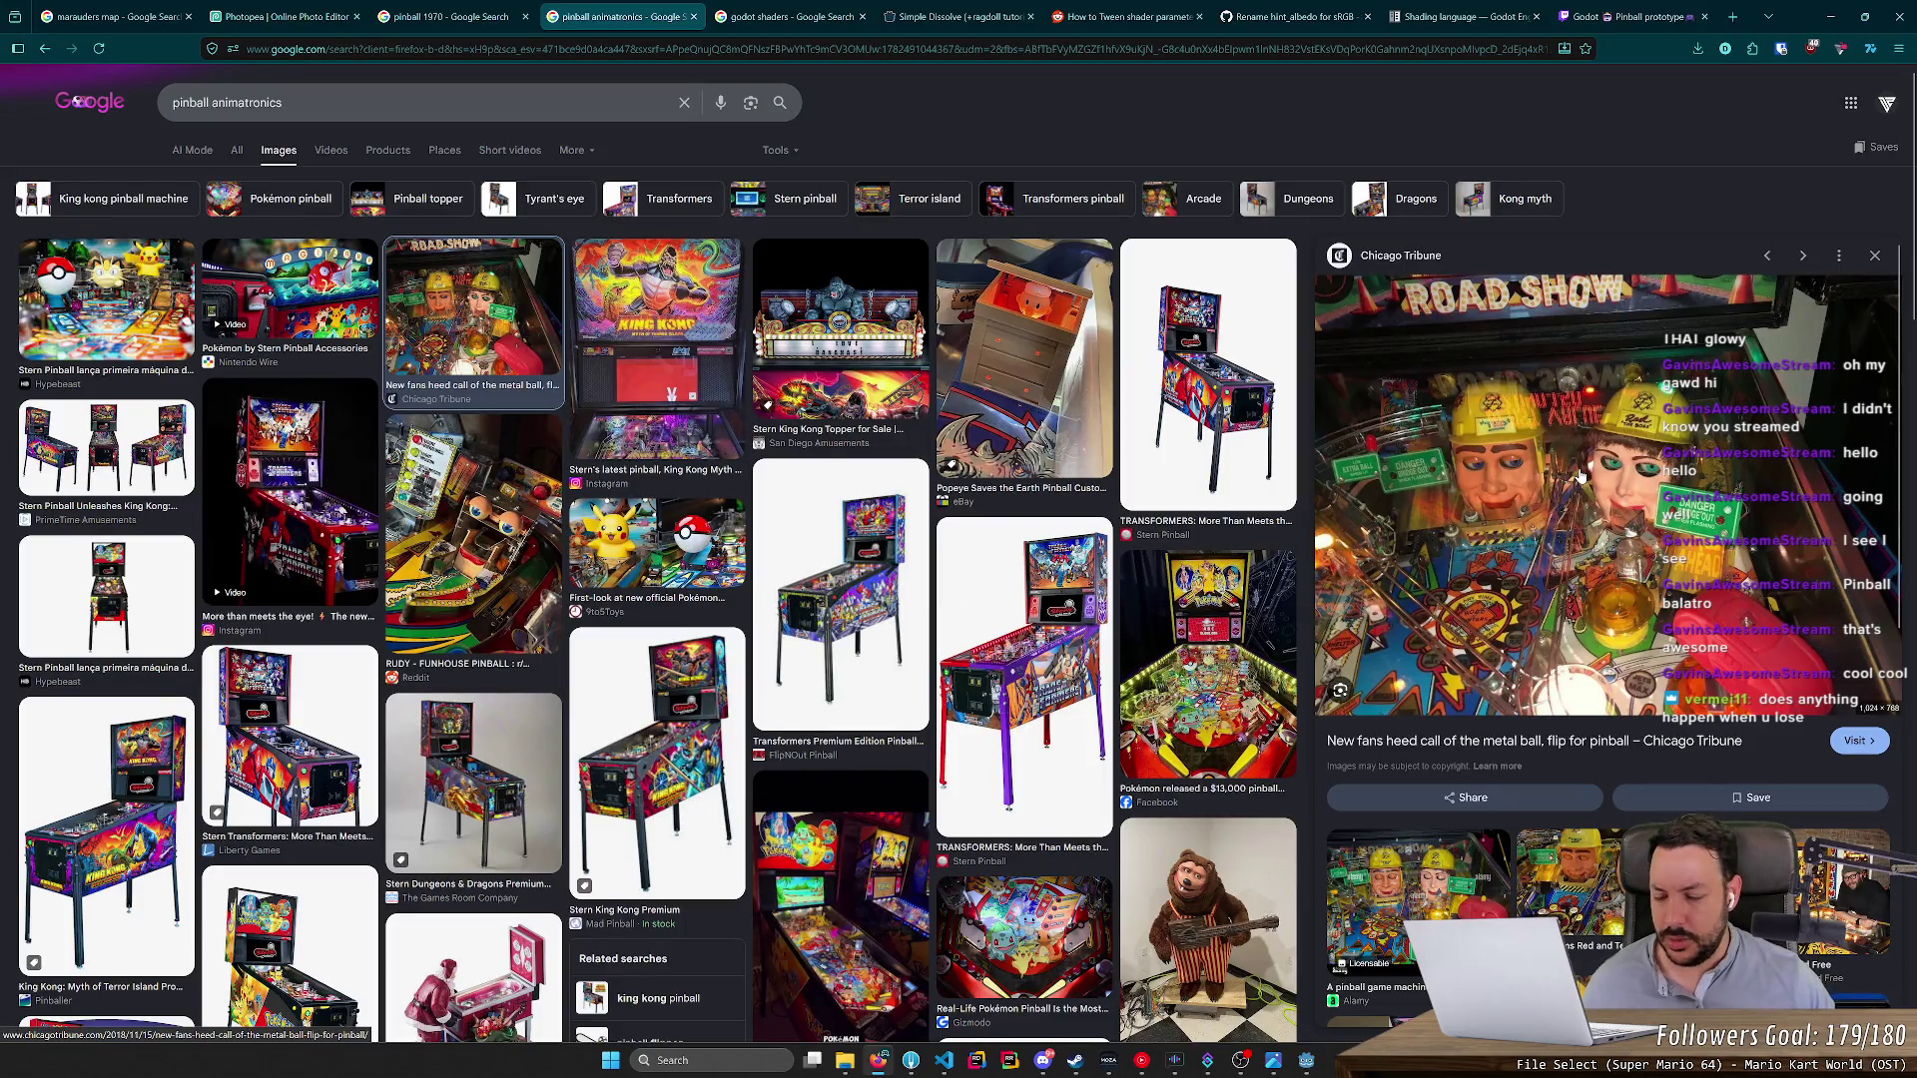
Change the query to 'pinball 2020', preview the HOT WHEELS and TMNT machines, then minimize Chrome.
left_click(185, 102)
key("ctrl+shift+Left")
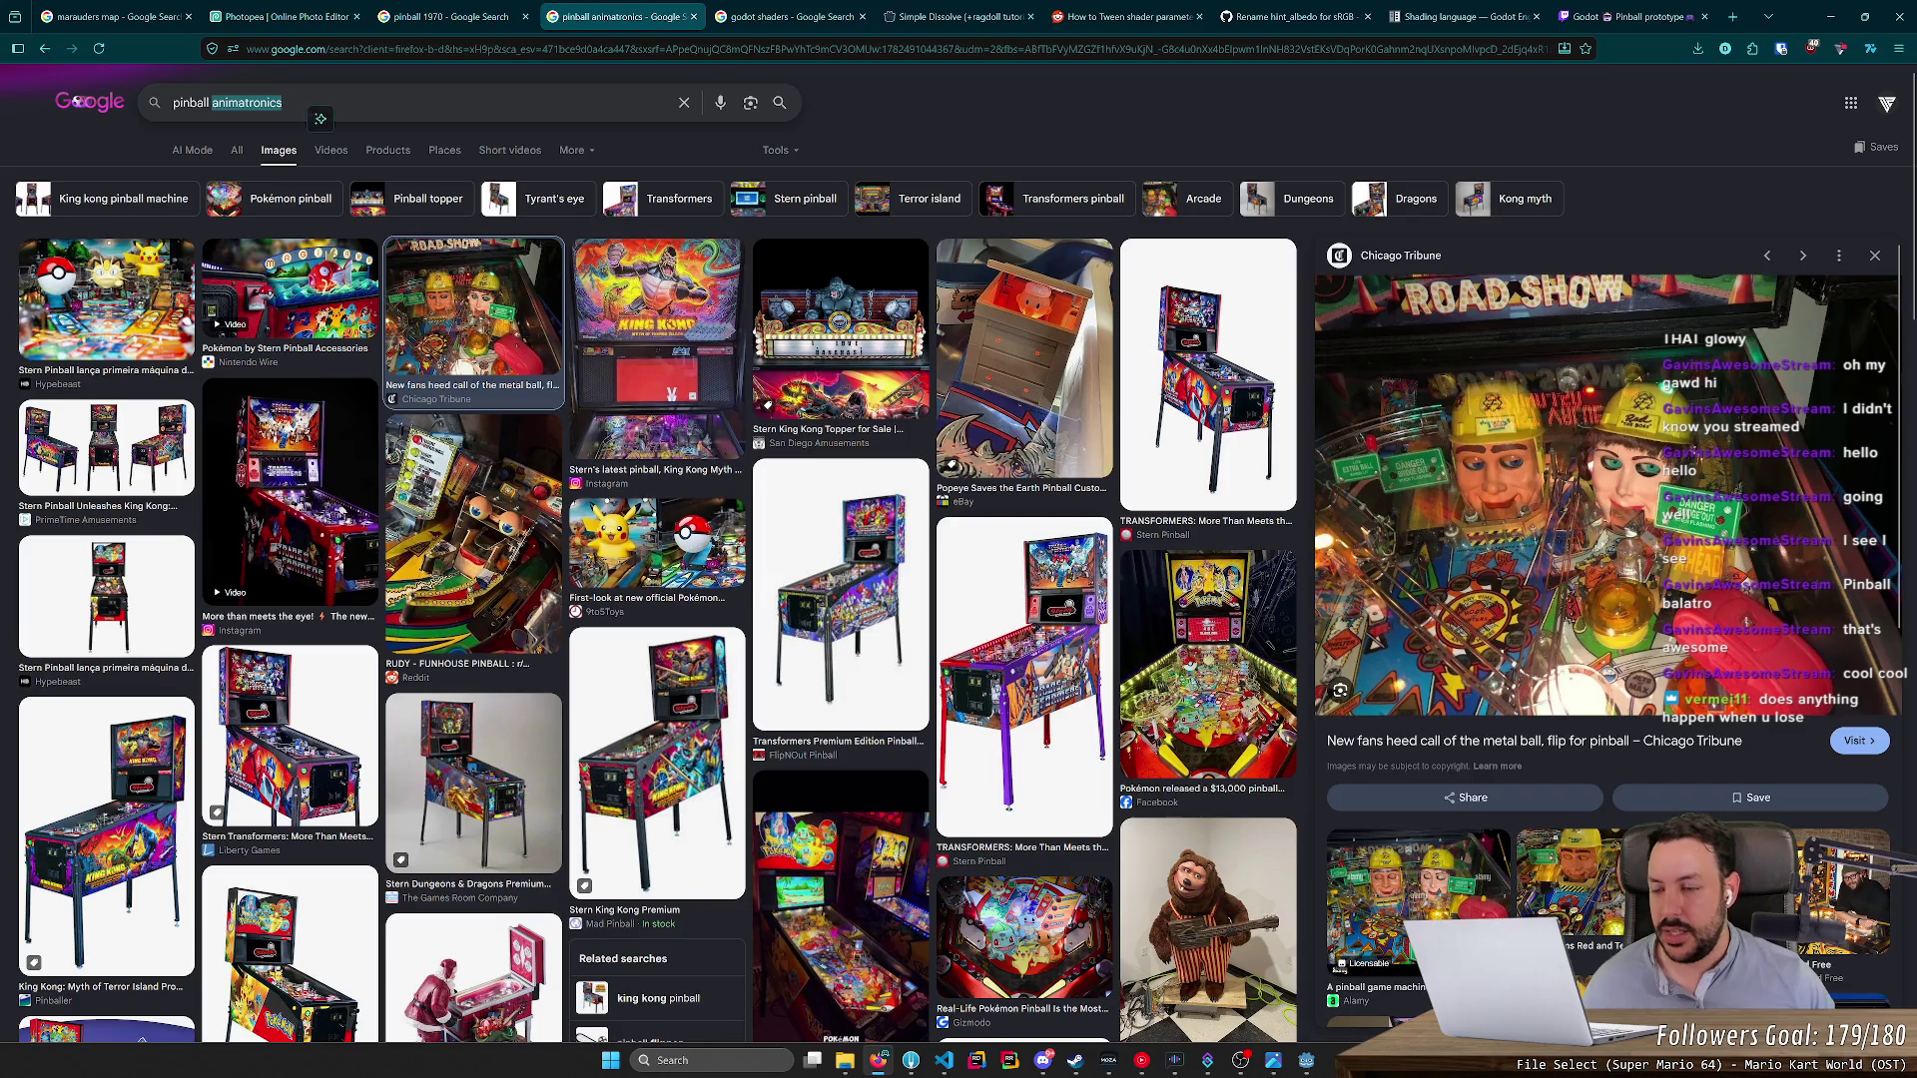
type("2020")
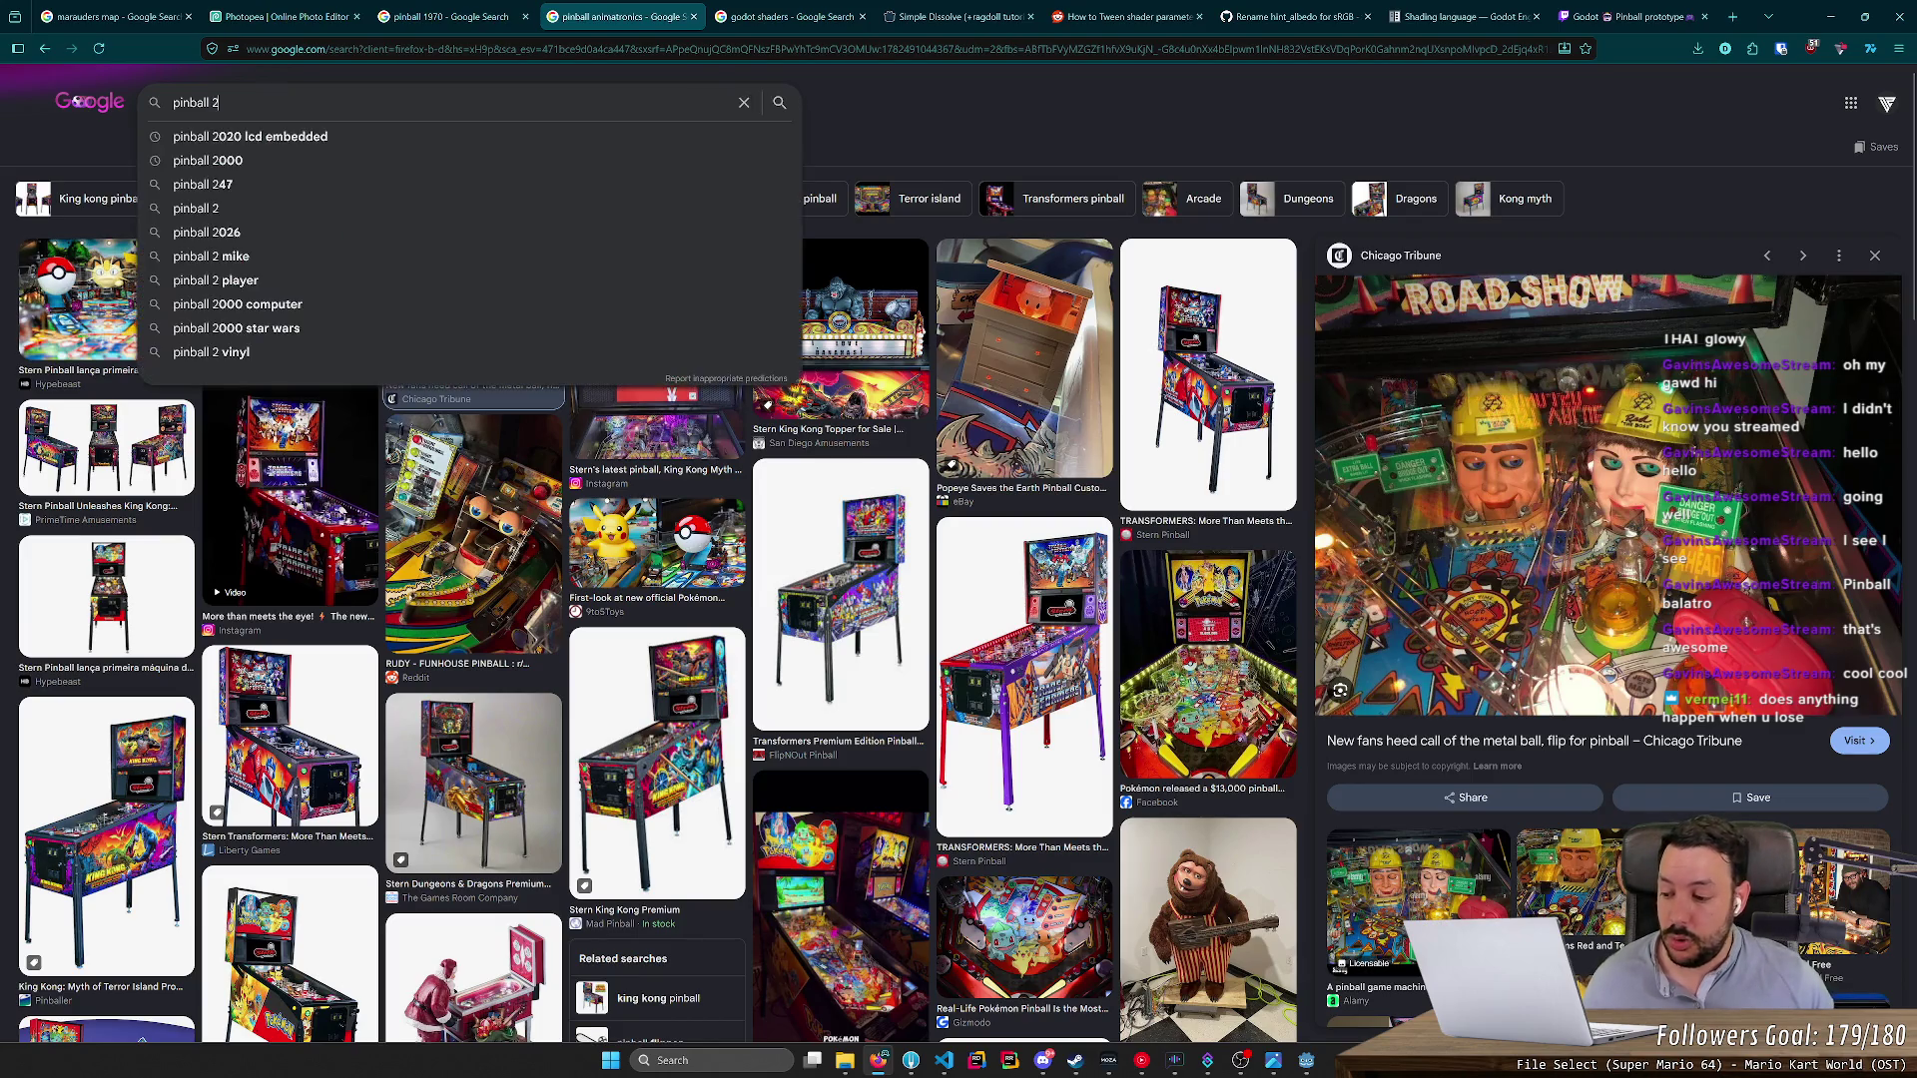
key("Return")
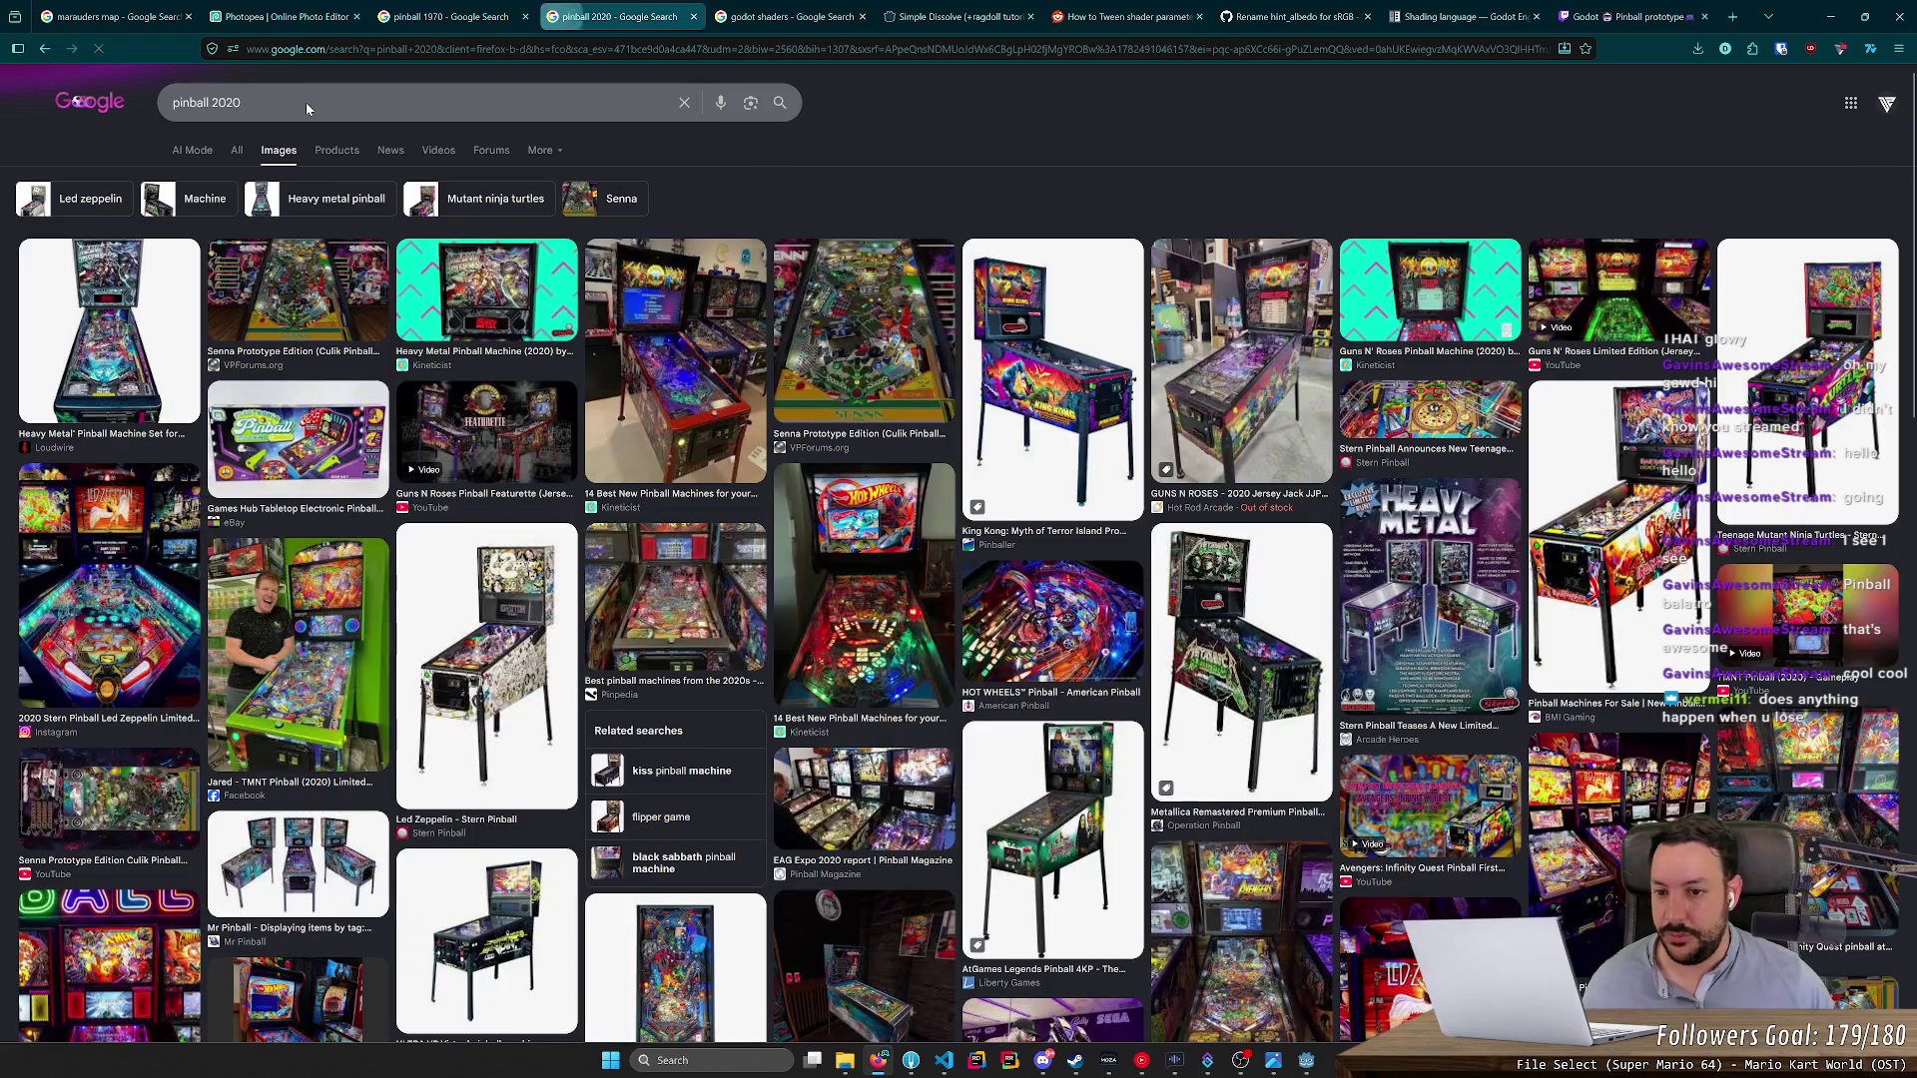
left_click(868, 634)
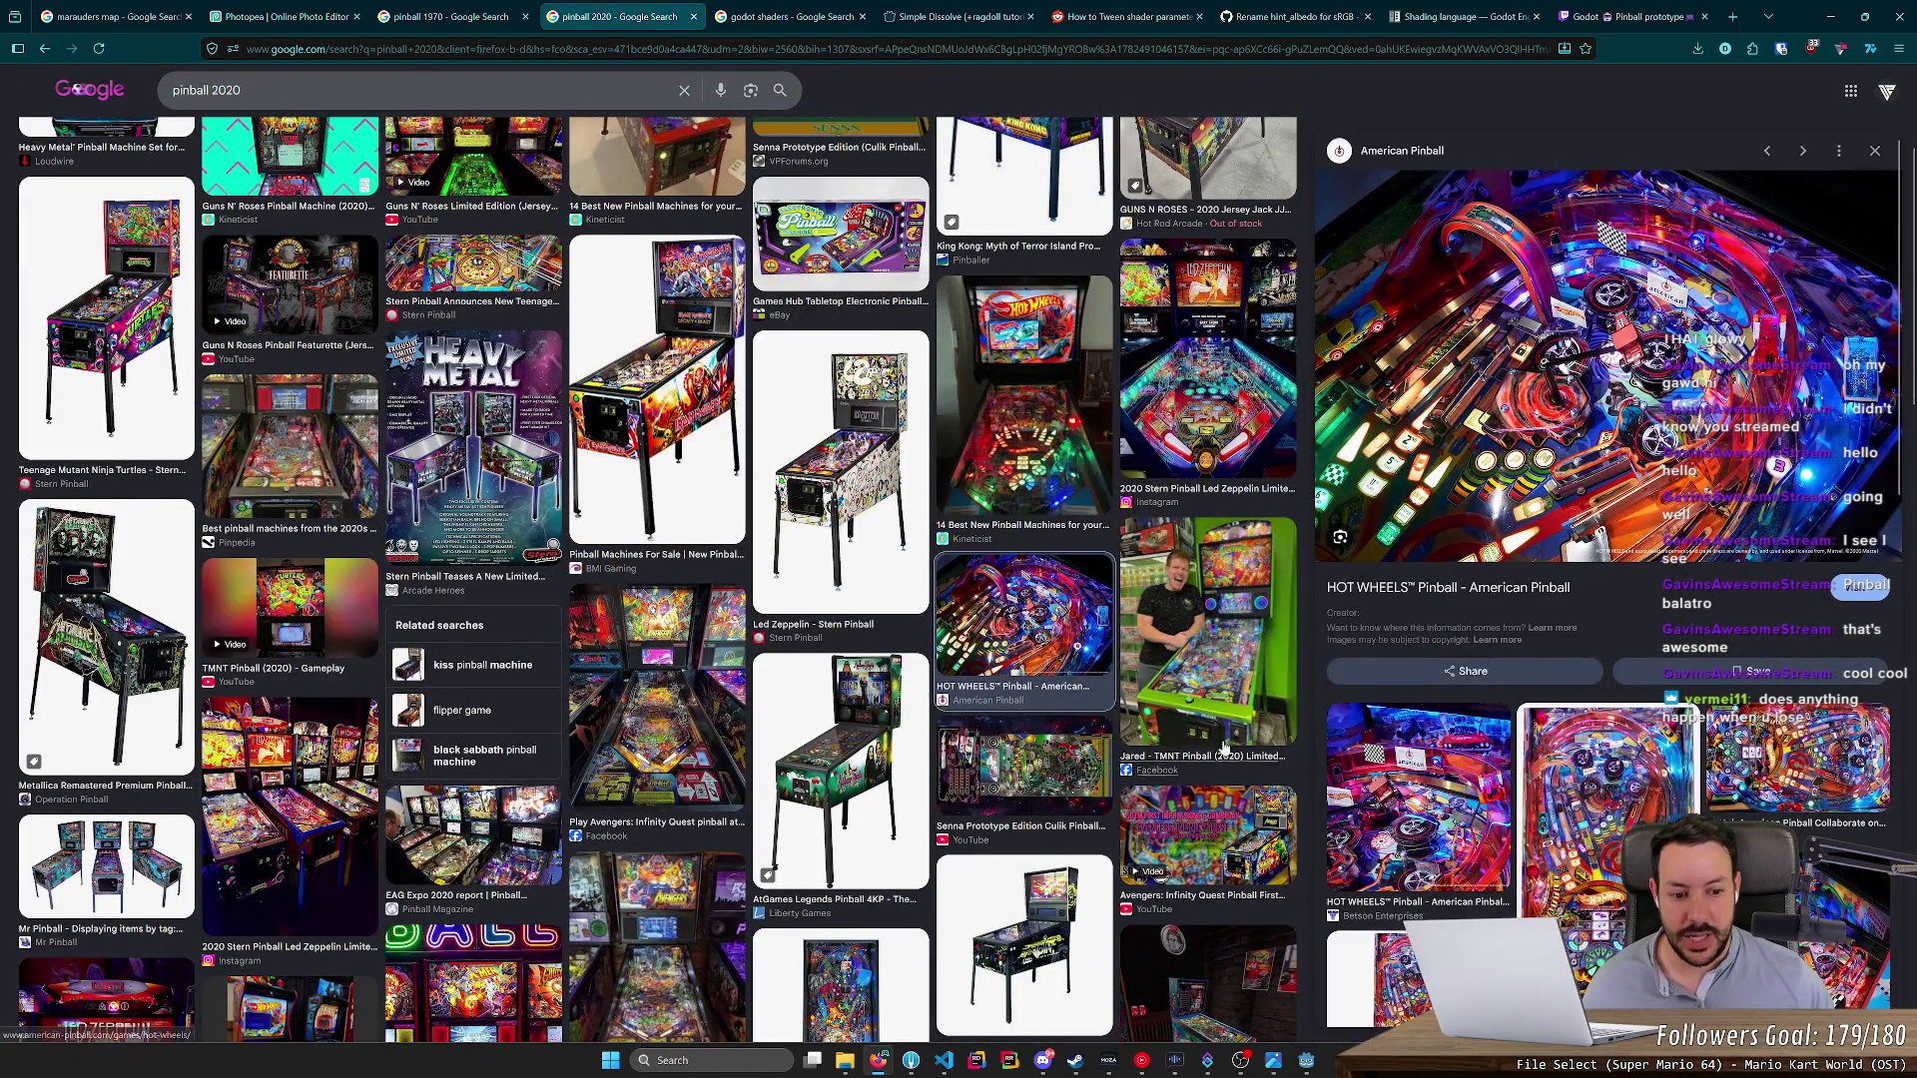
left_click(118, 329)
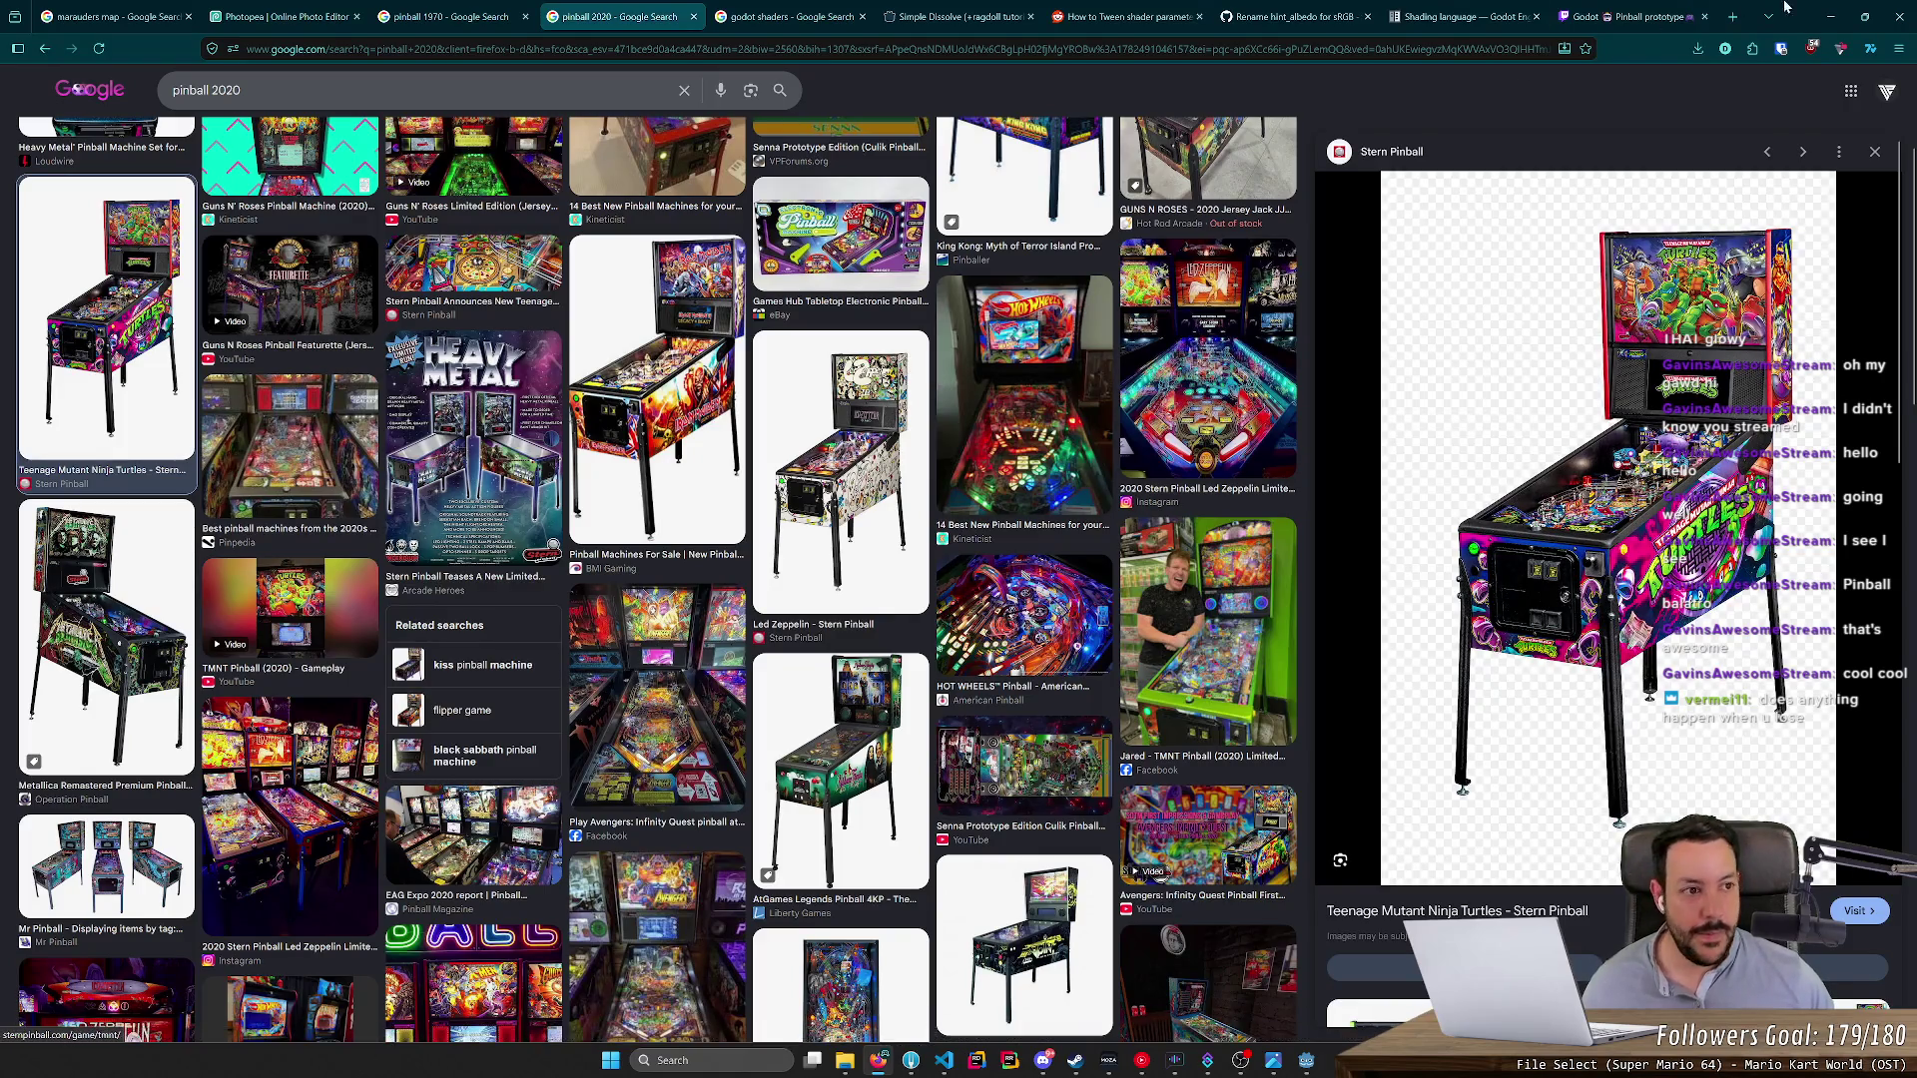
left_click(1820, 18)
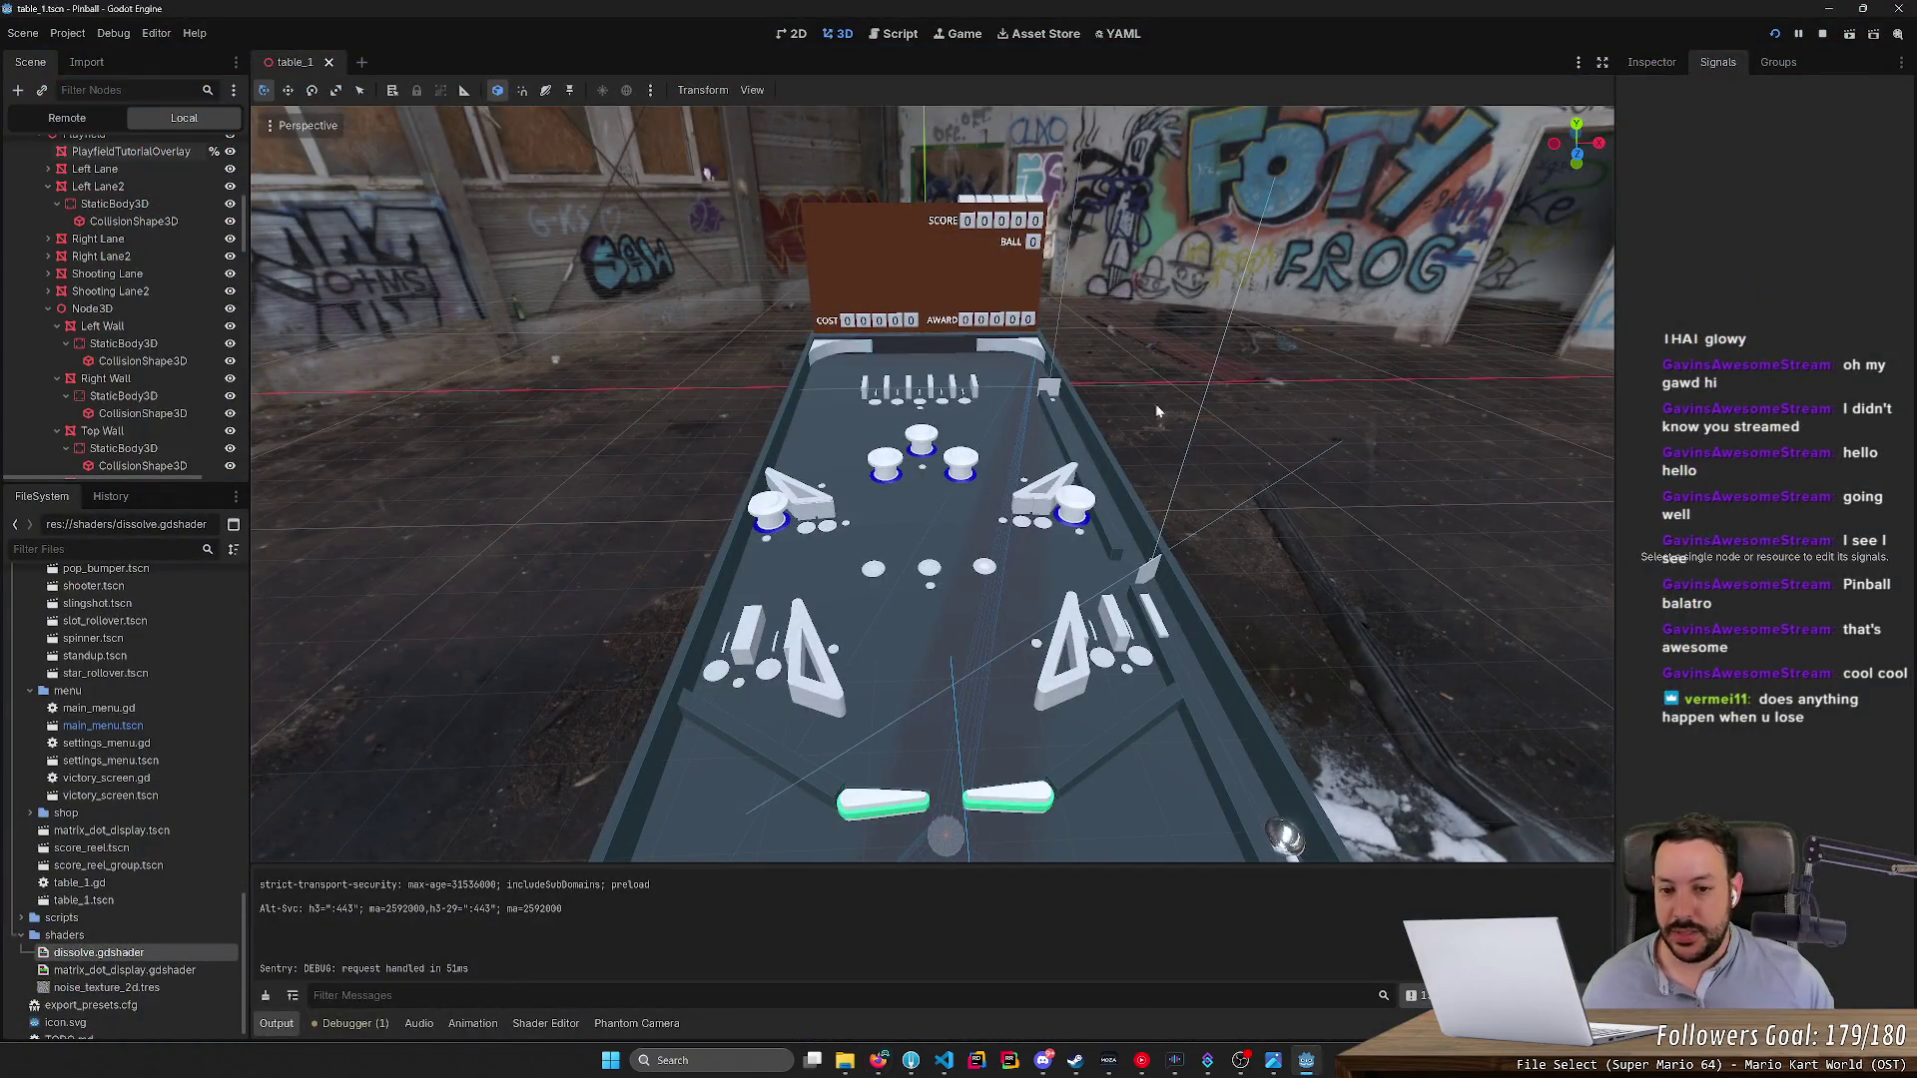
Pull the table view back, switch to the Game view, and launch and flip the ball.
left_click_drag(955, 541, 943, 599)
scroll(928, 500, "up", 5)
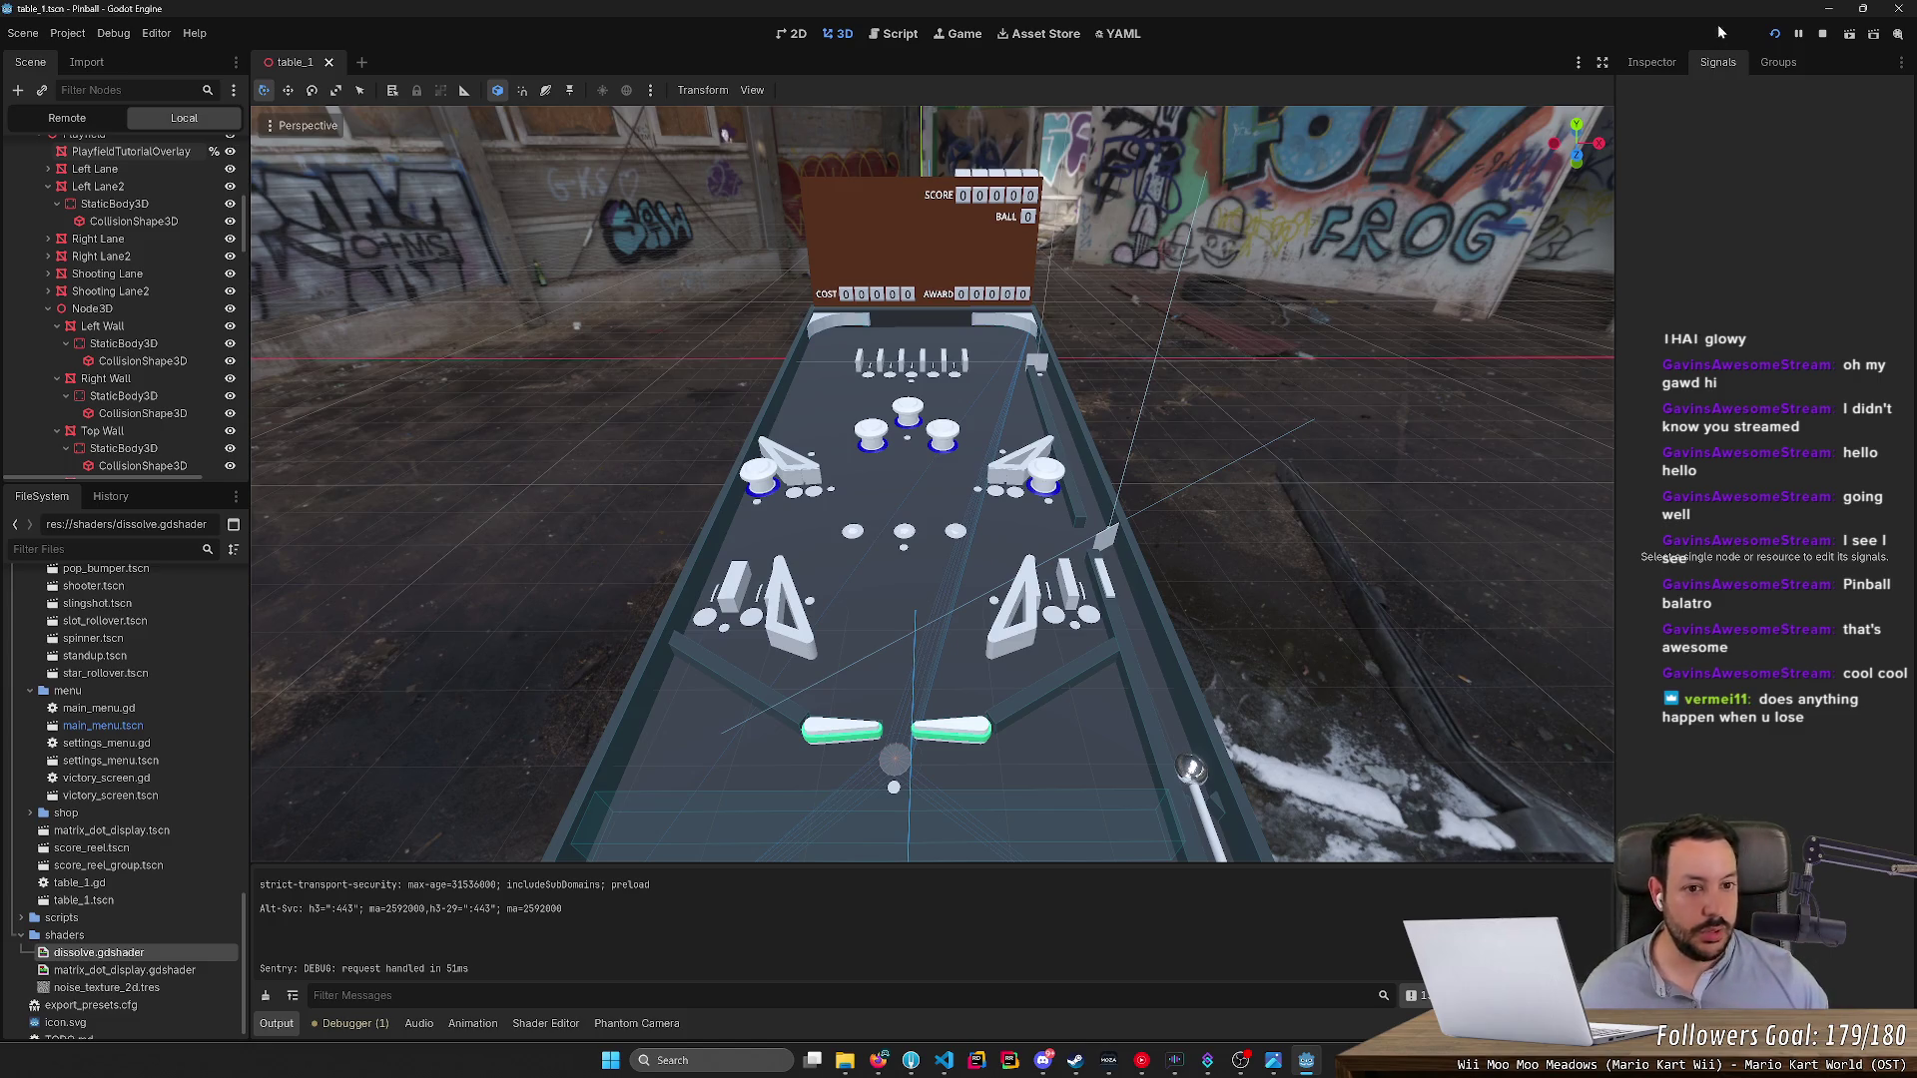
left_click(960, 34)
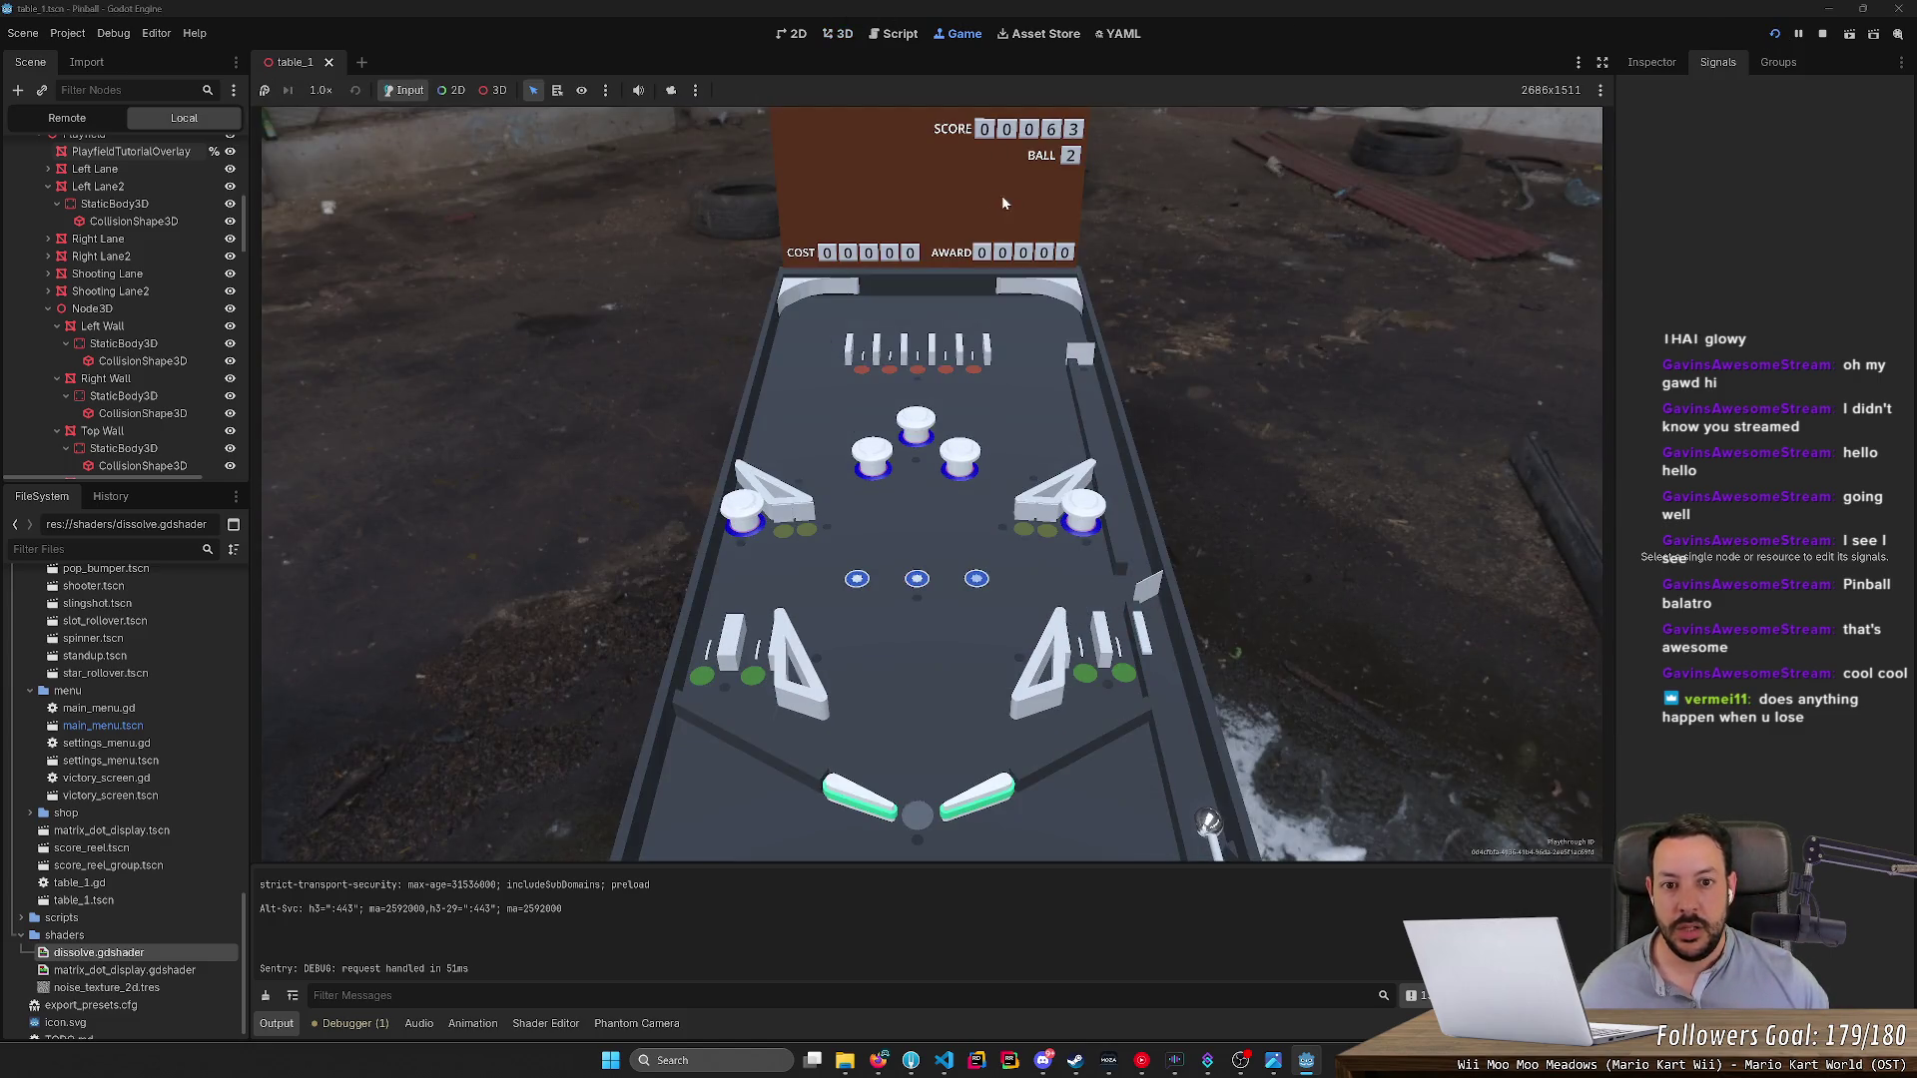
key("space")
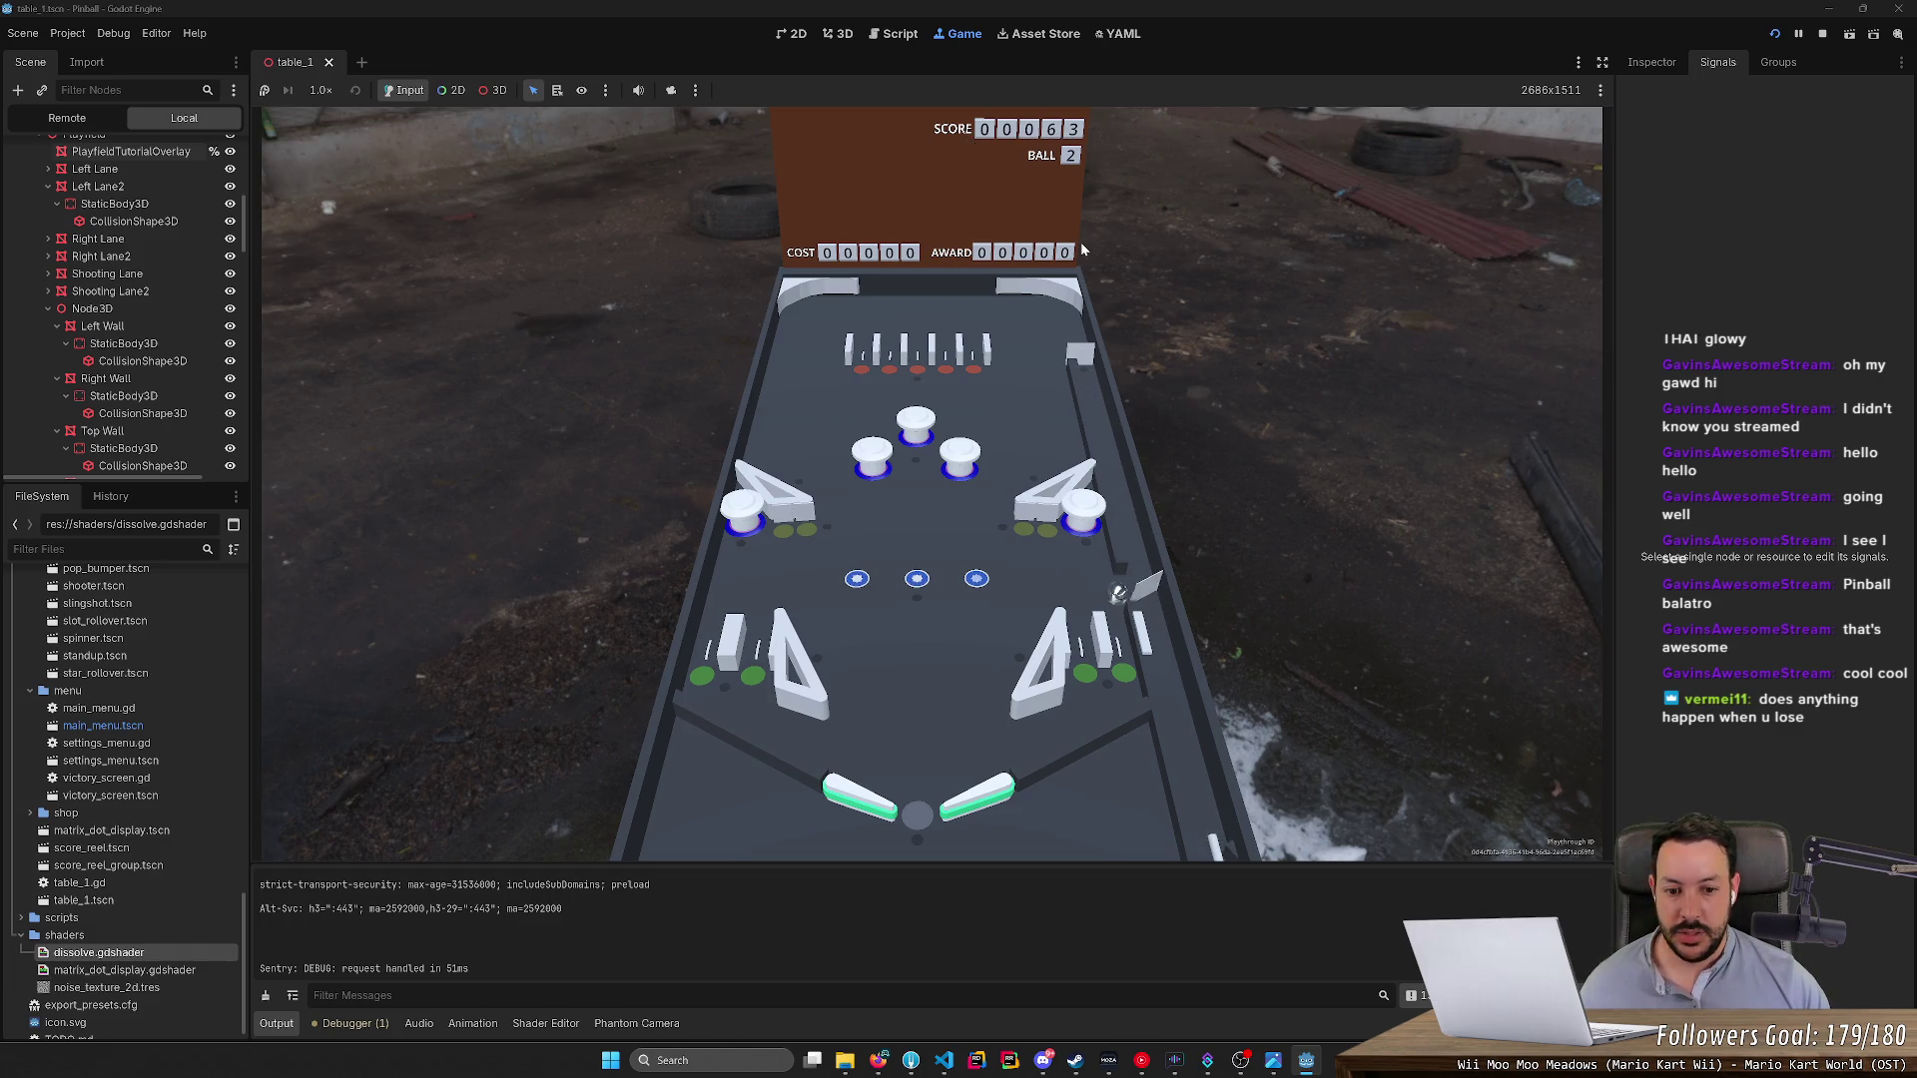
key("Right")
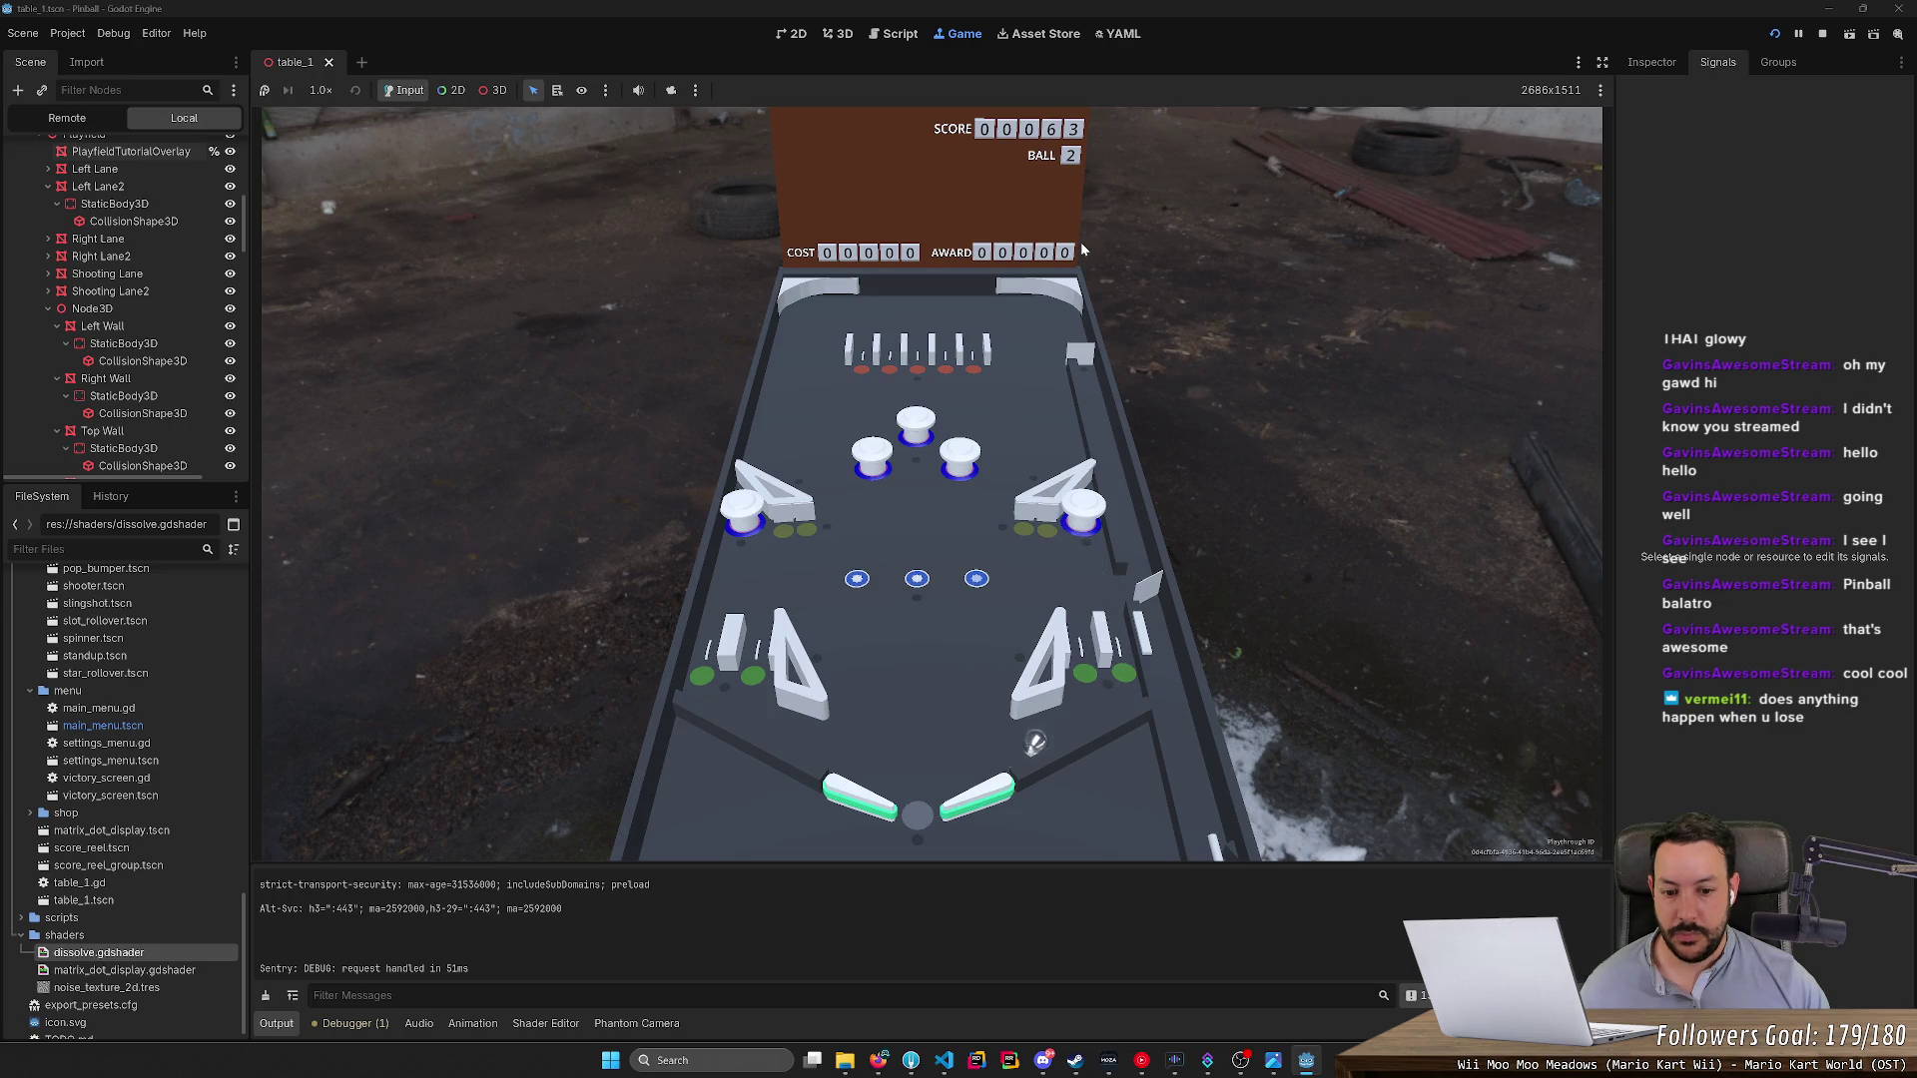
key("Right")
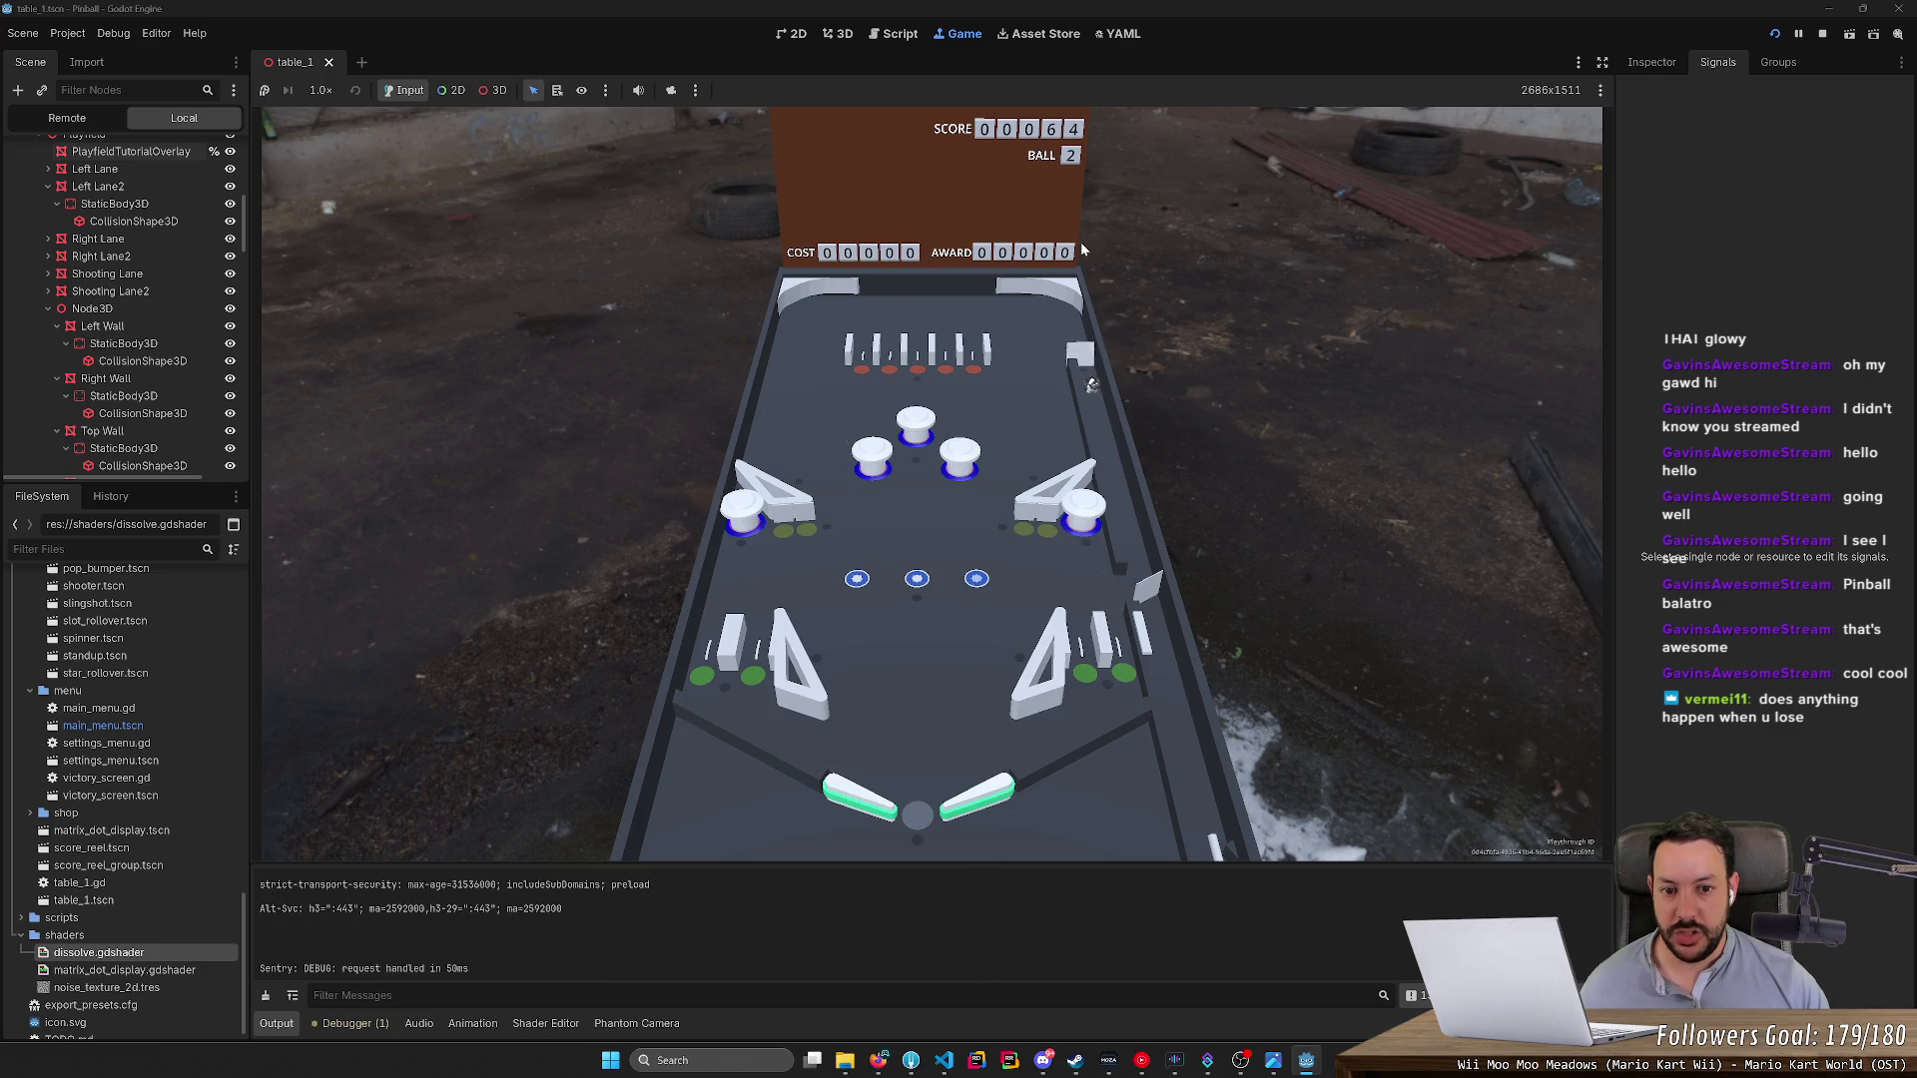
key("Left")
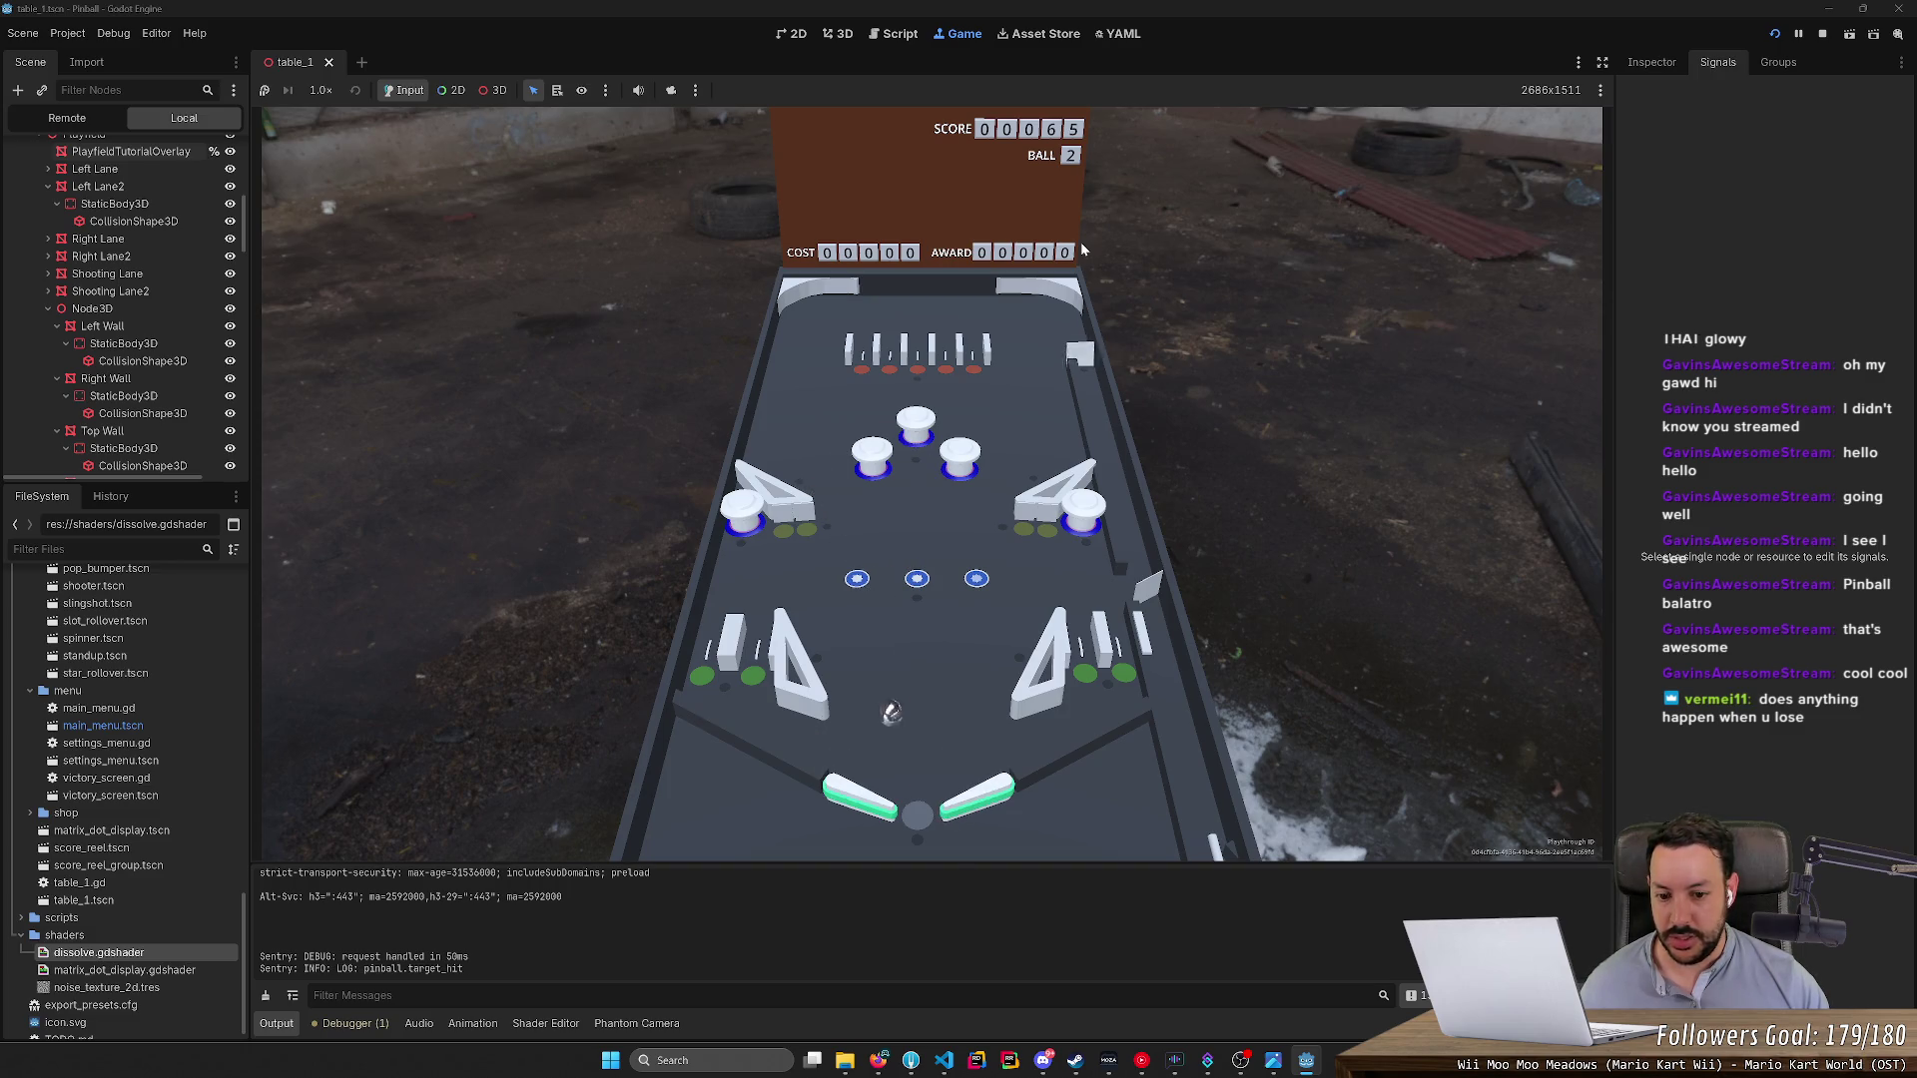
Play the next ball to the bumpers until it drains, then launch the new game's first ball.
key("space")
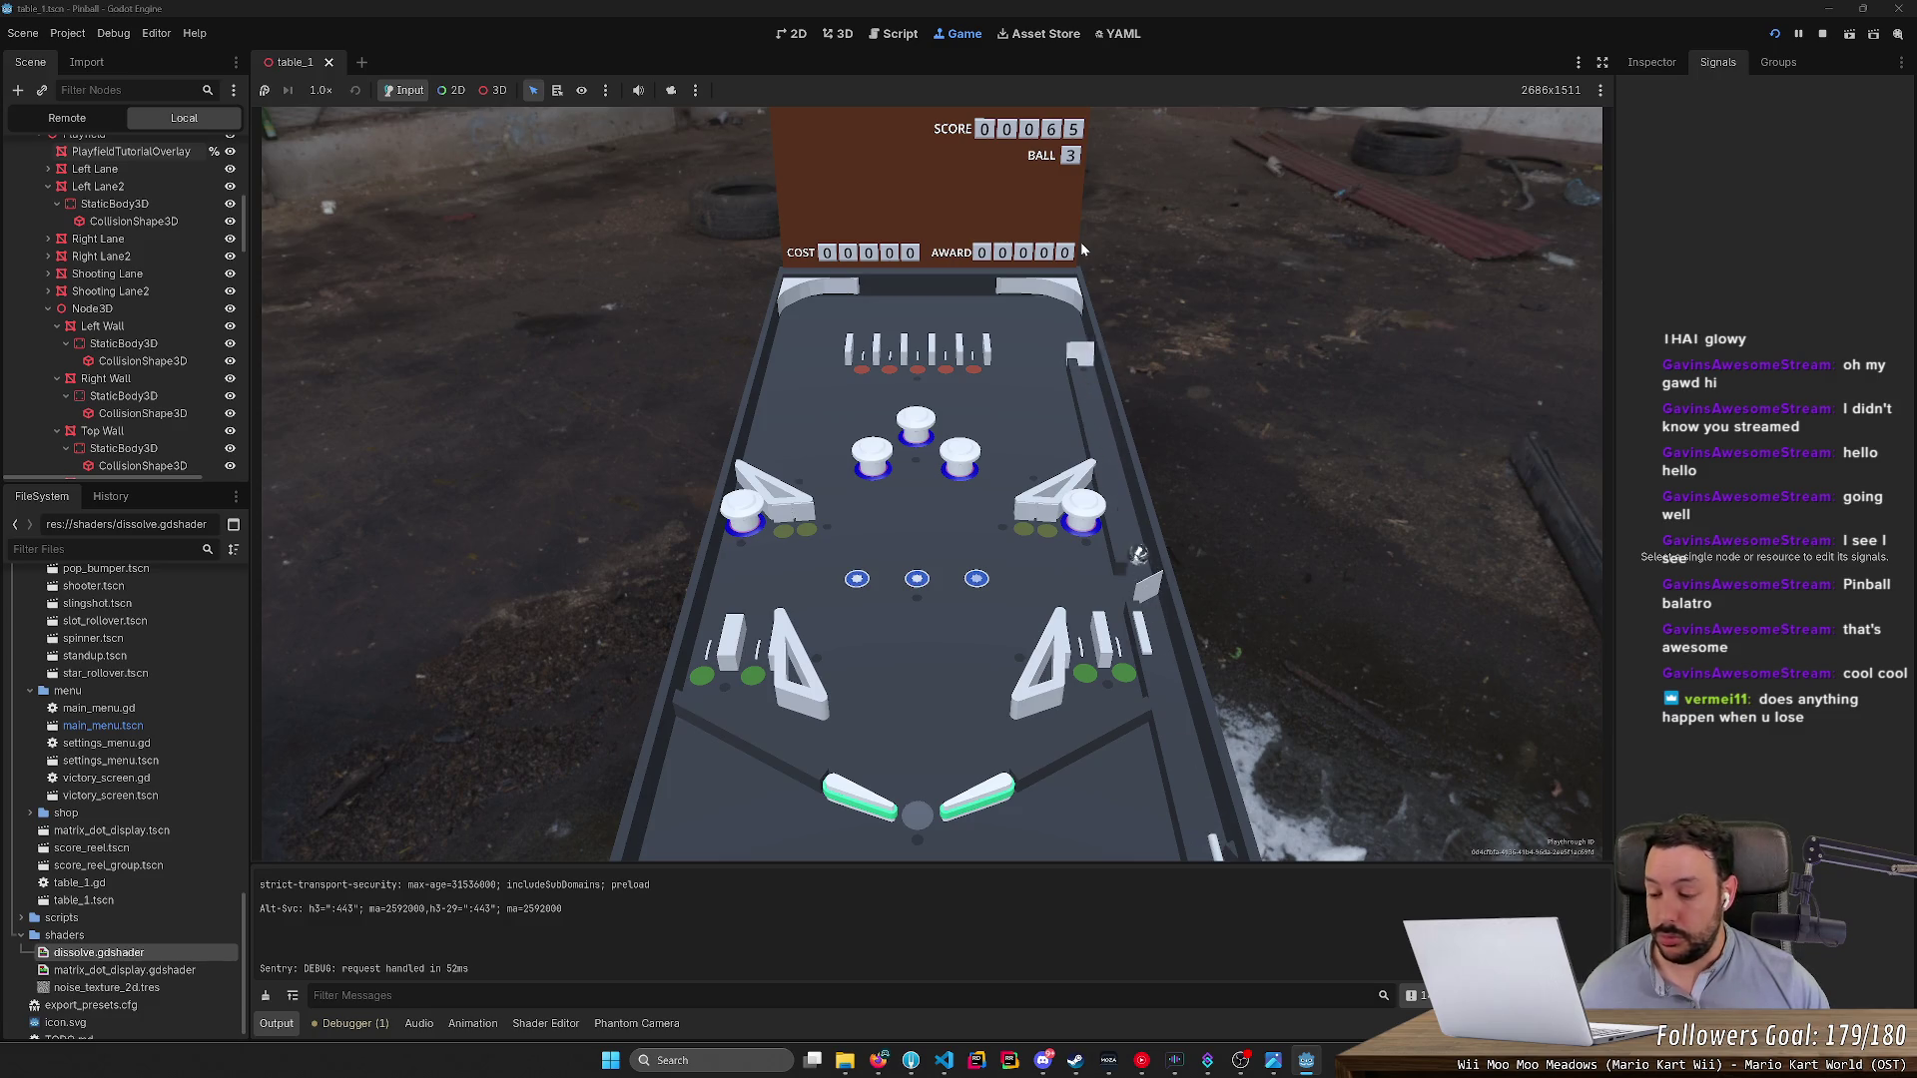
key("Left")
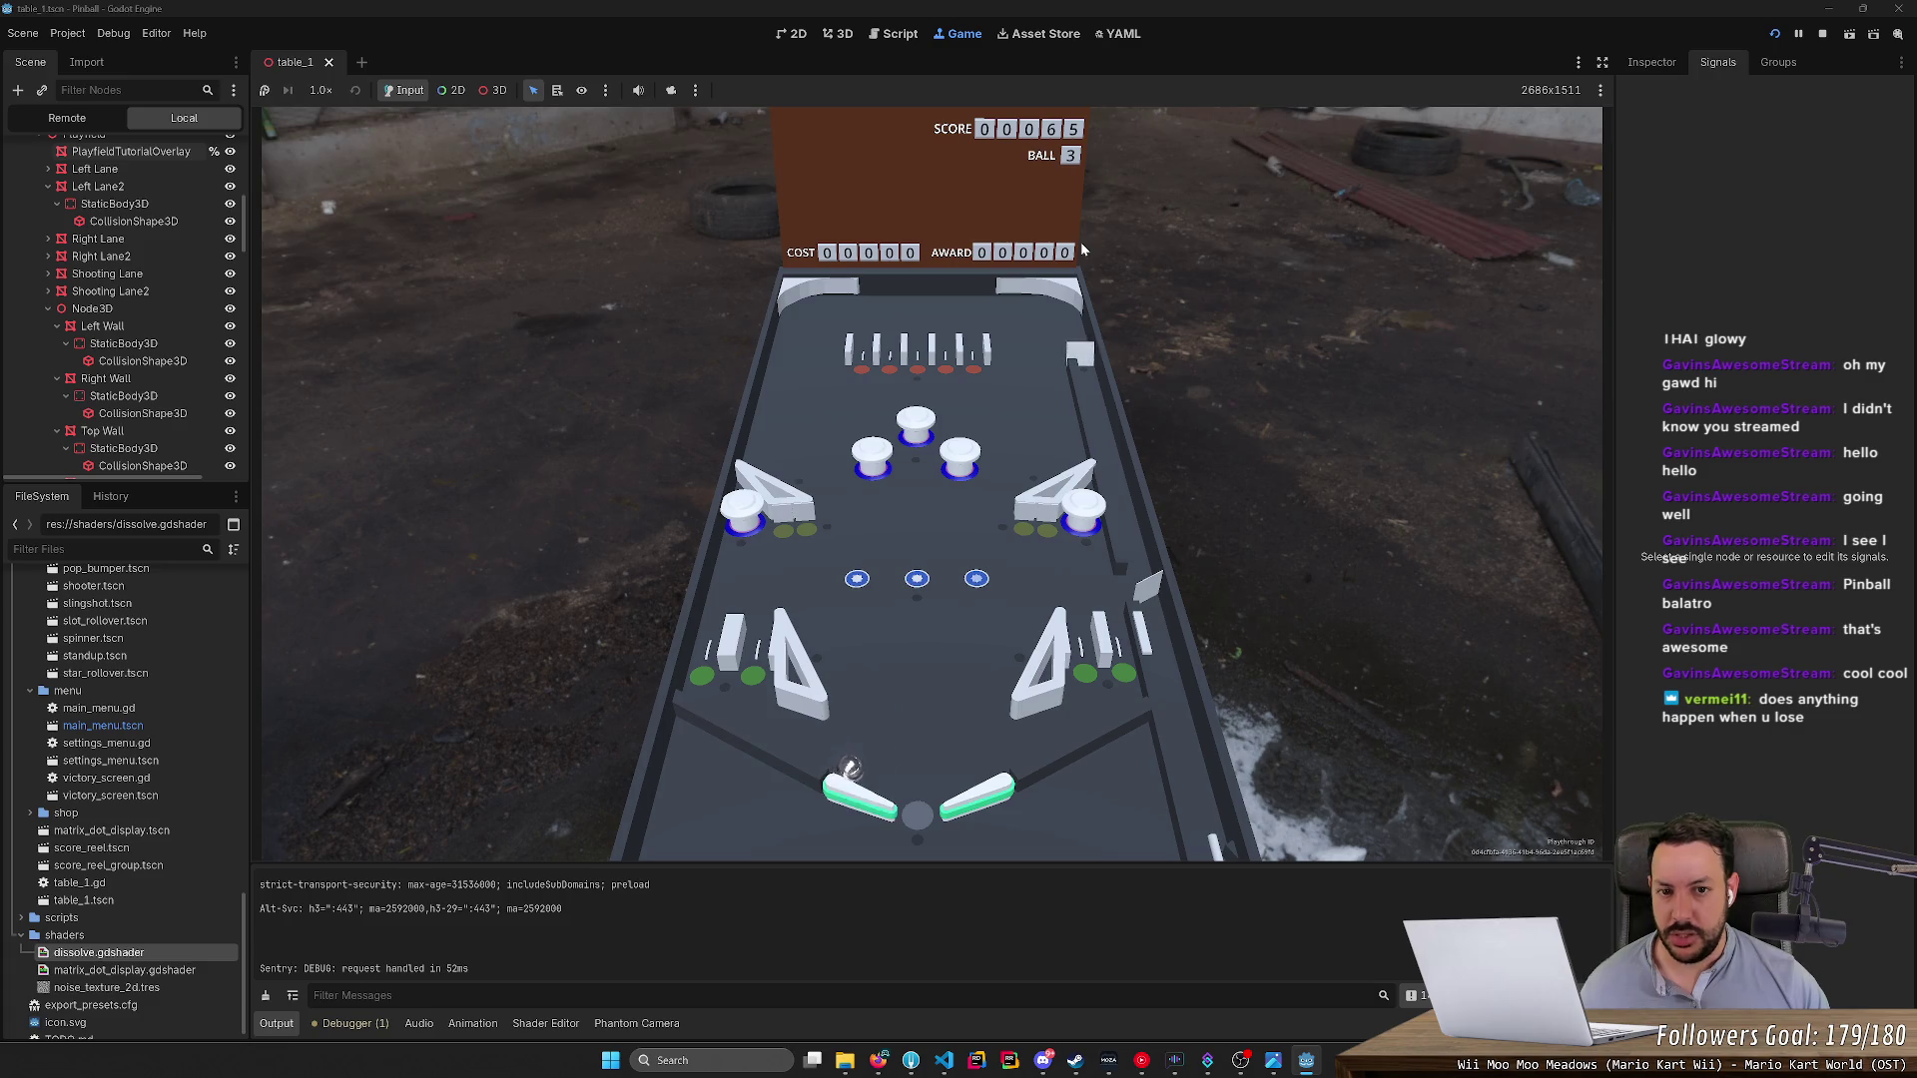
key("Left")
key("Right")
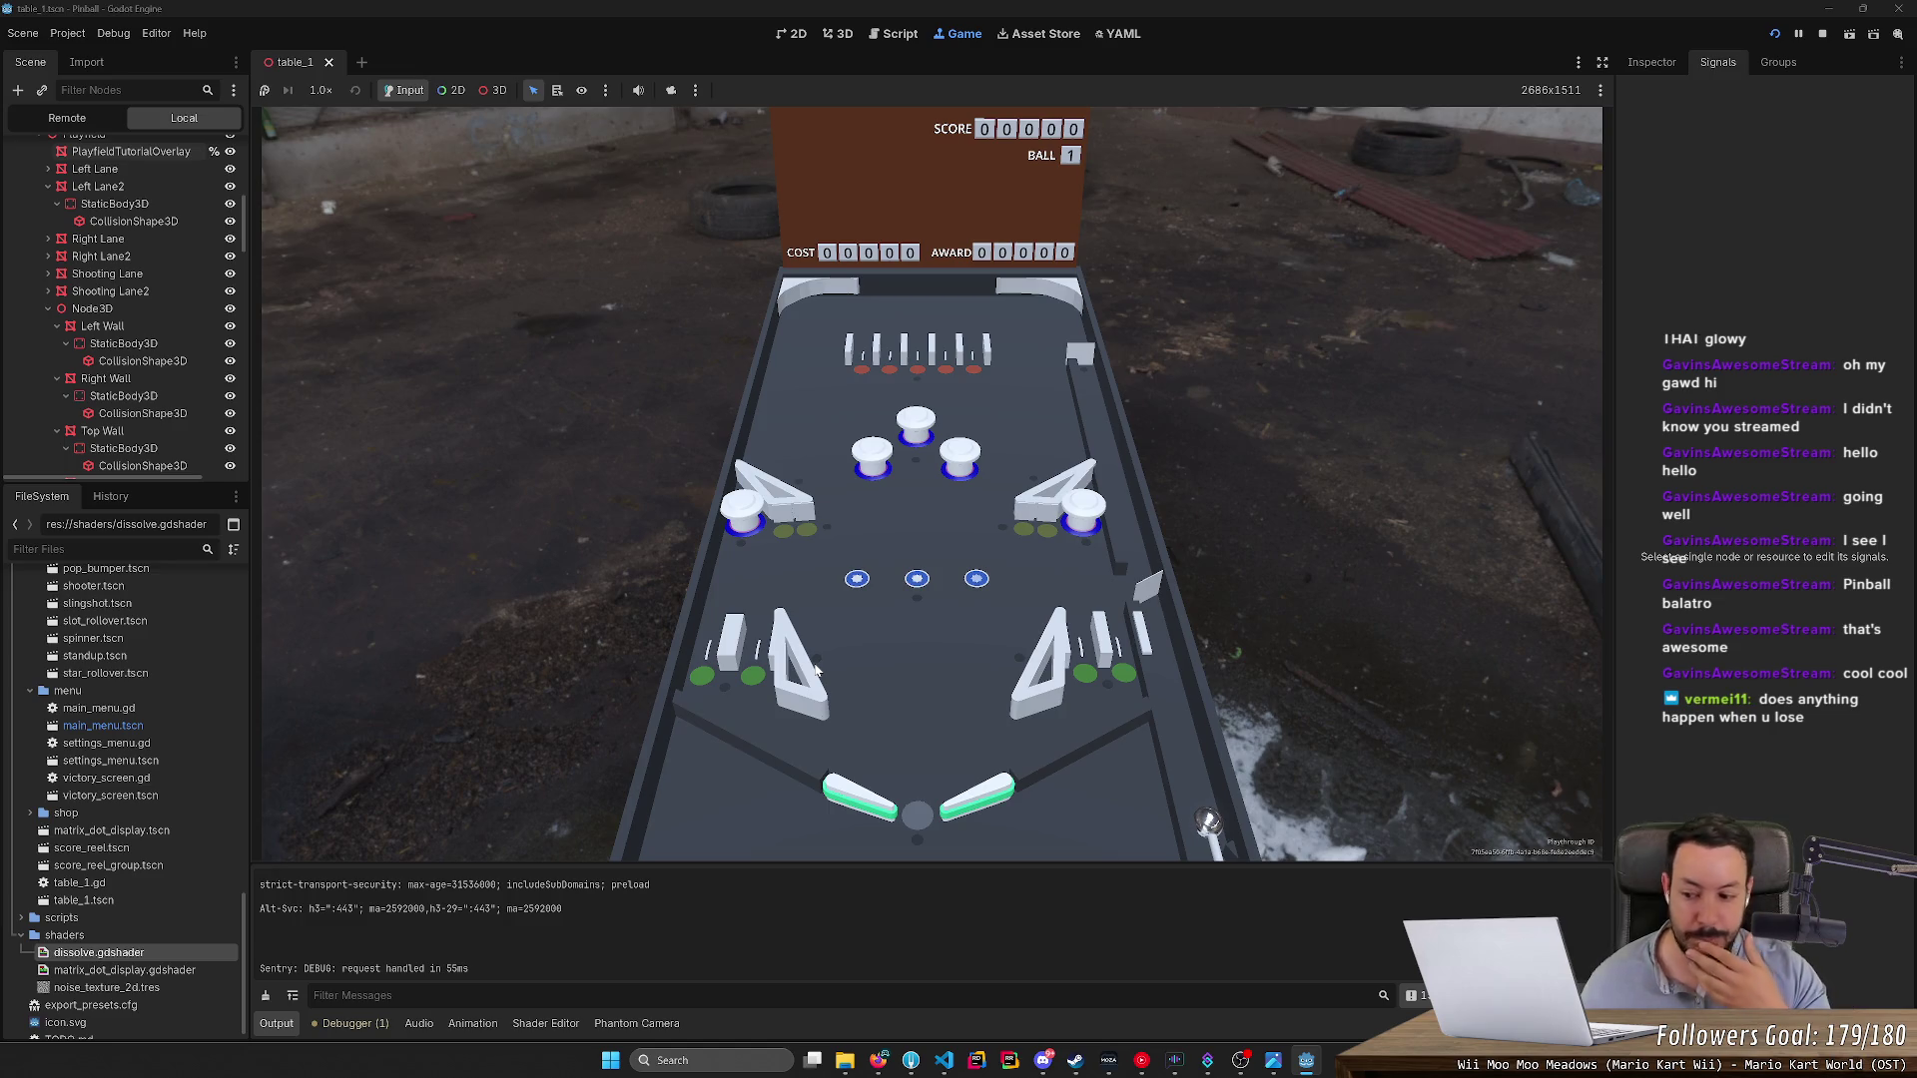
key("space")
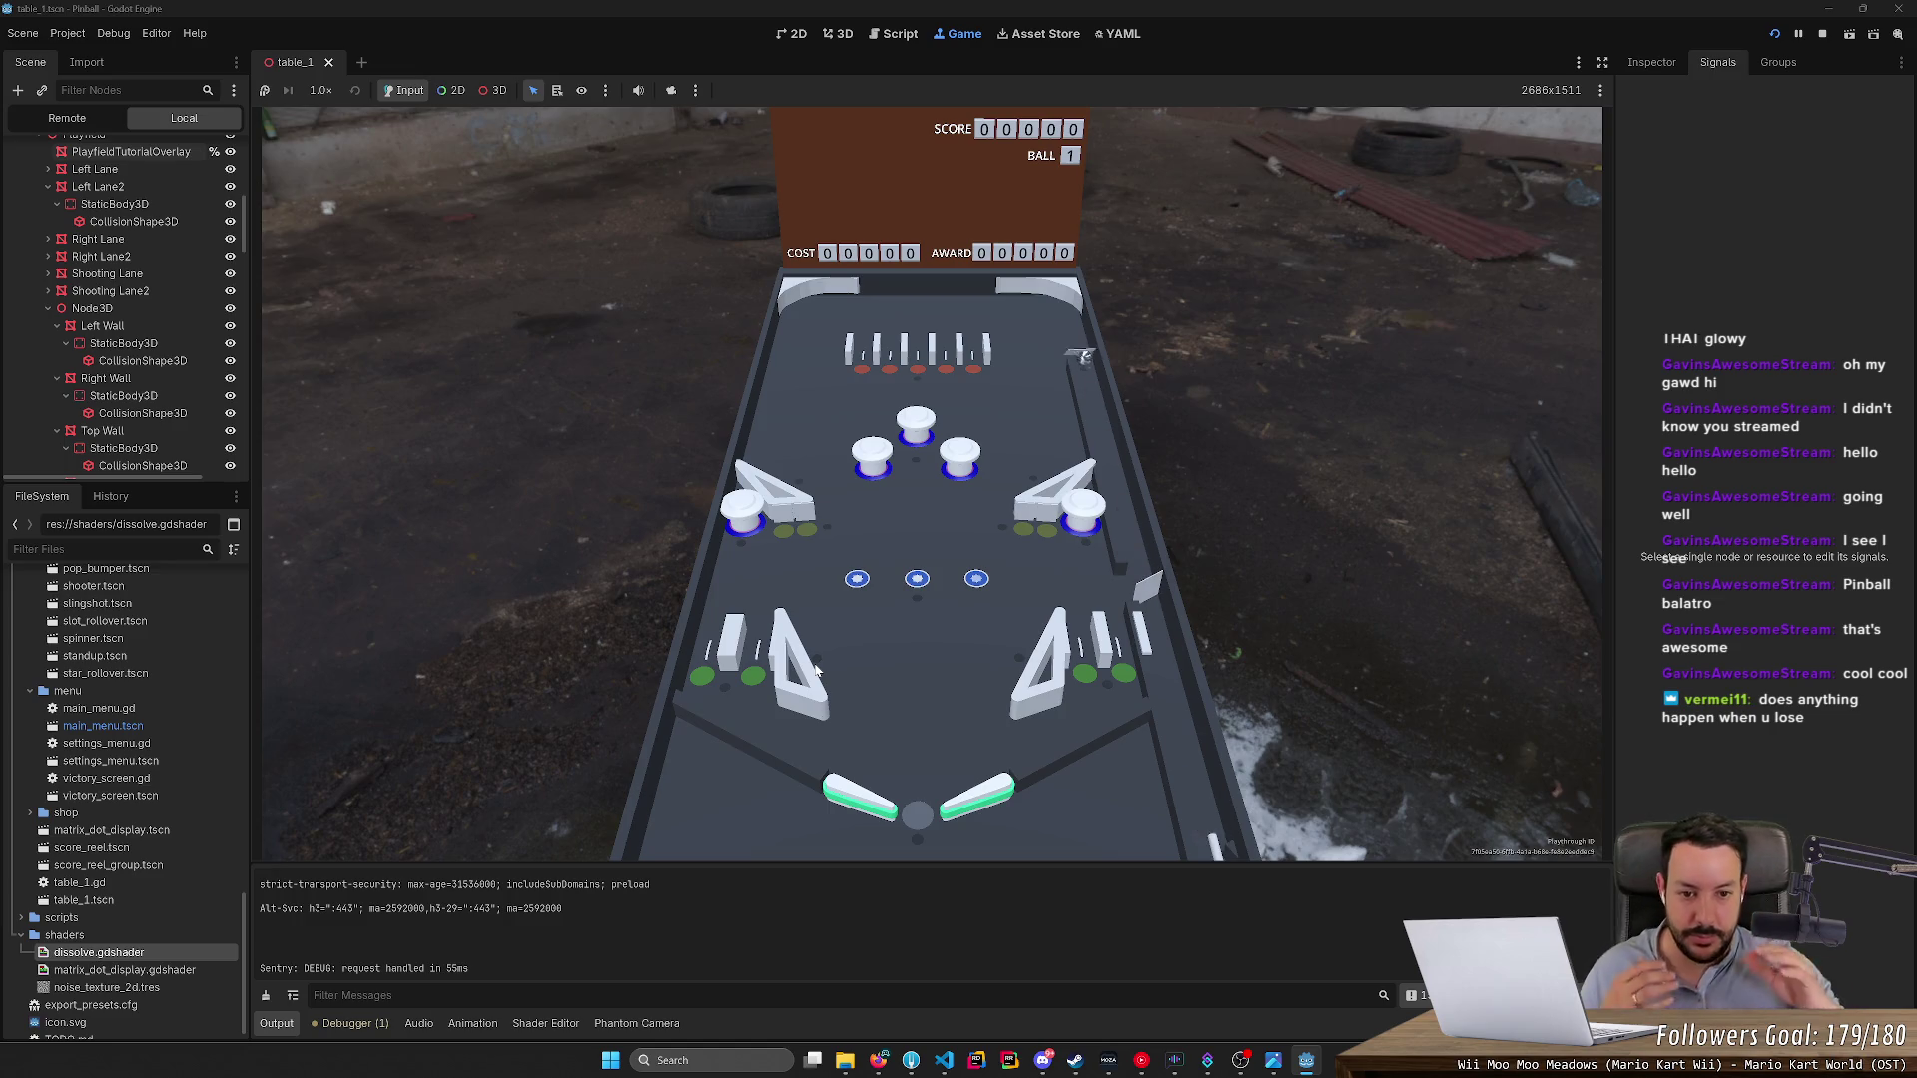
Work both flippers to send the first ball up through the bumpers and top lanes.
key("Right")
key("Left")
key("Right")
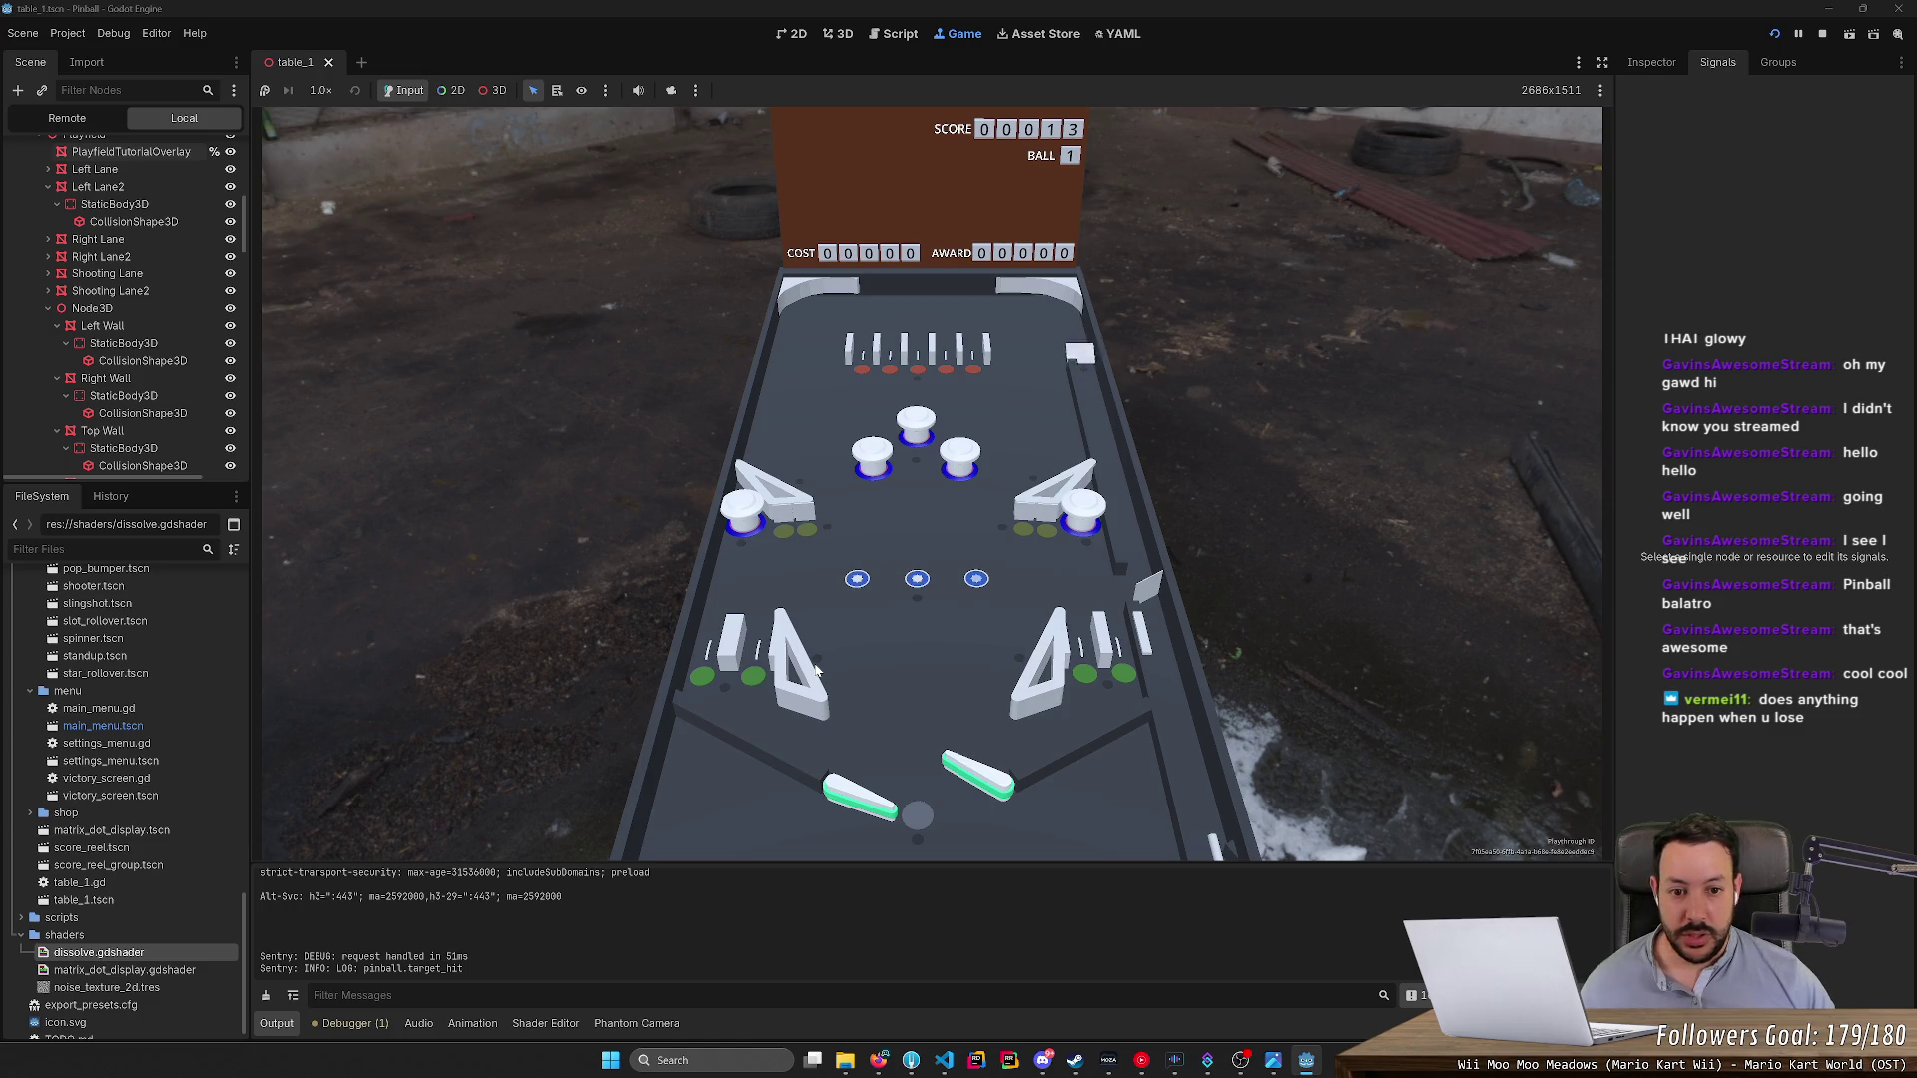
key("Left")
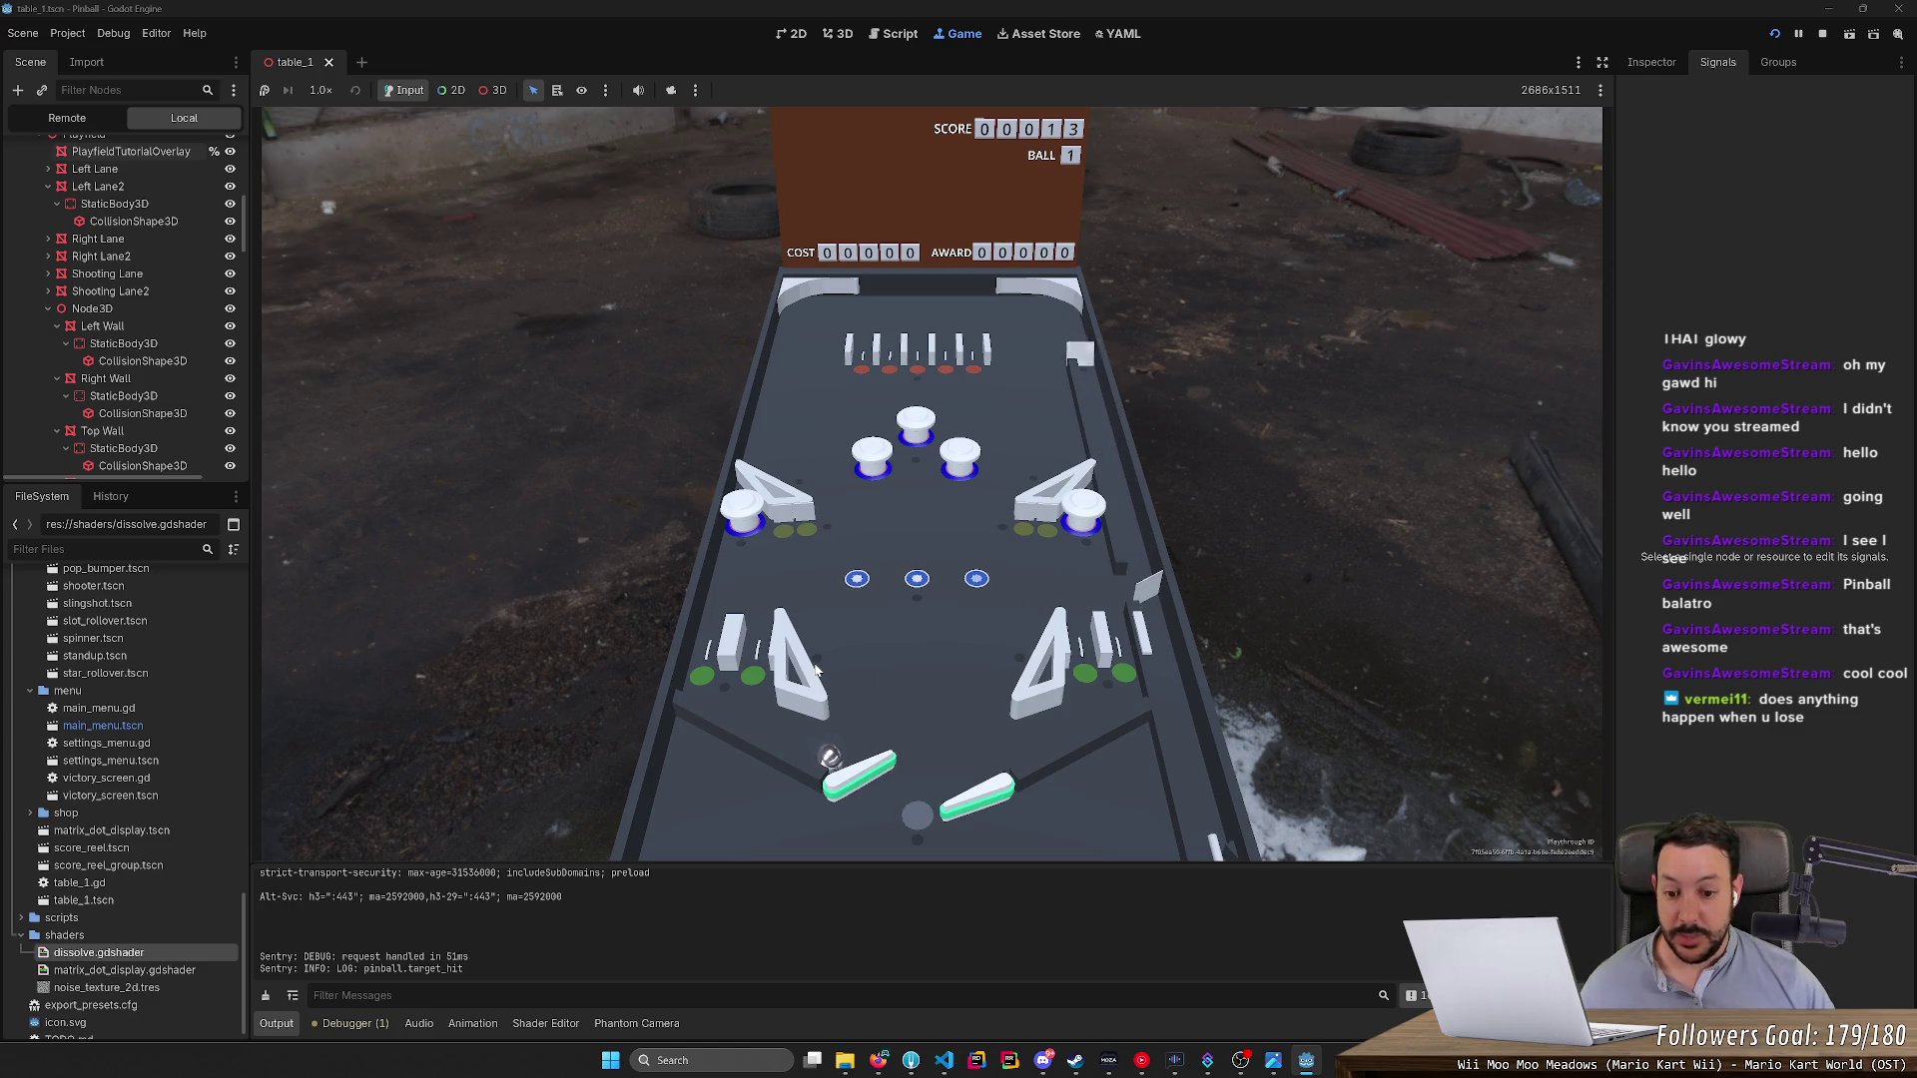
key("Left")
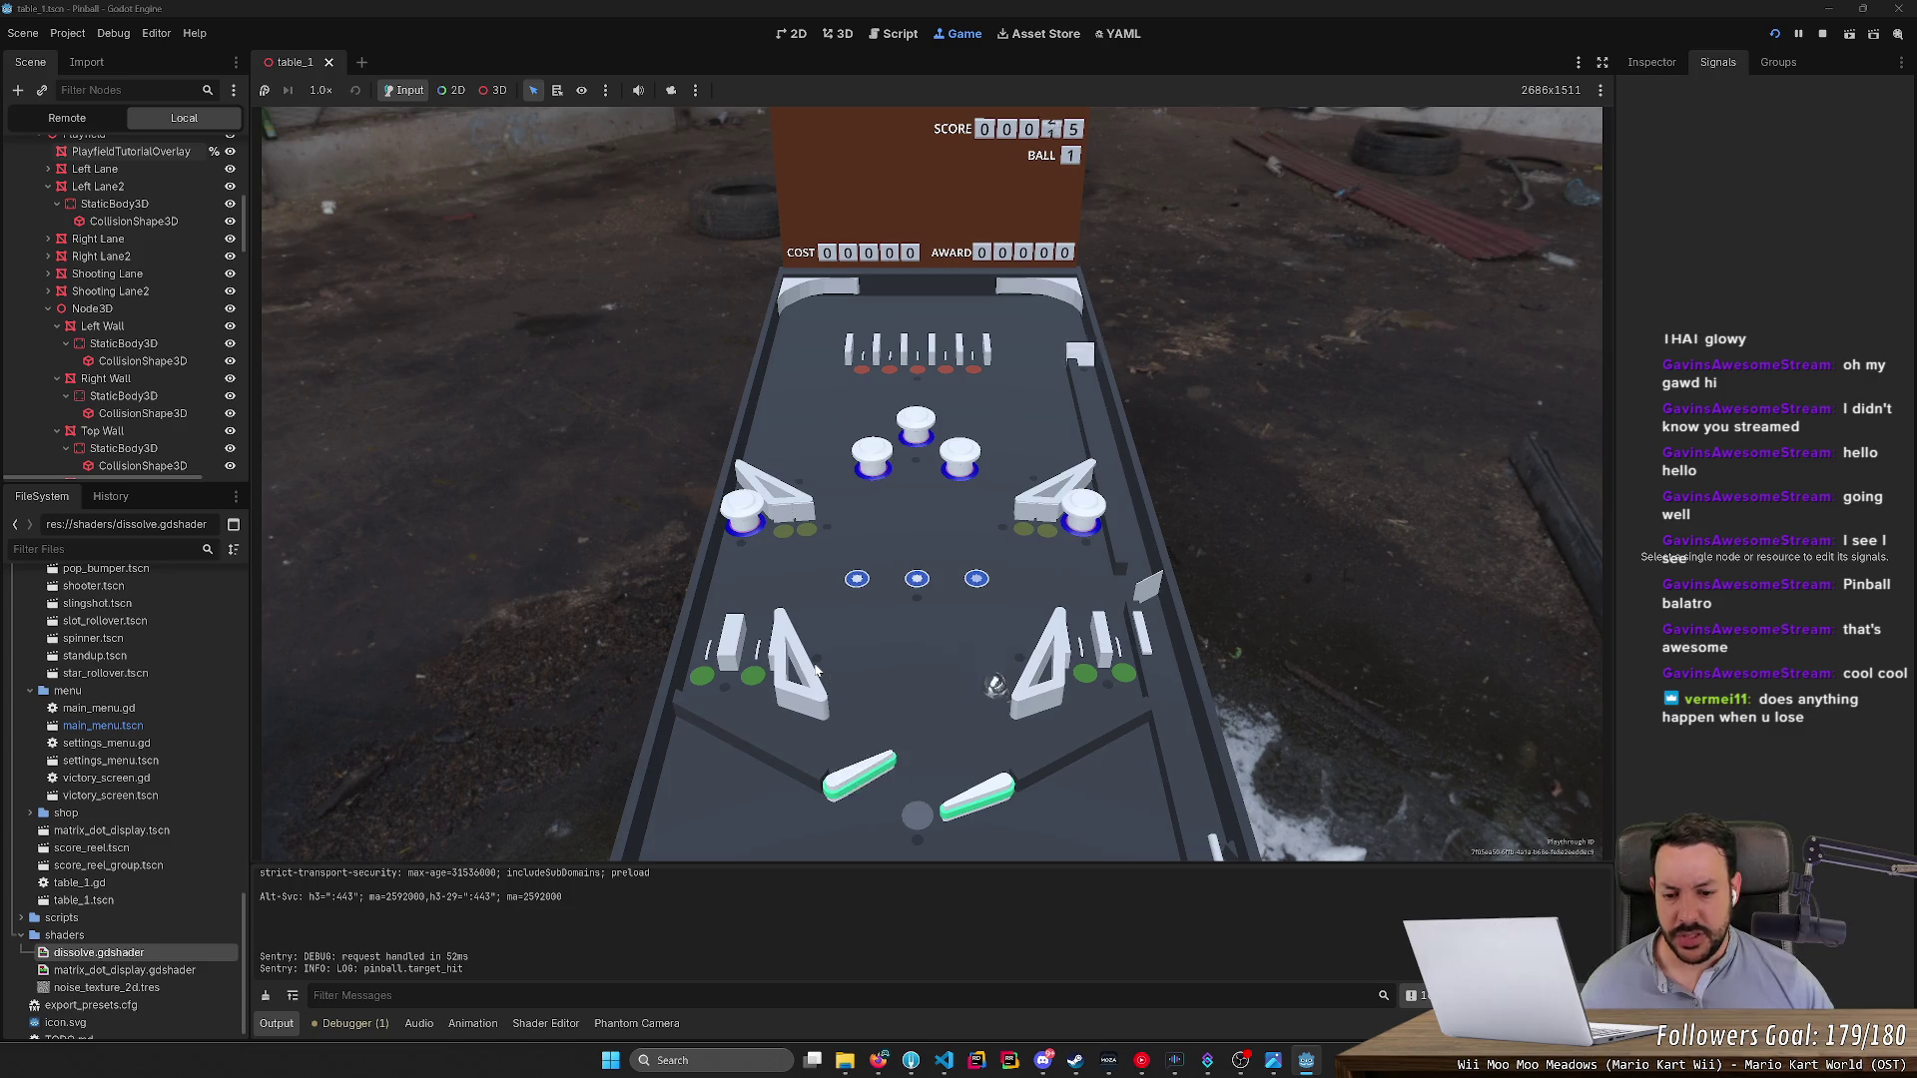
key("Left")
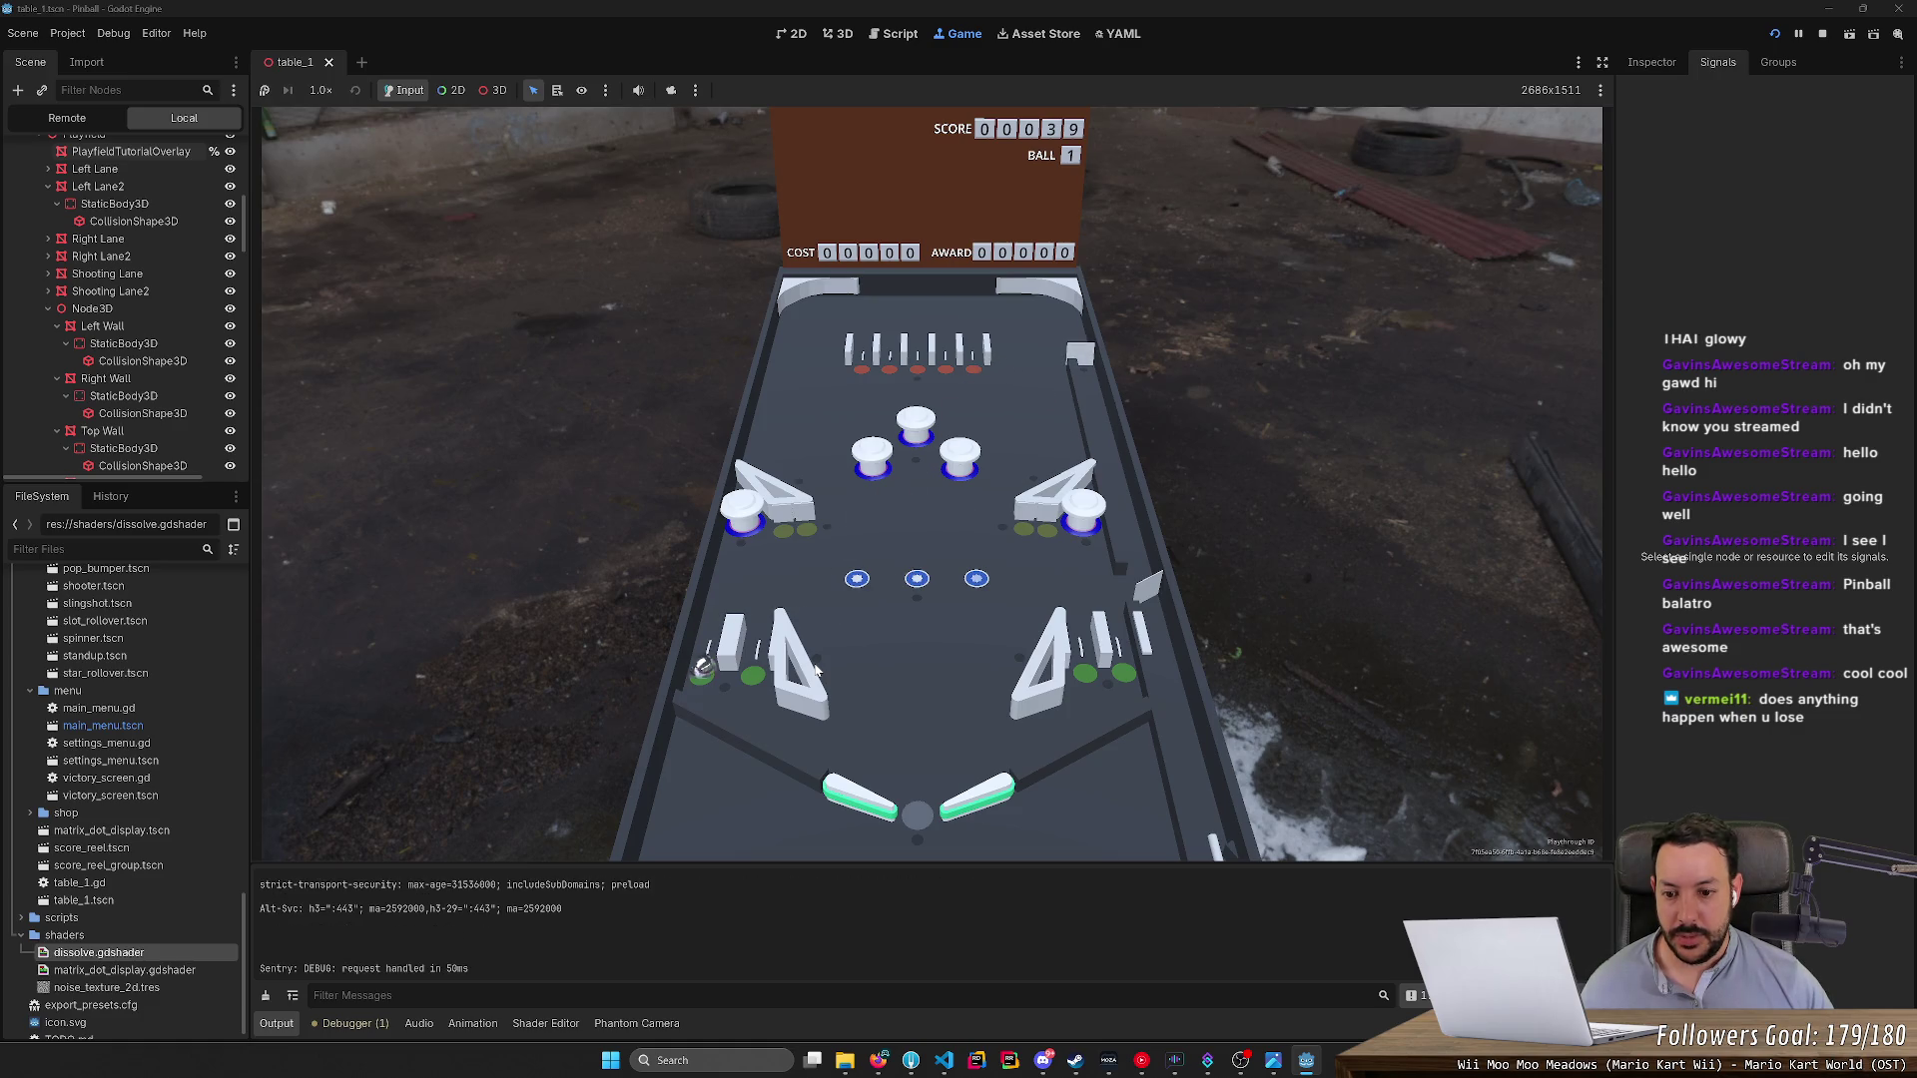
key("Left")
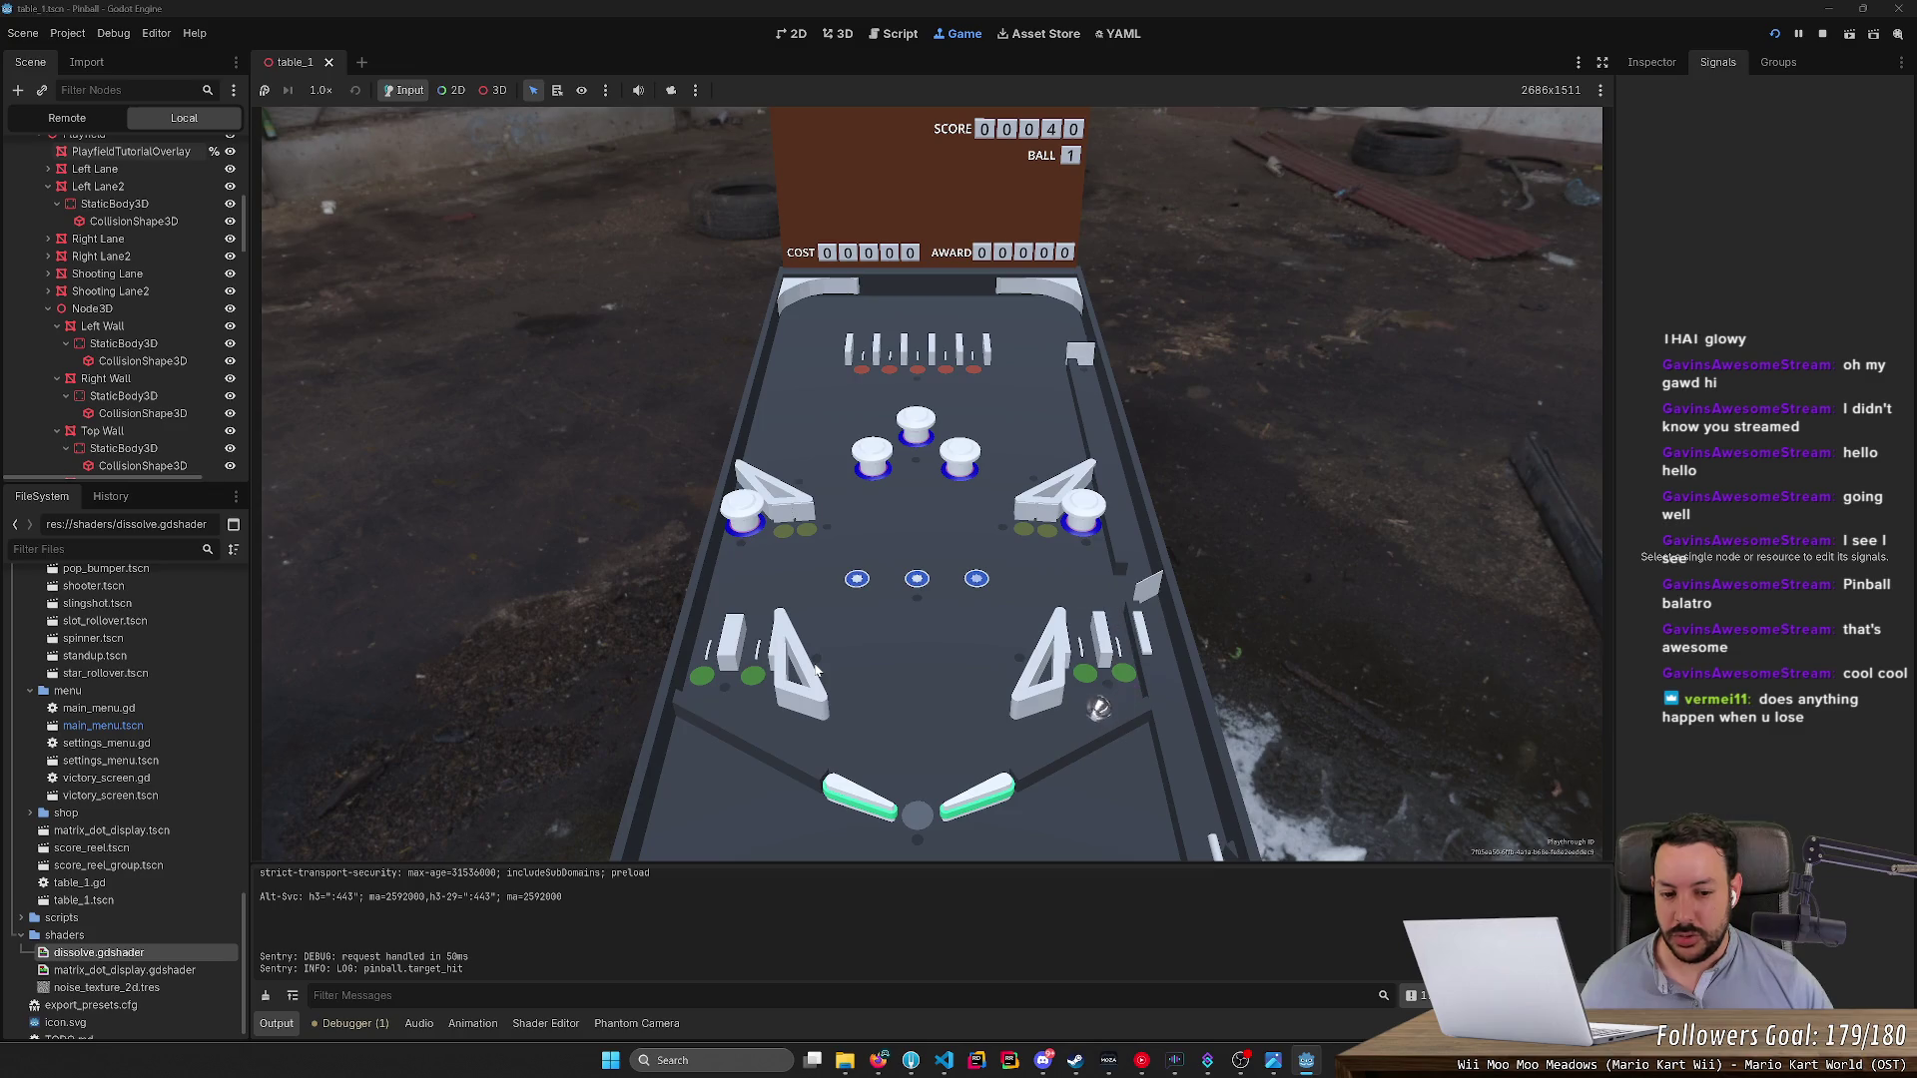
key("Right")
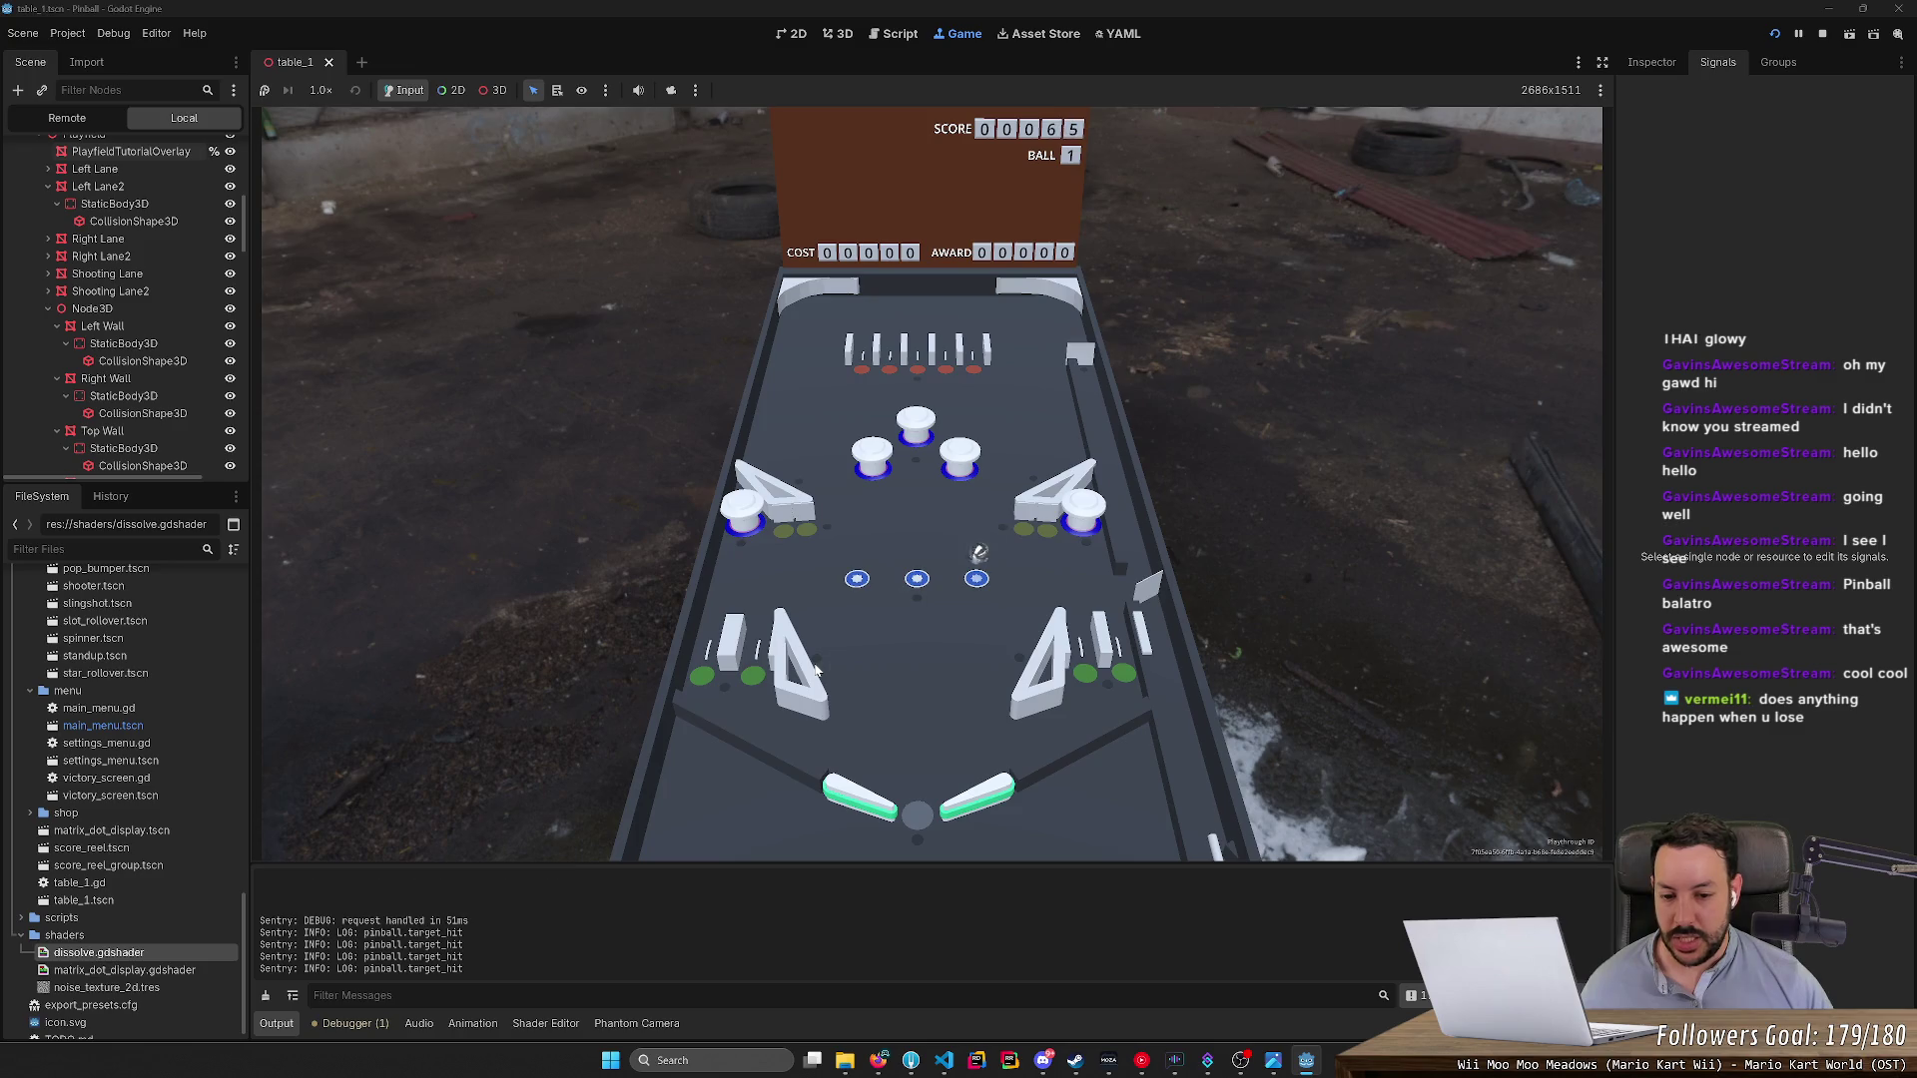
Keep trapping and flipping the ball to push the score to about 85.
key("Right")
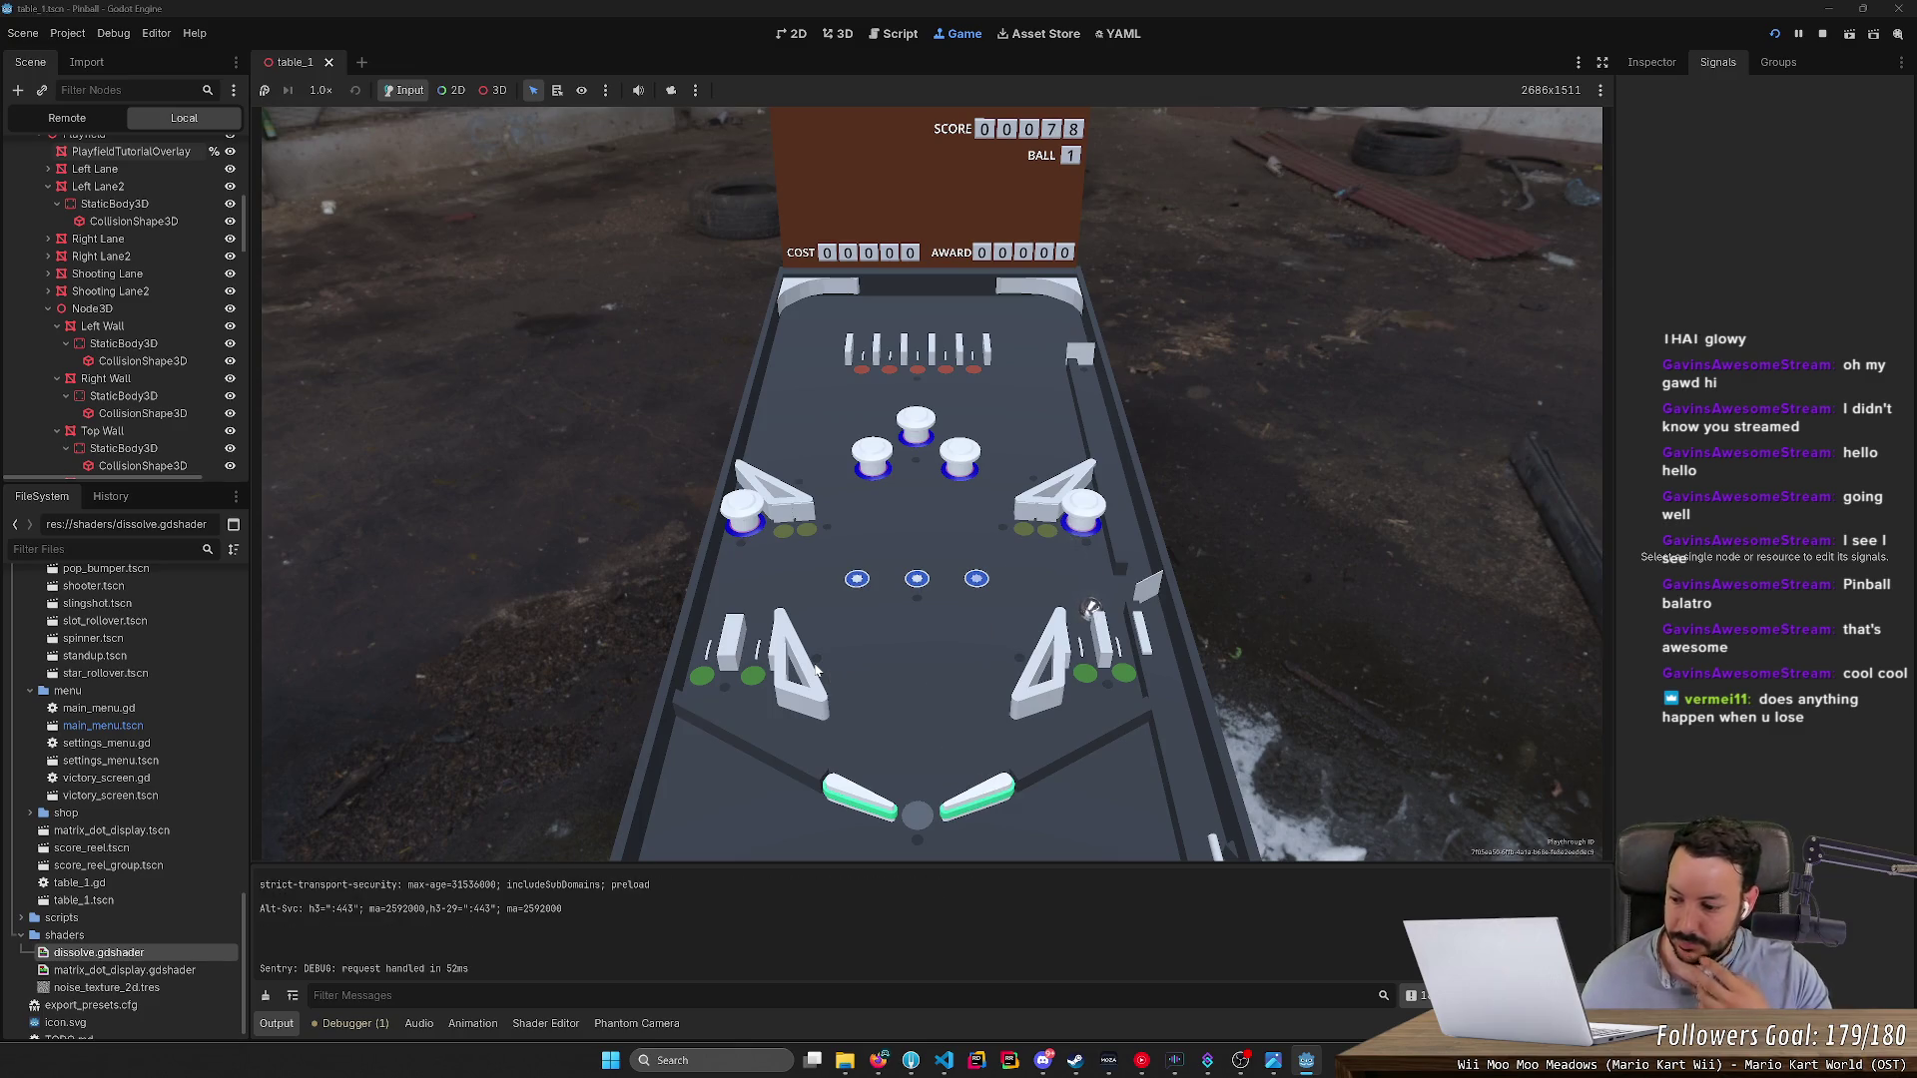
key("Right")
key("Left")
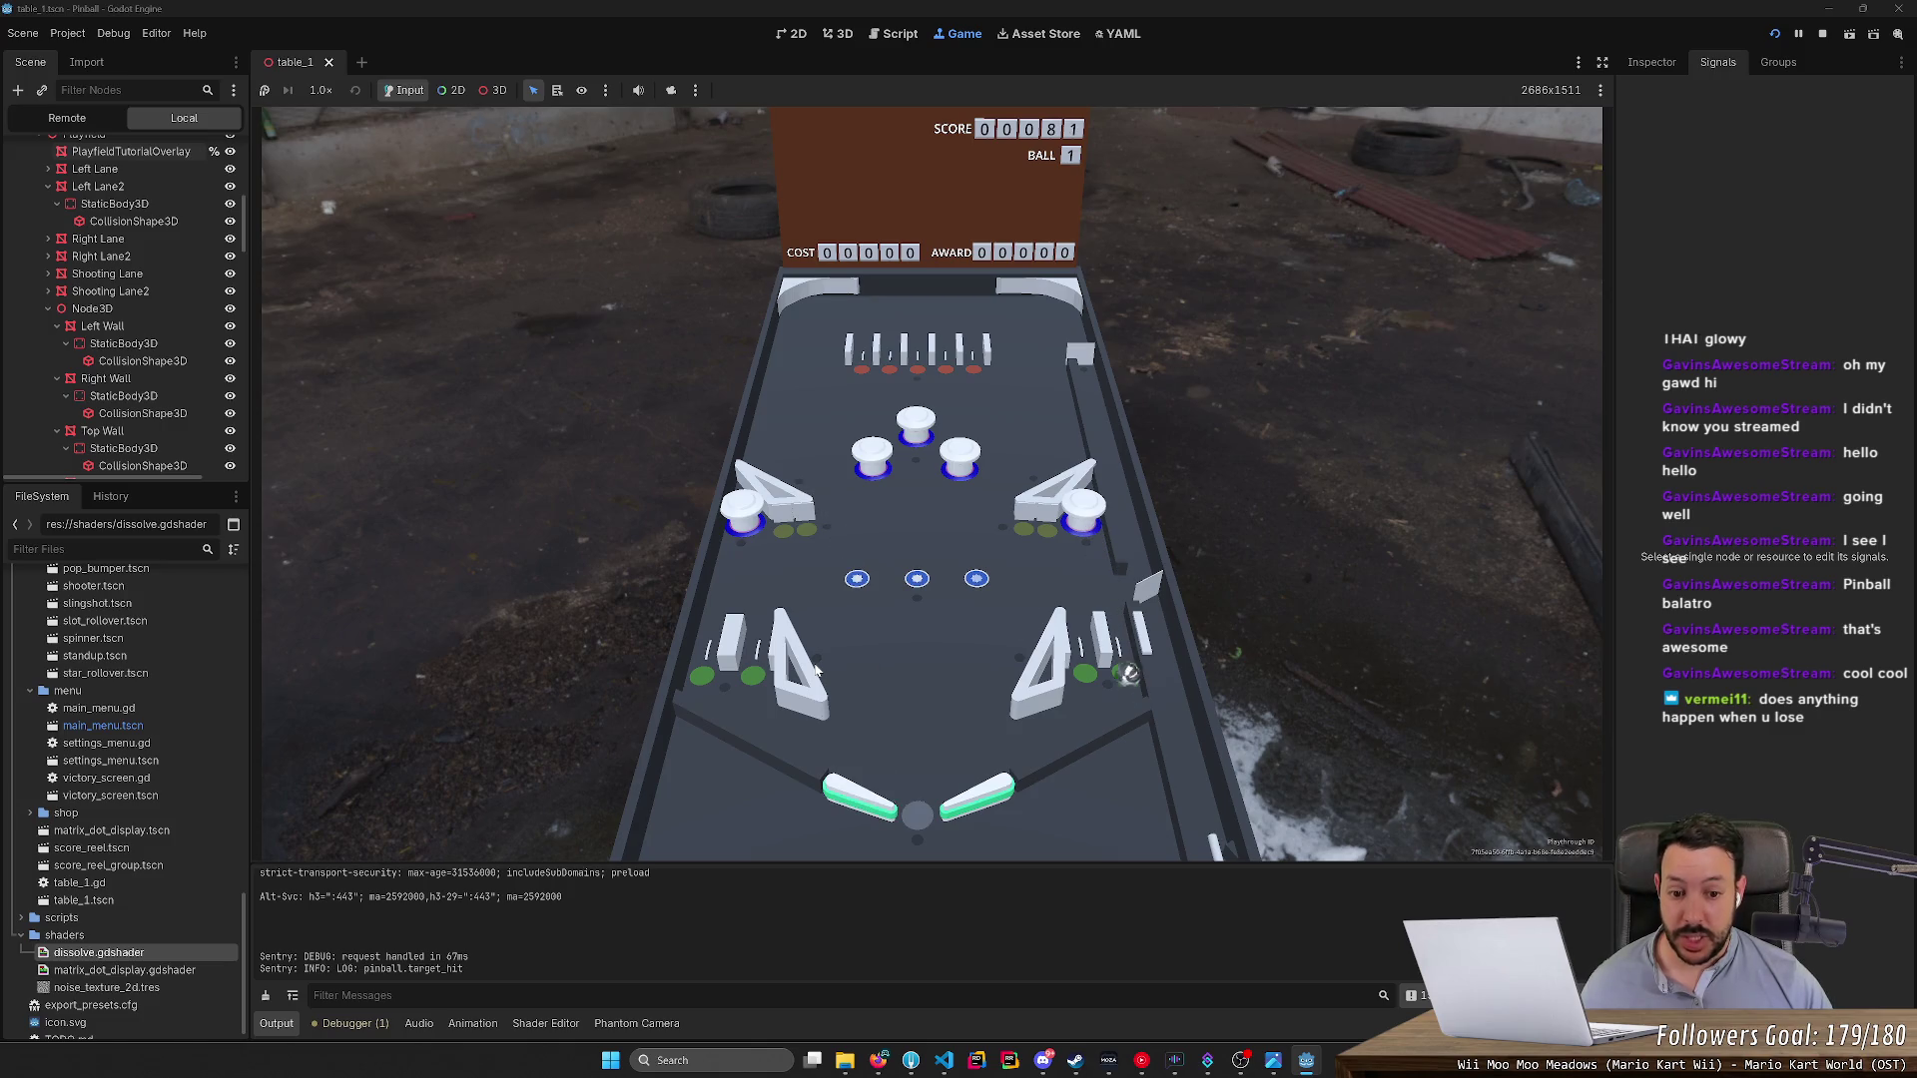
key("Right")
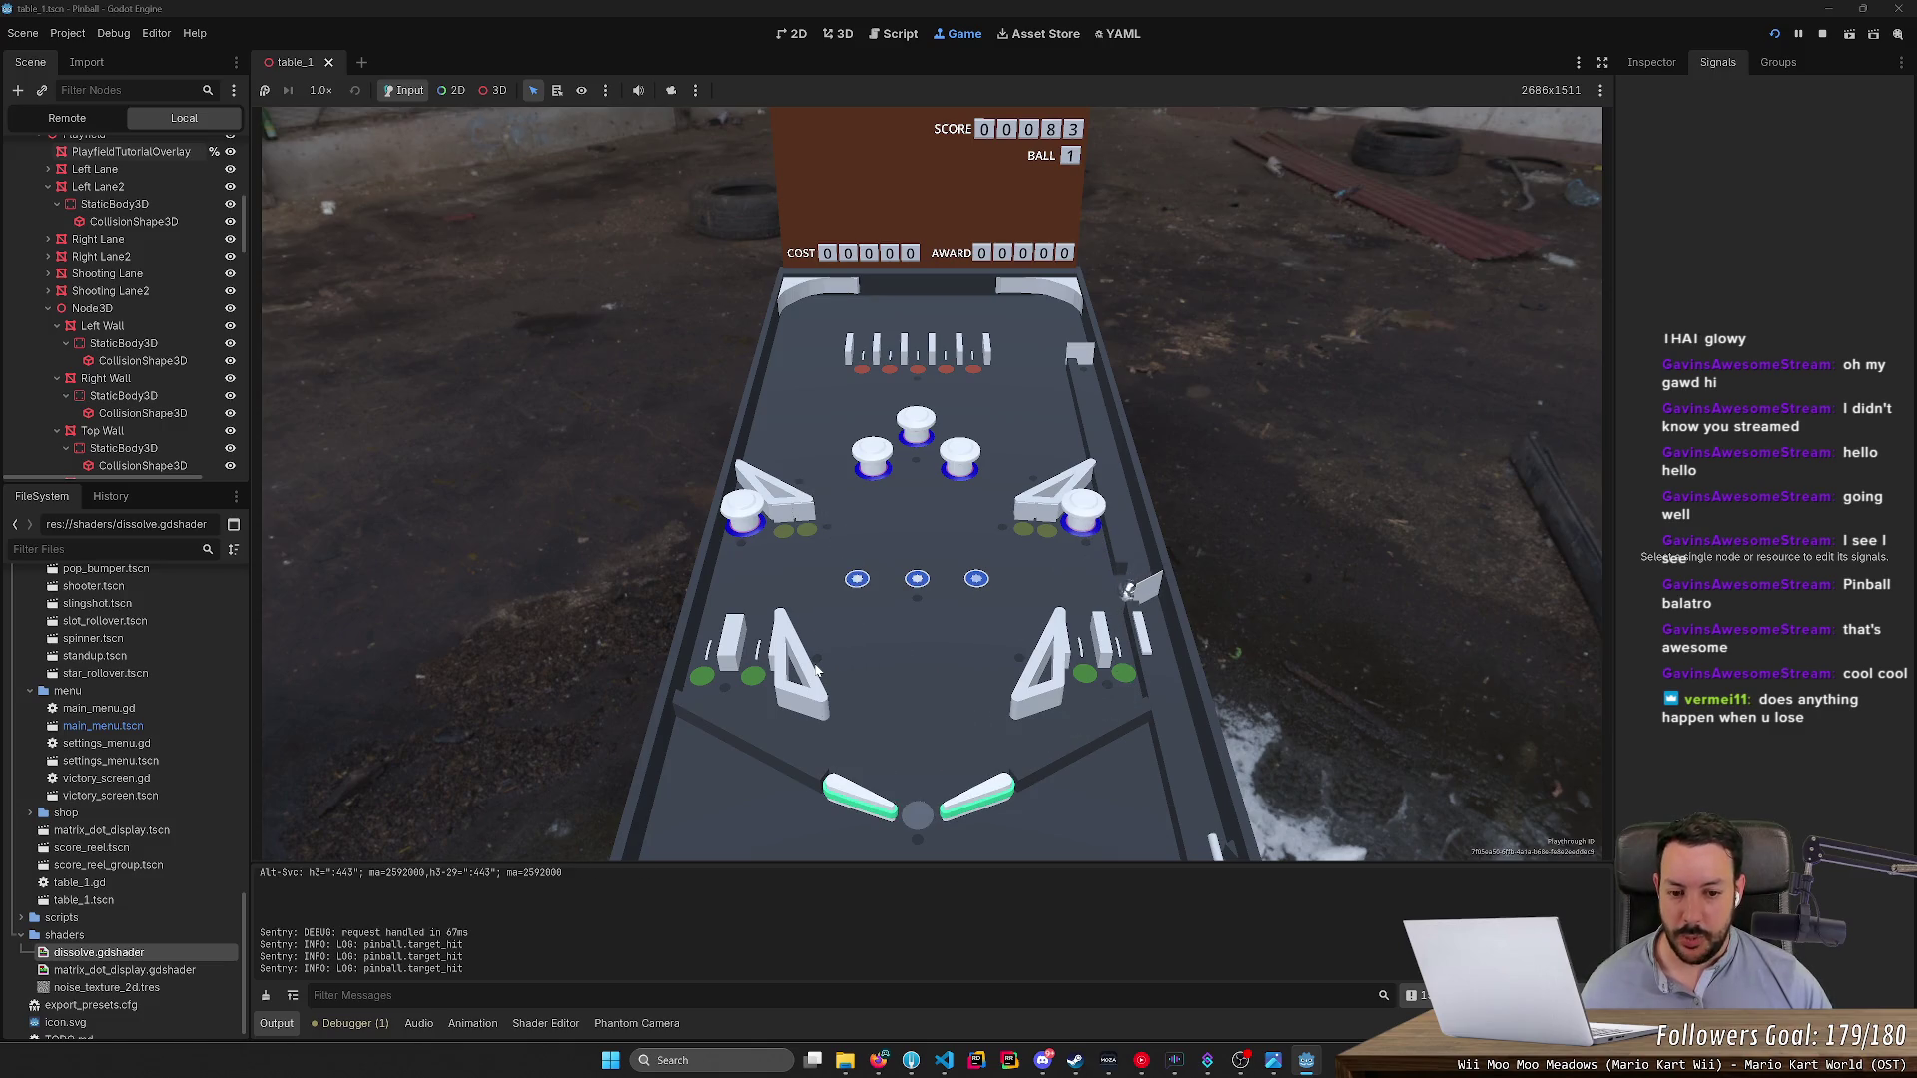
key("Right")
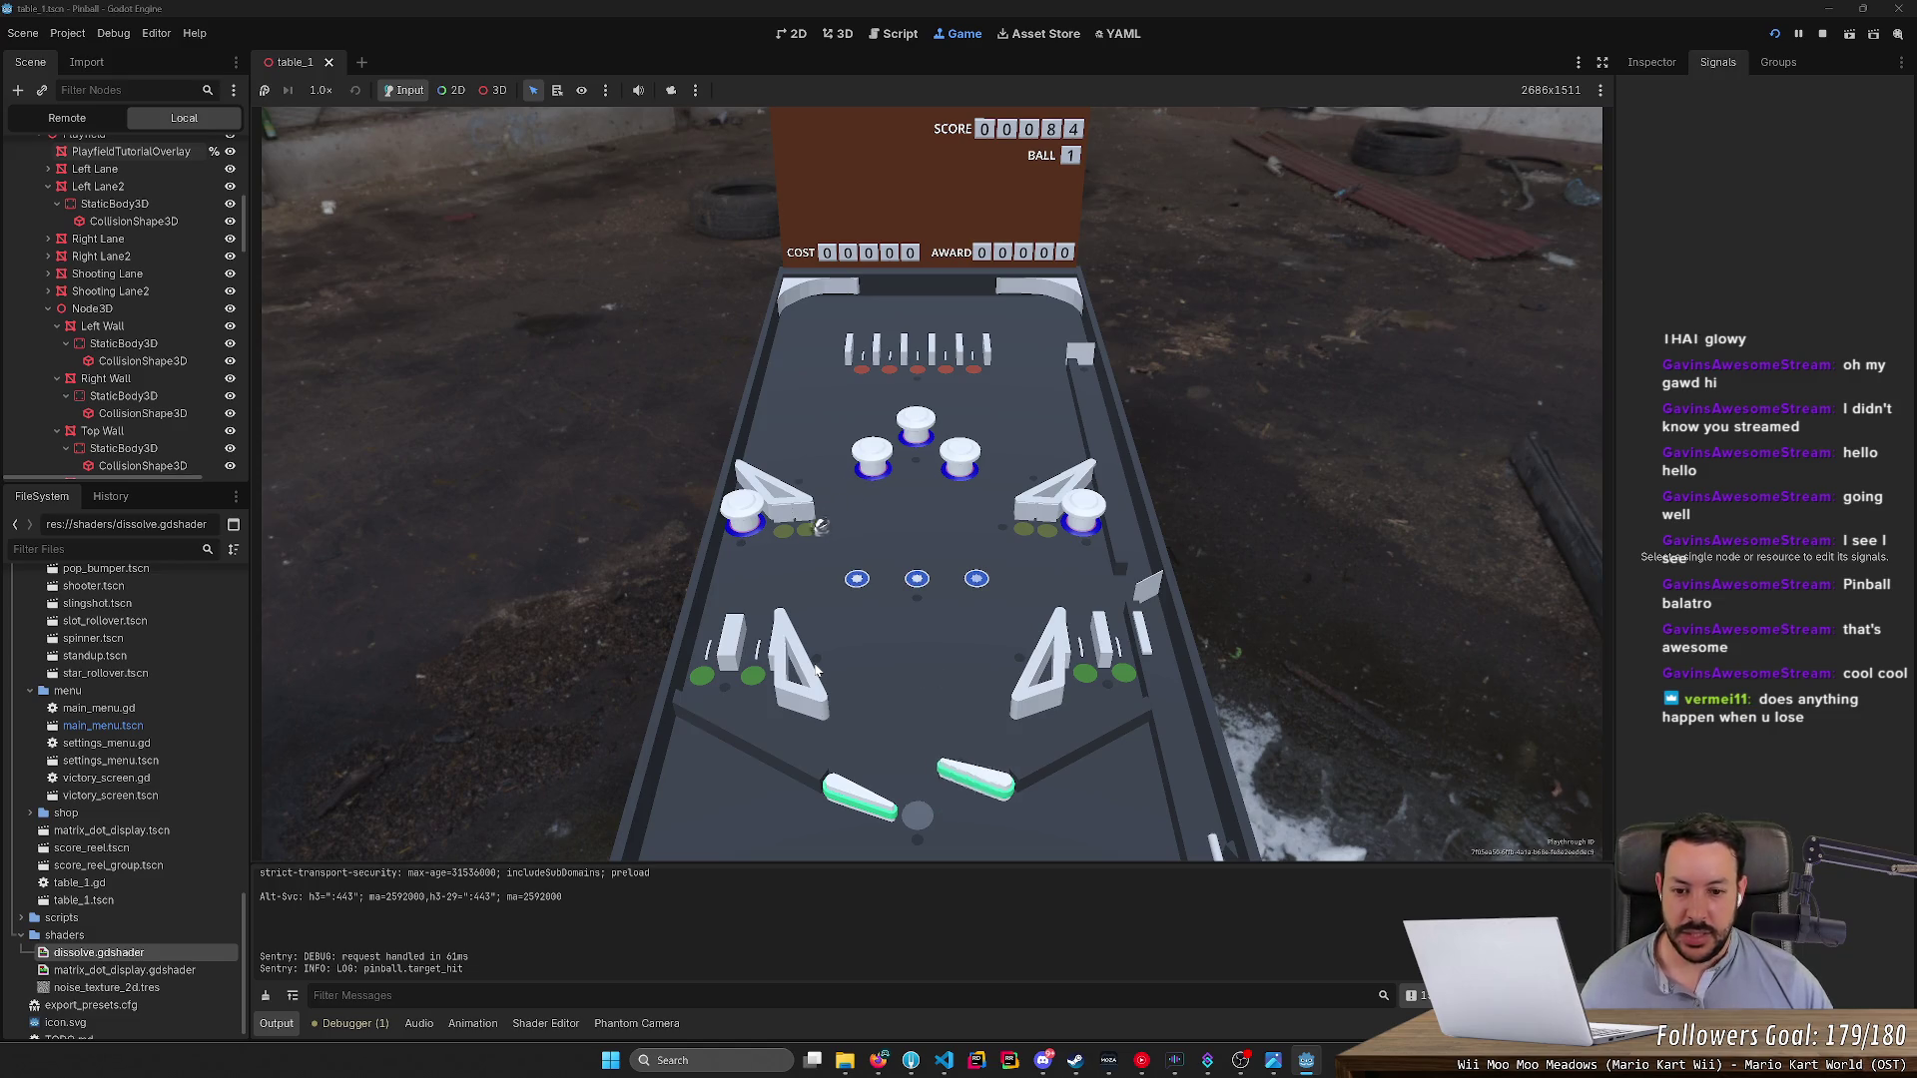
key("Left")
key("Left")
key("Left")
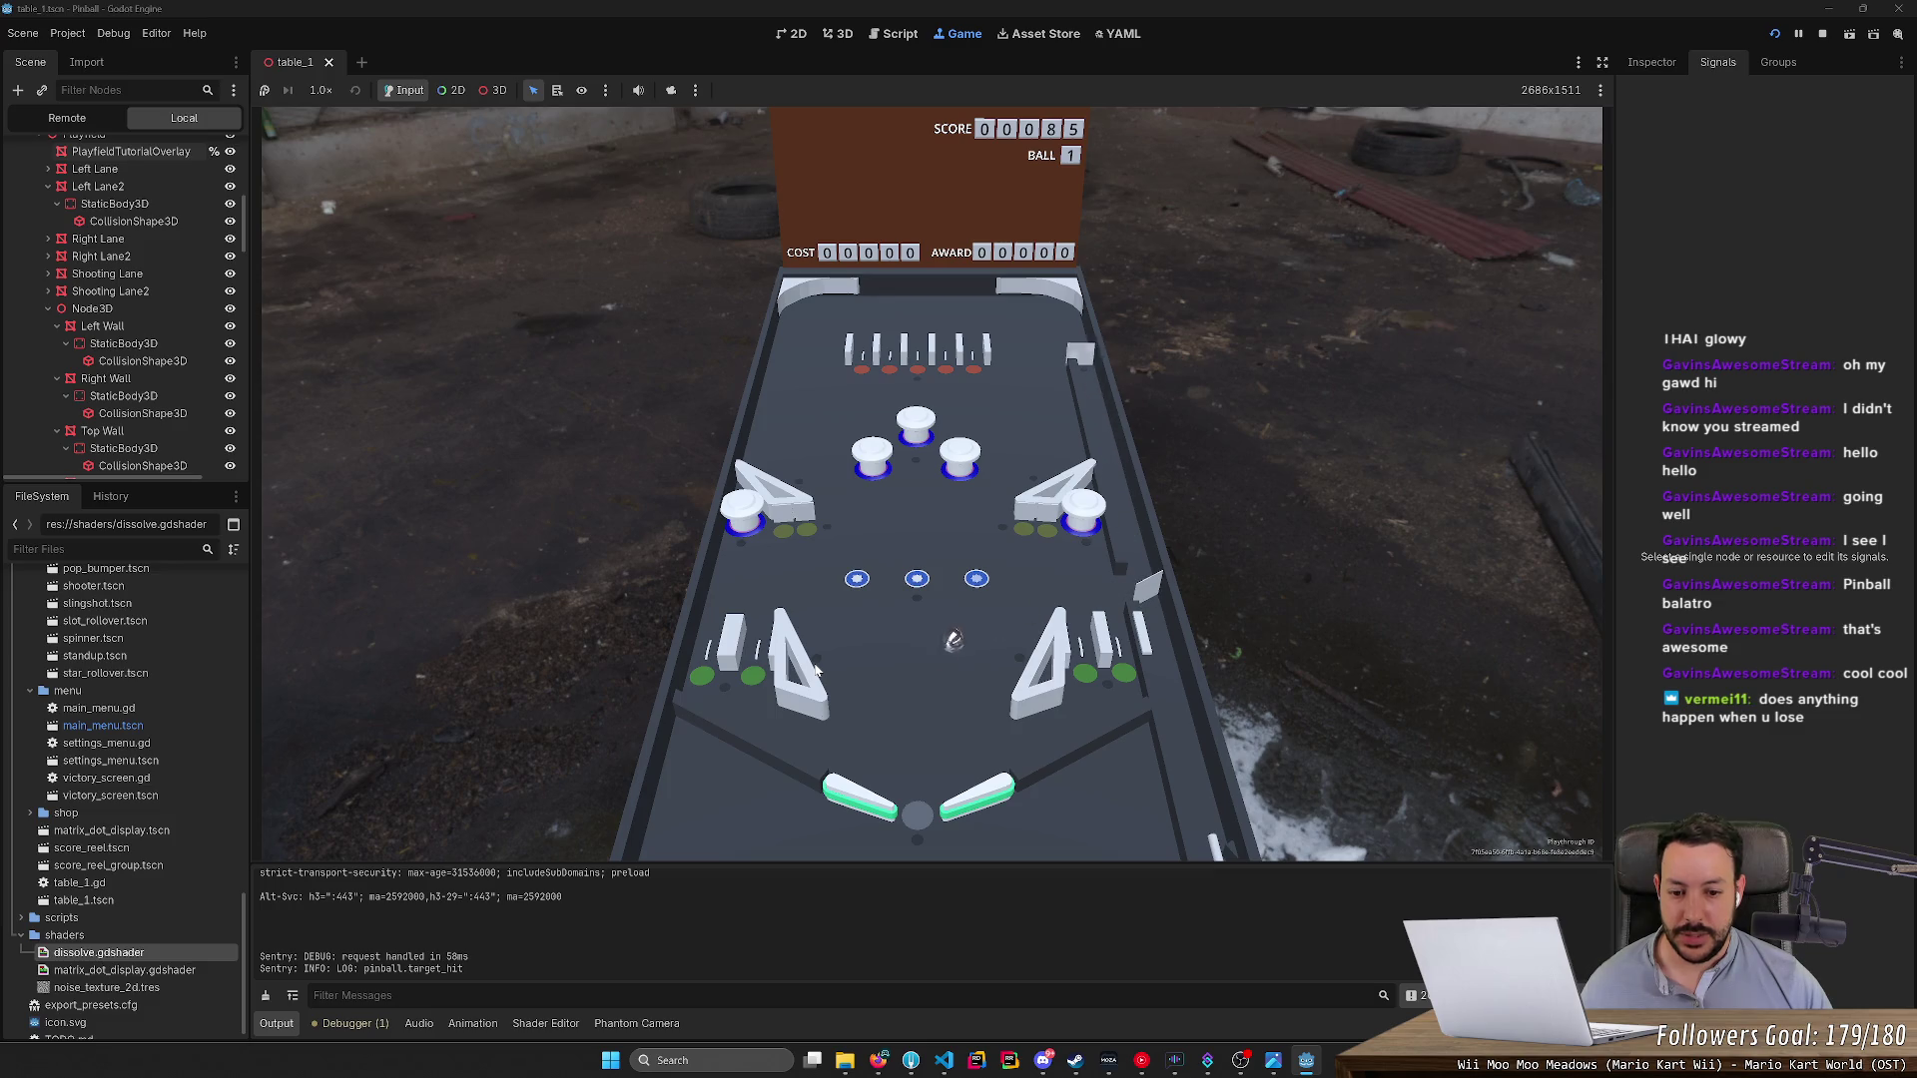
key("Left")
key("Left")
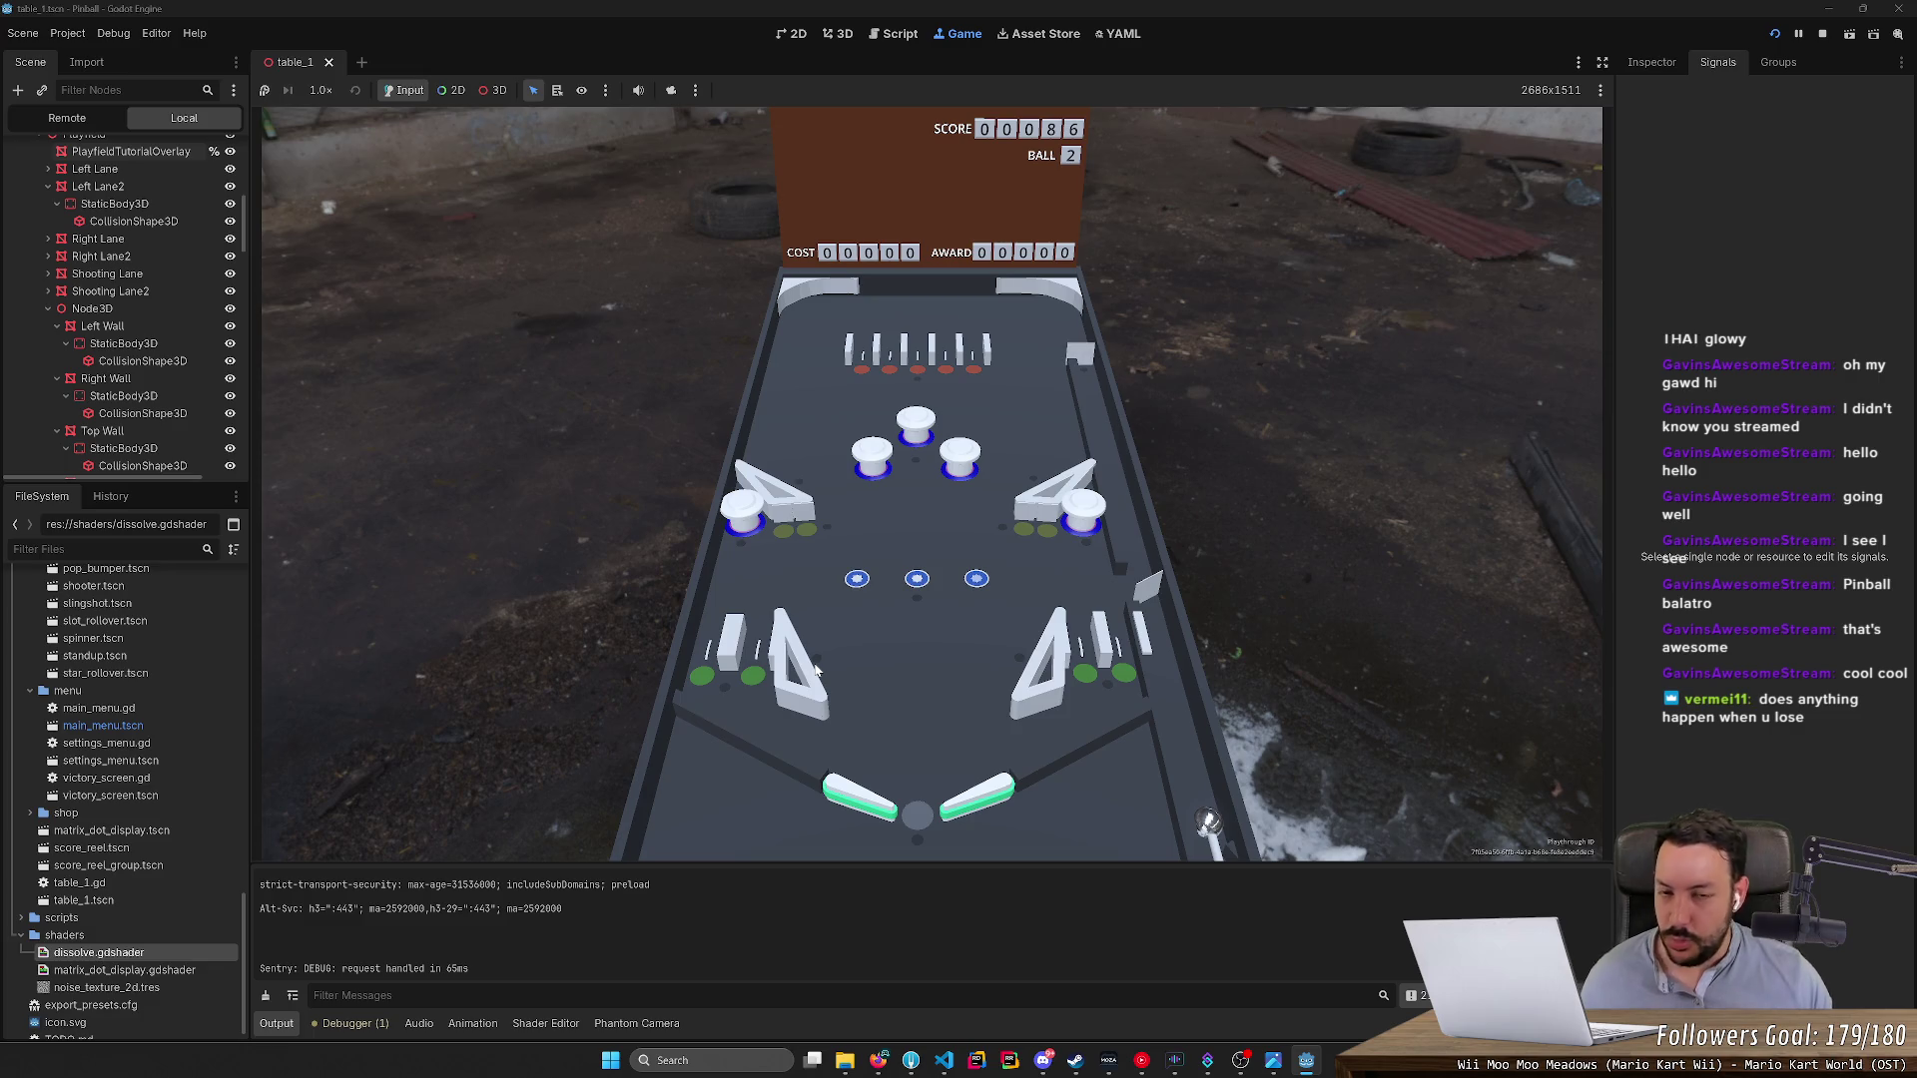
Launch ball 2 and keep it alive by catching and flicking it with both flippers.
key("space")
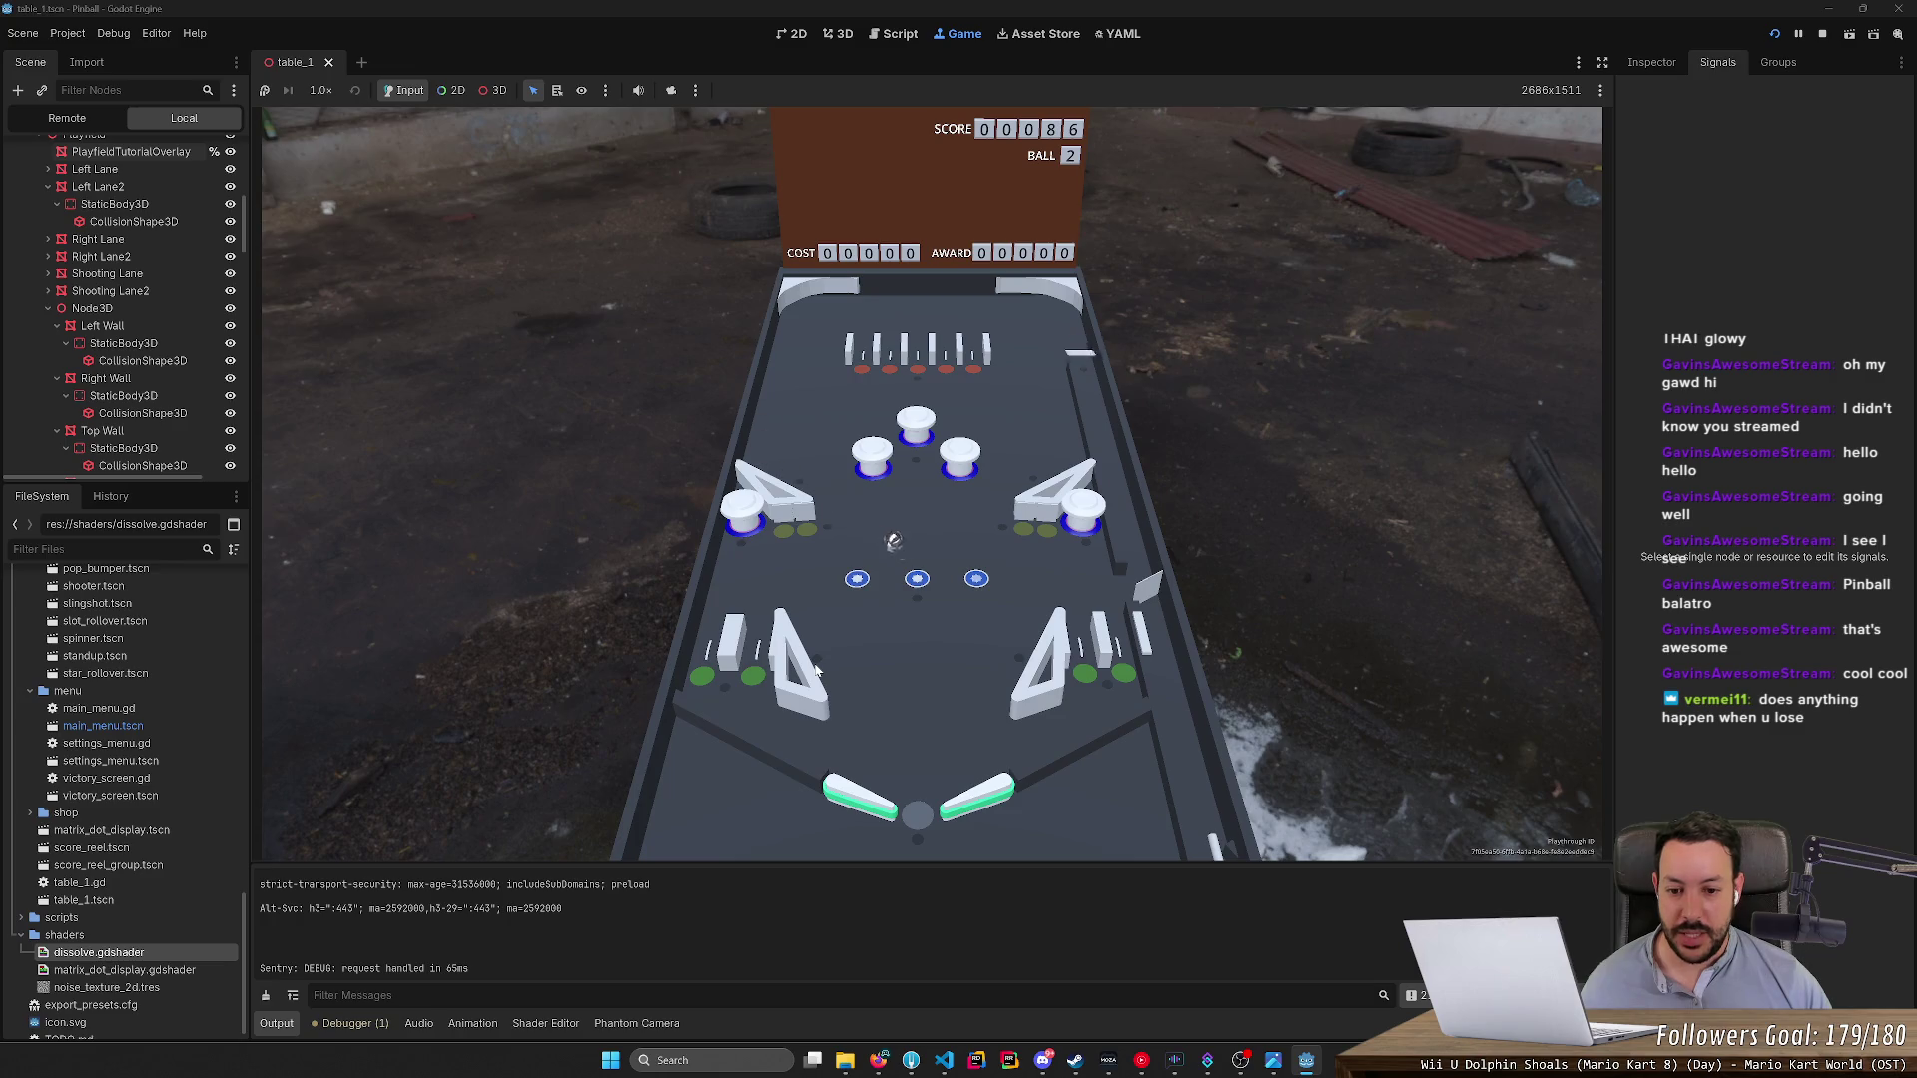
key("Right")
key("Right")
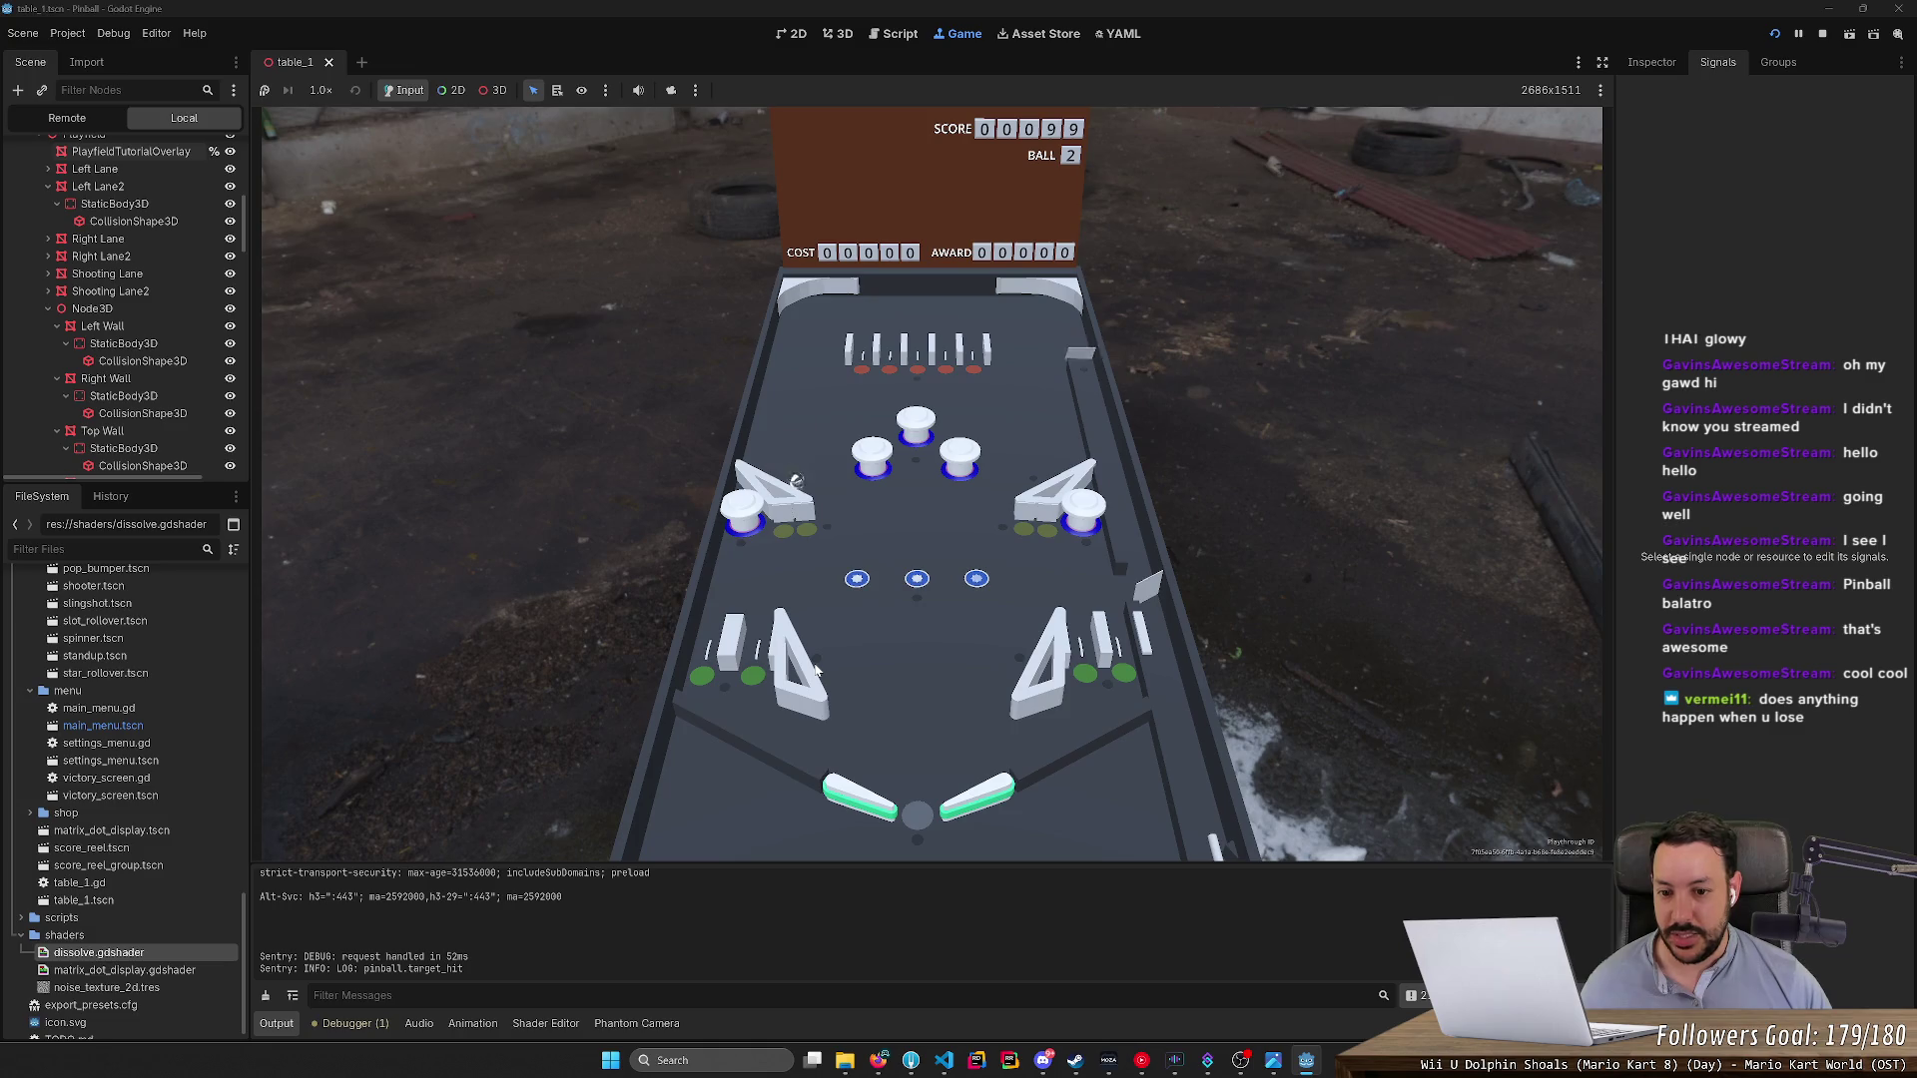
key("Right")
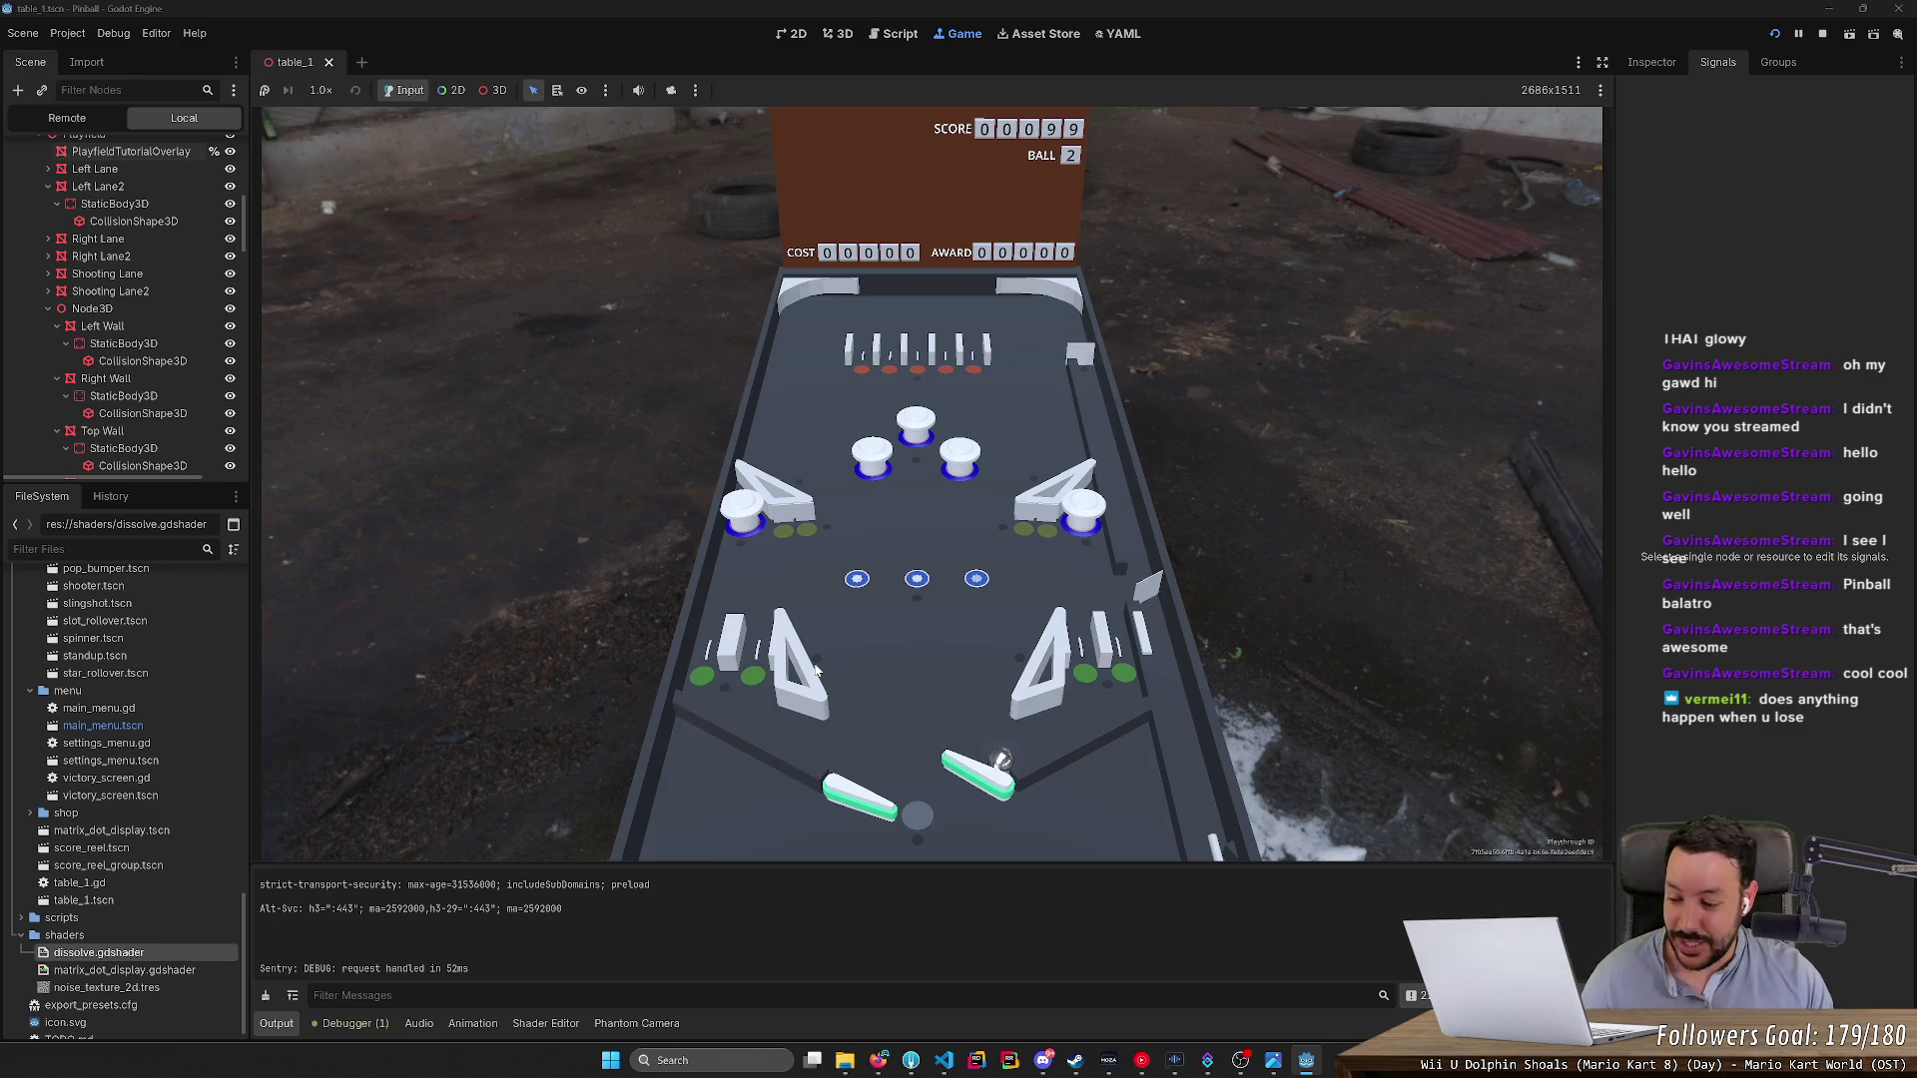
key("Right")
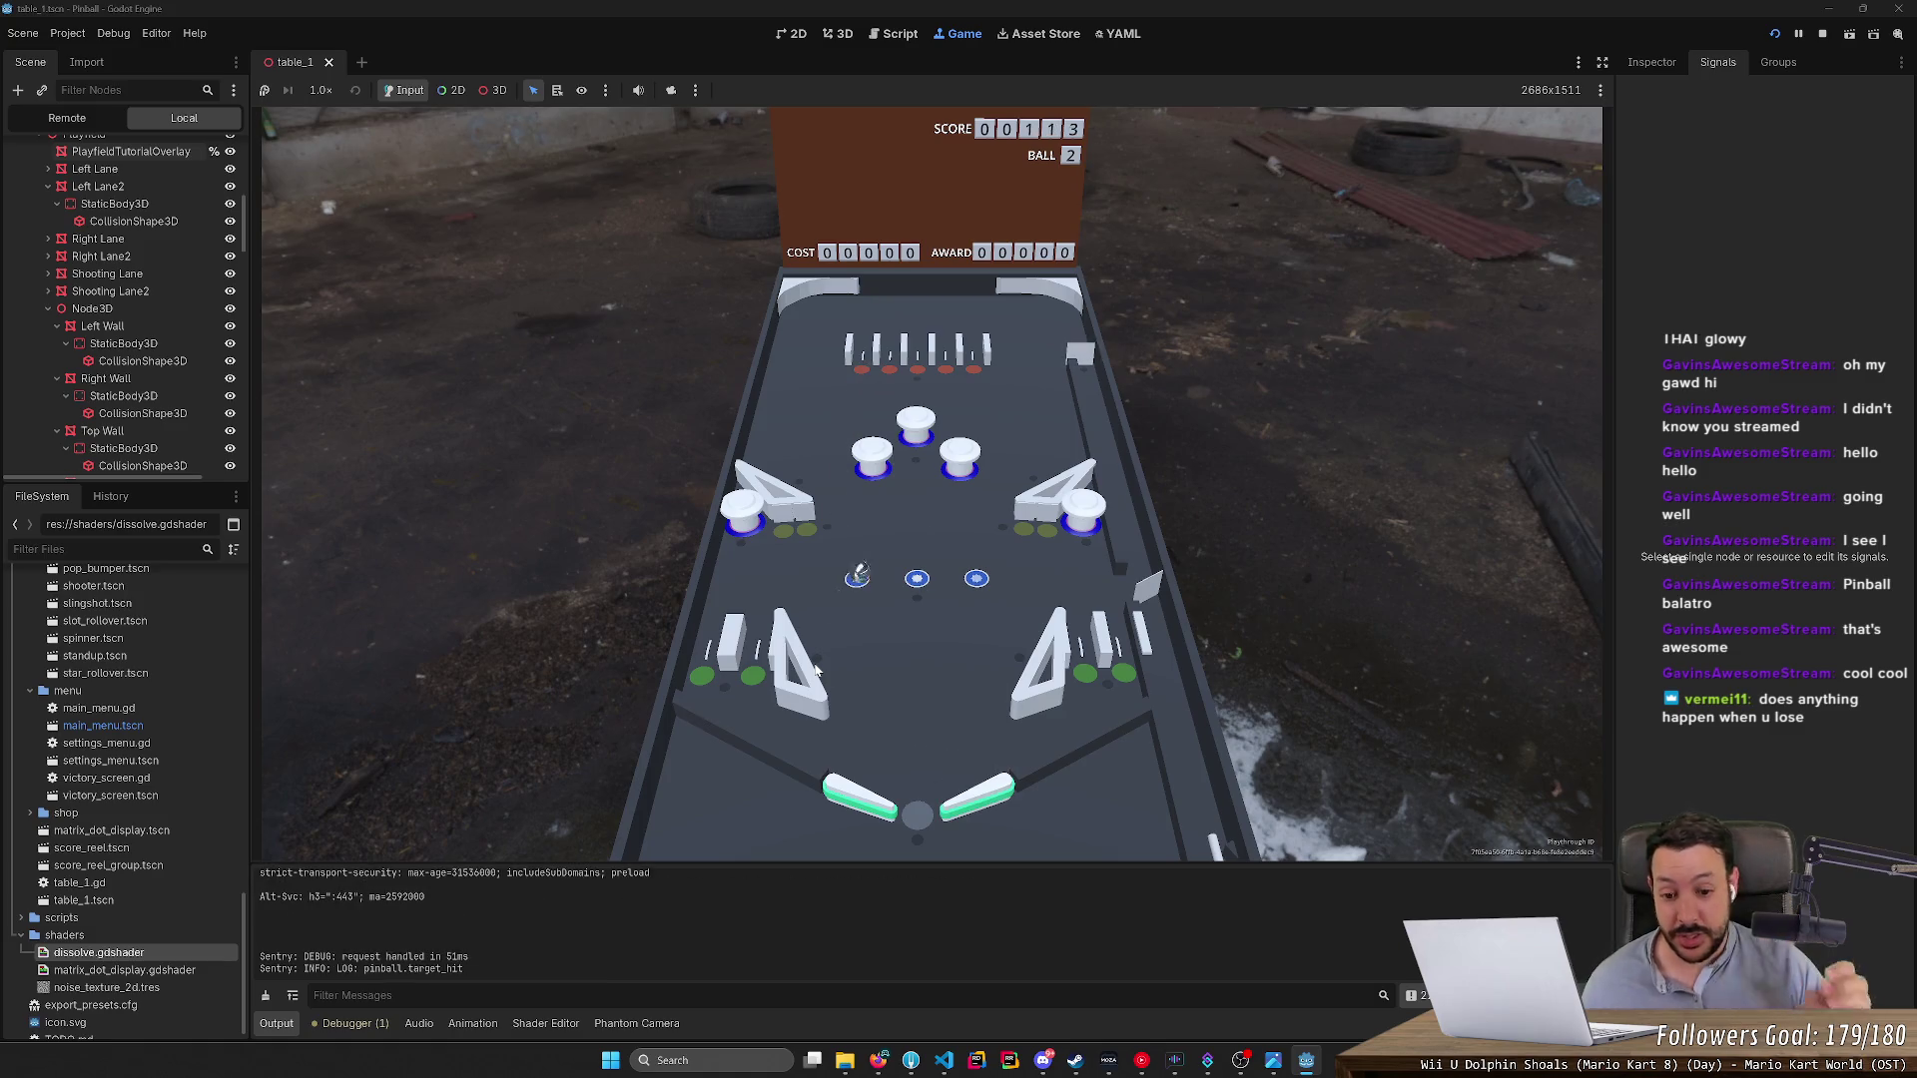
key("Right")
key("Left")
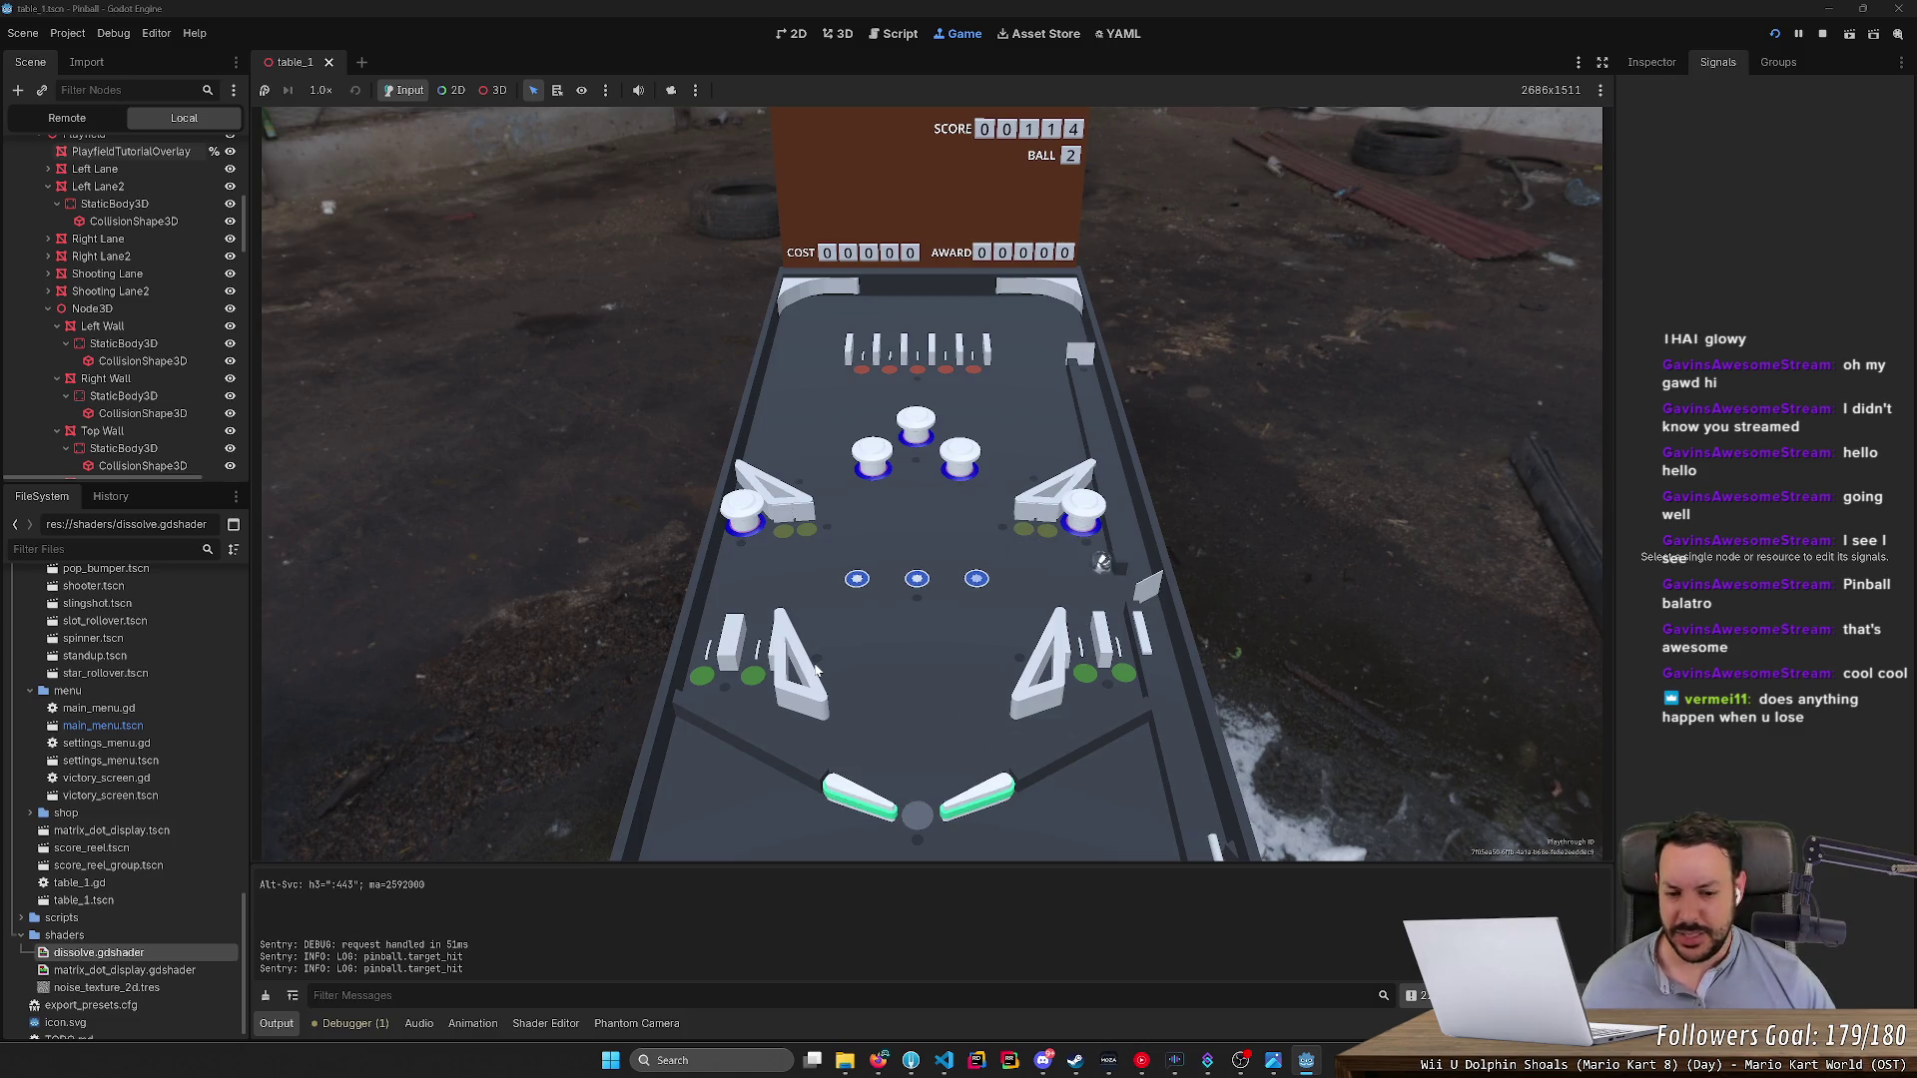
key("Right")
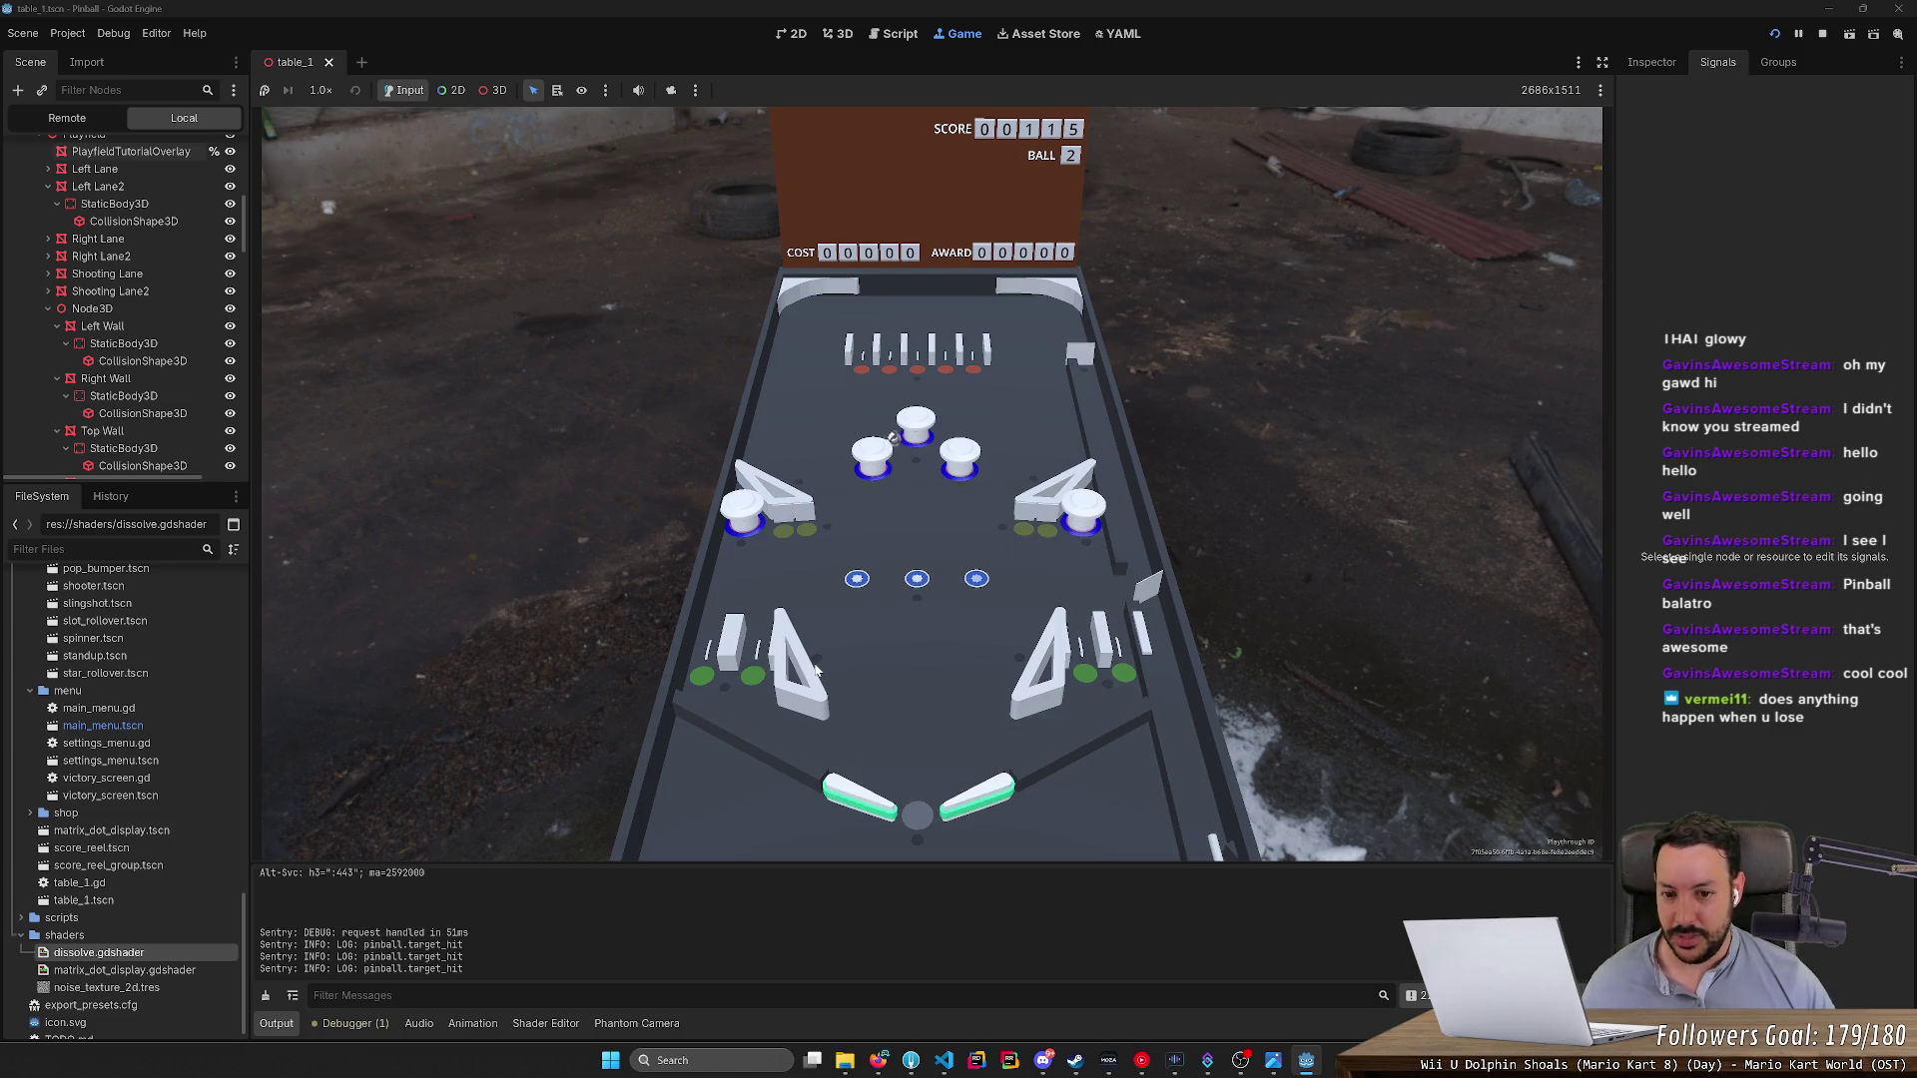
key("Left")
key("Right")
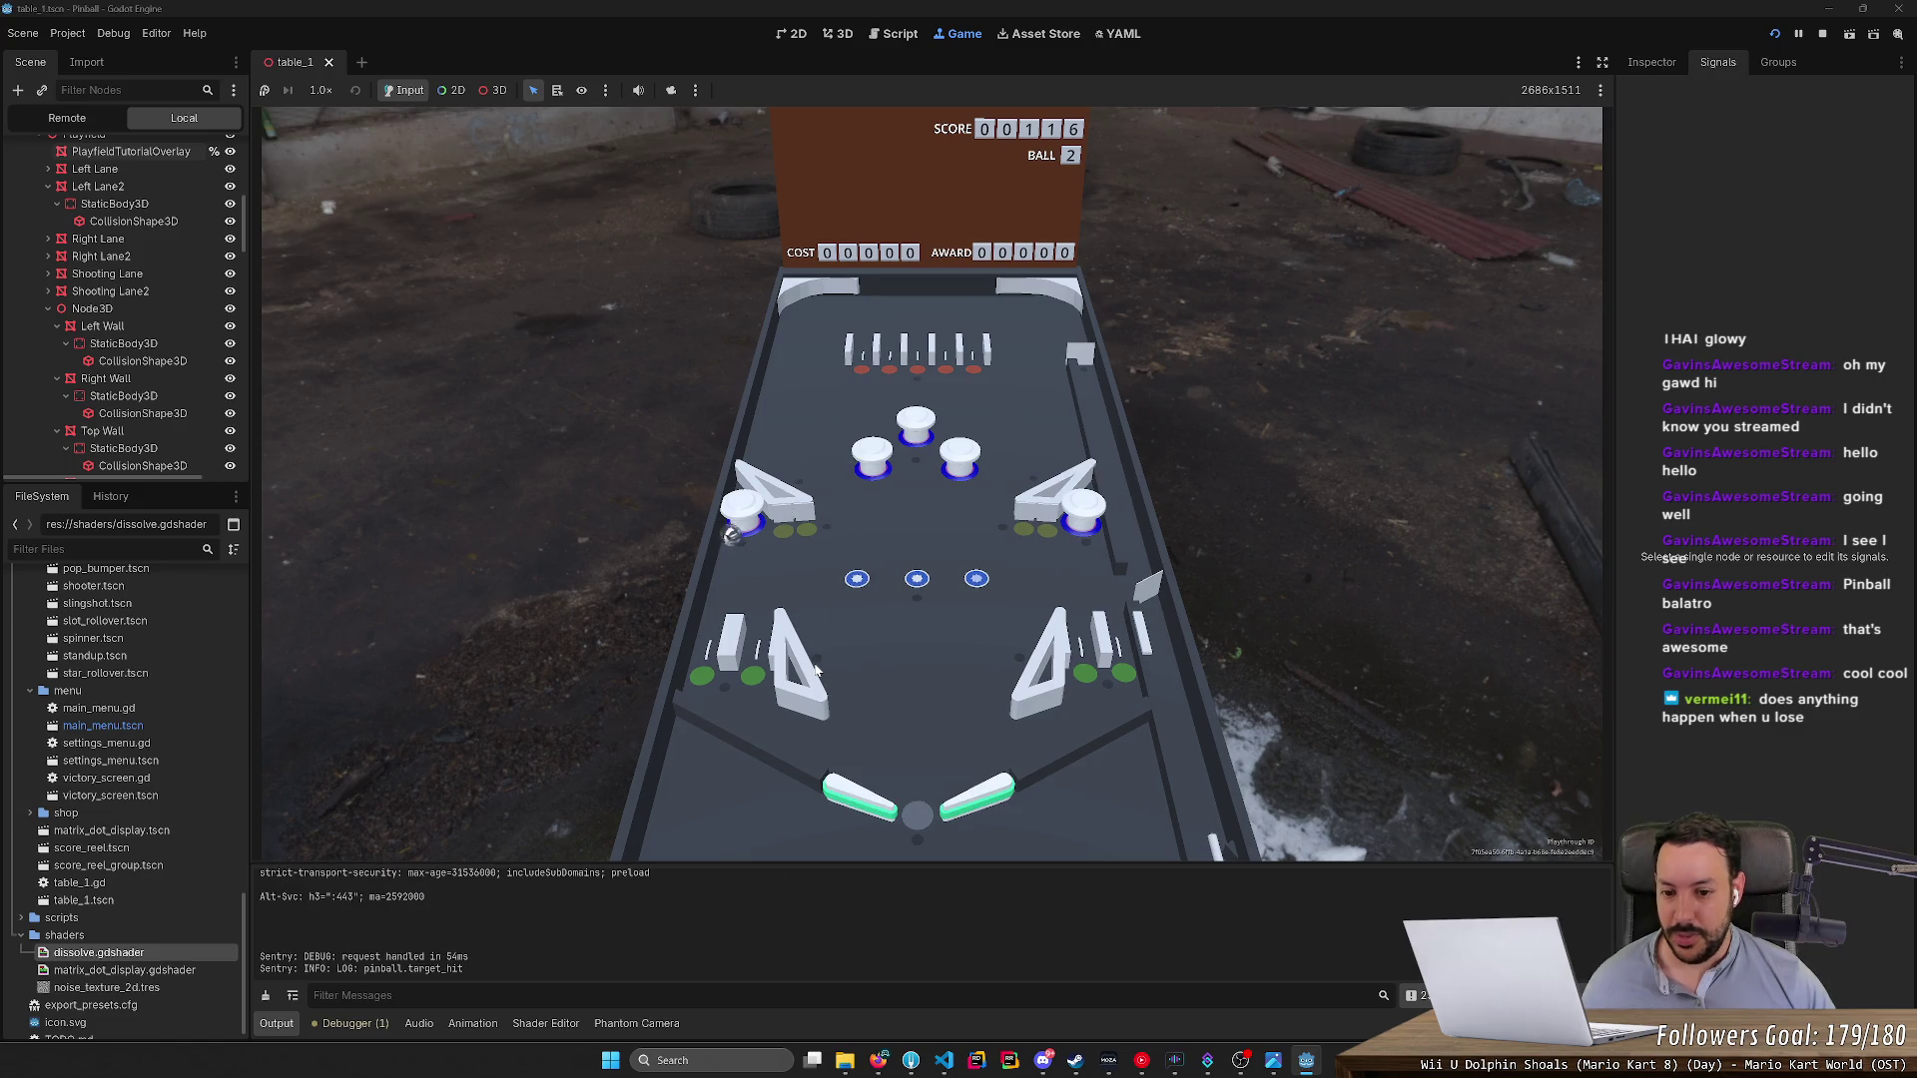
key("Left")
key("Right")
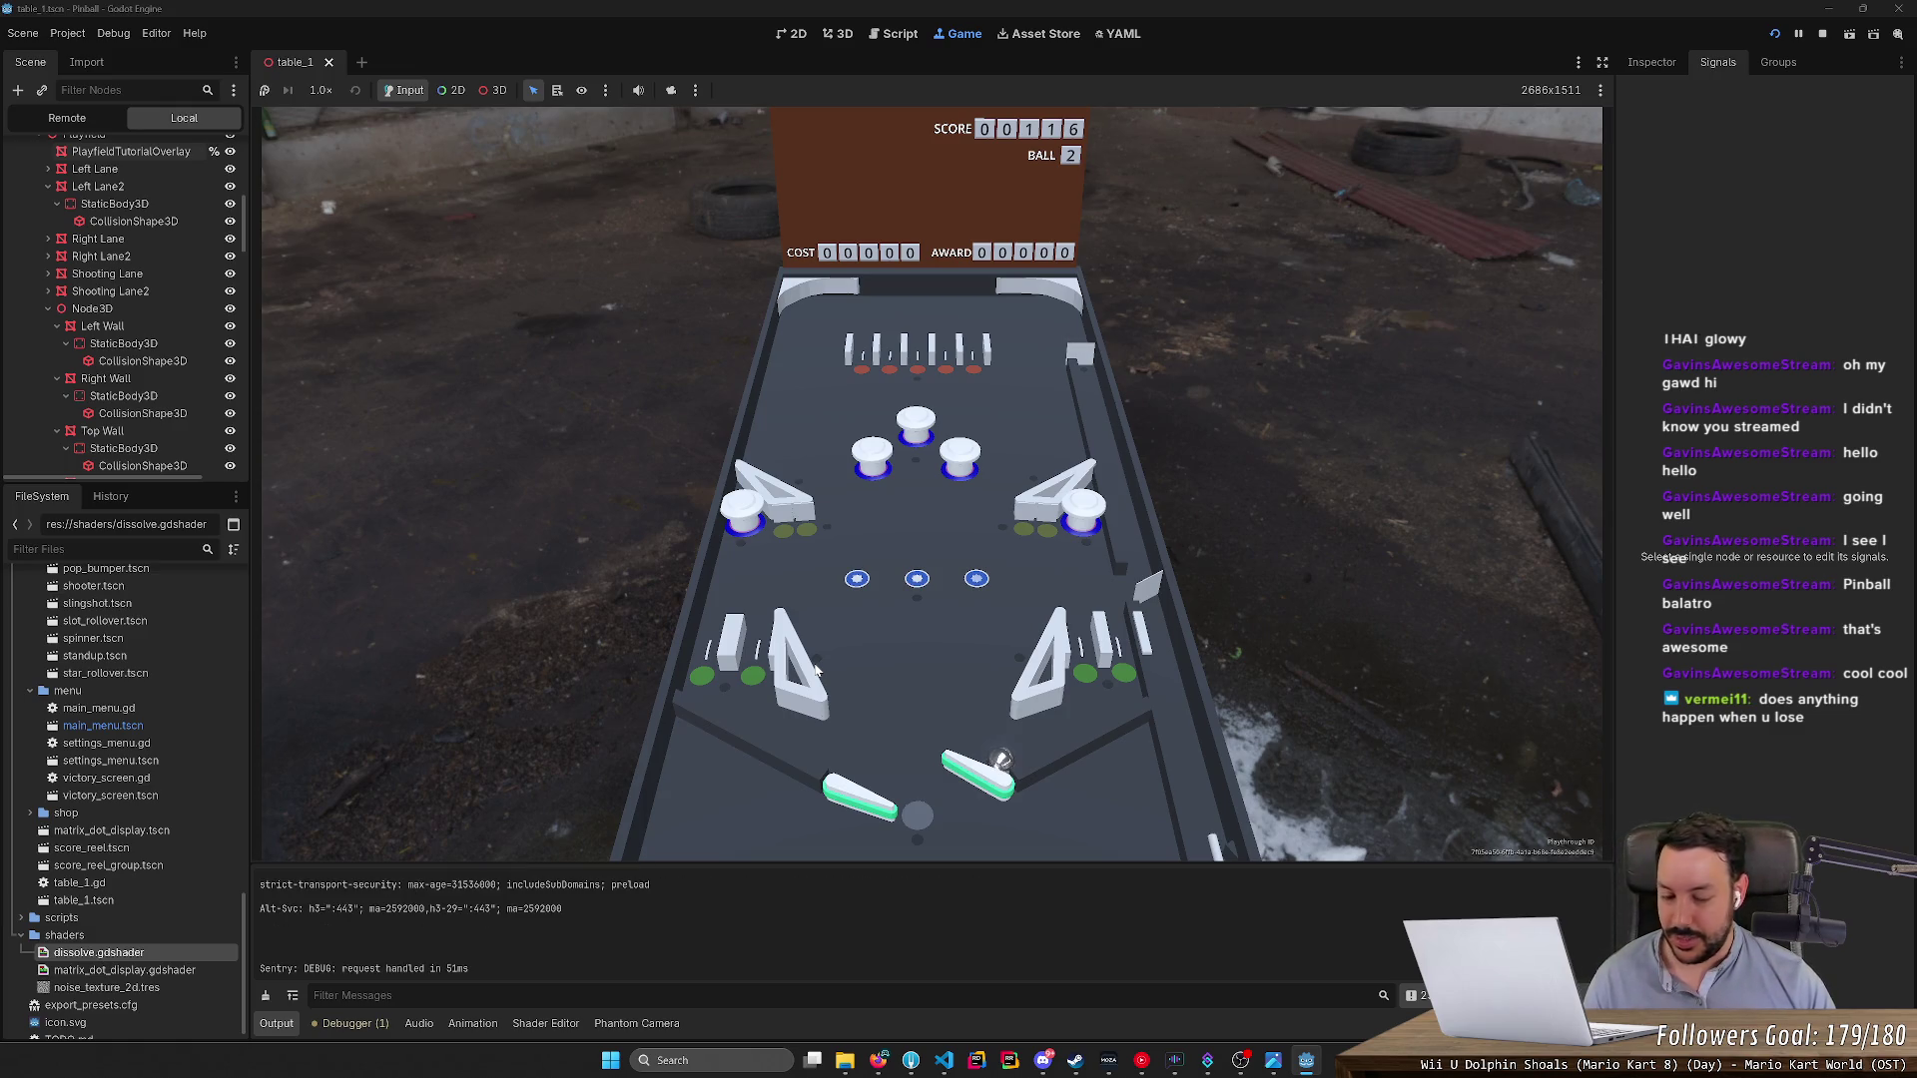
Keep returning ball 2 up the table until it drains at a score of 159.
key("Right")
key("Left")
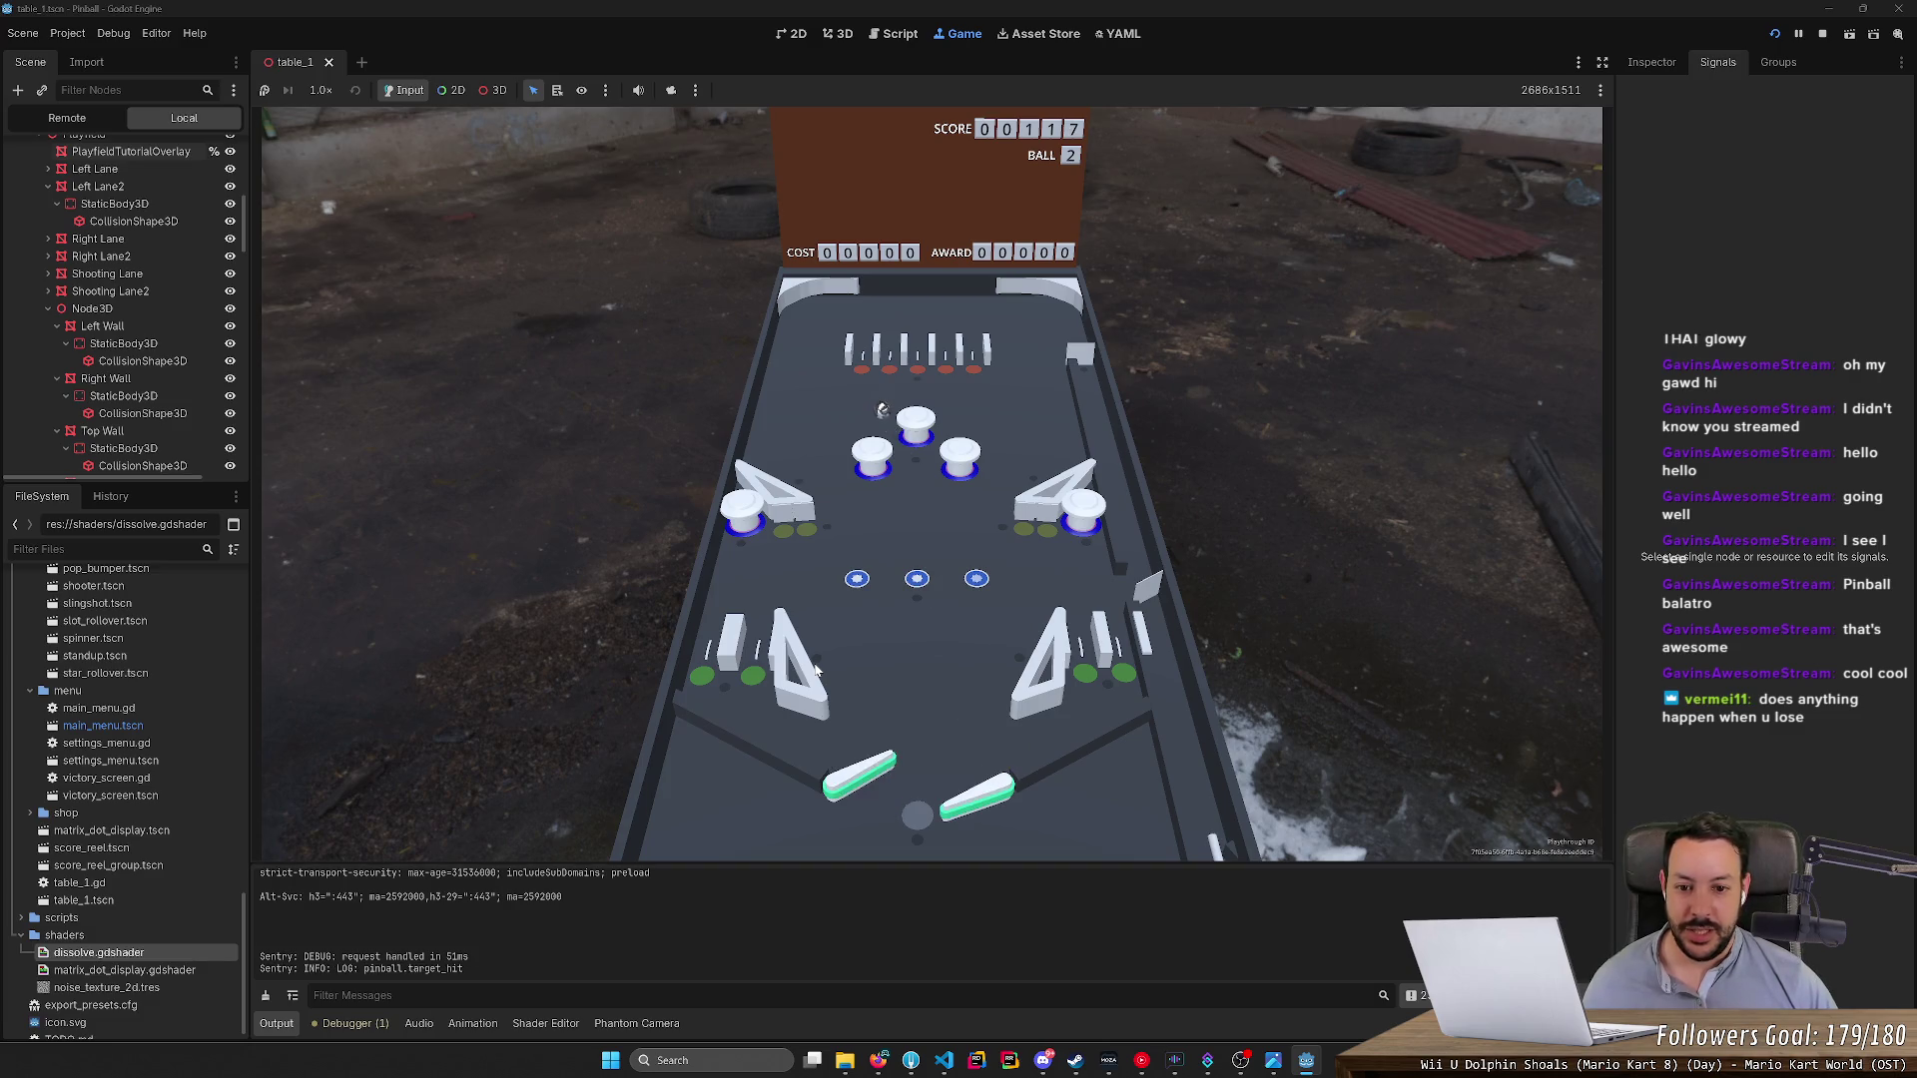
key("Right")
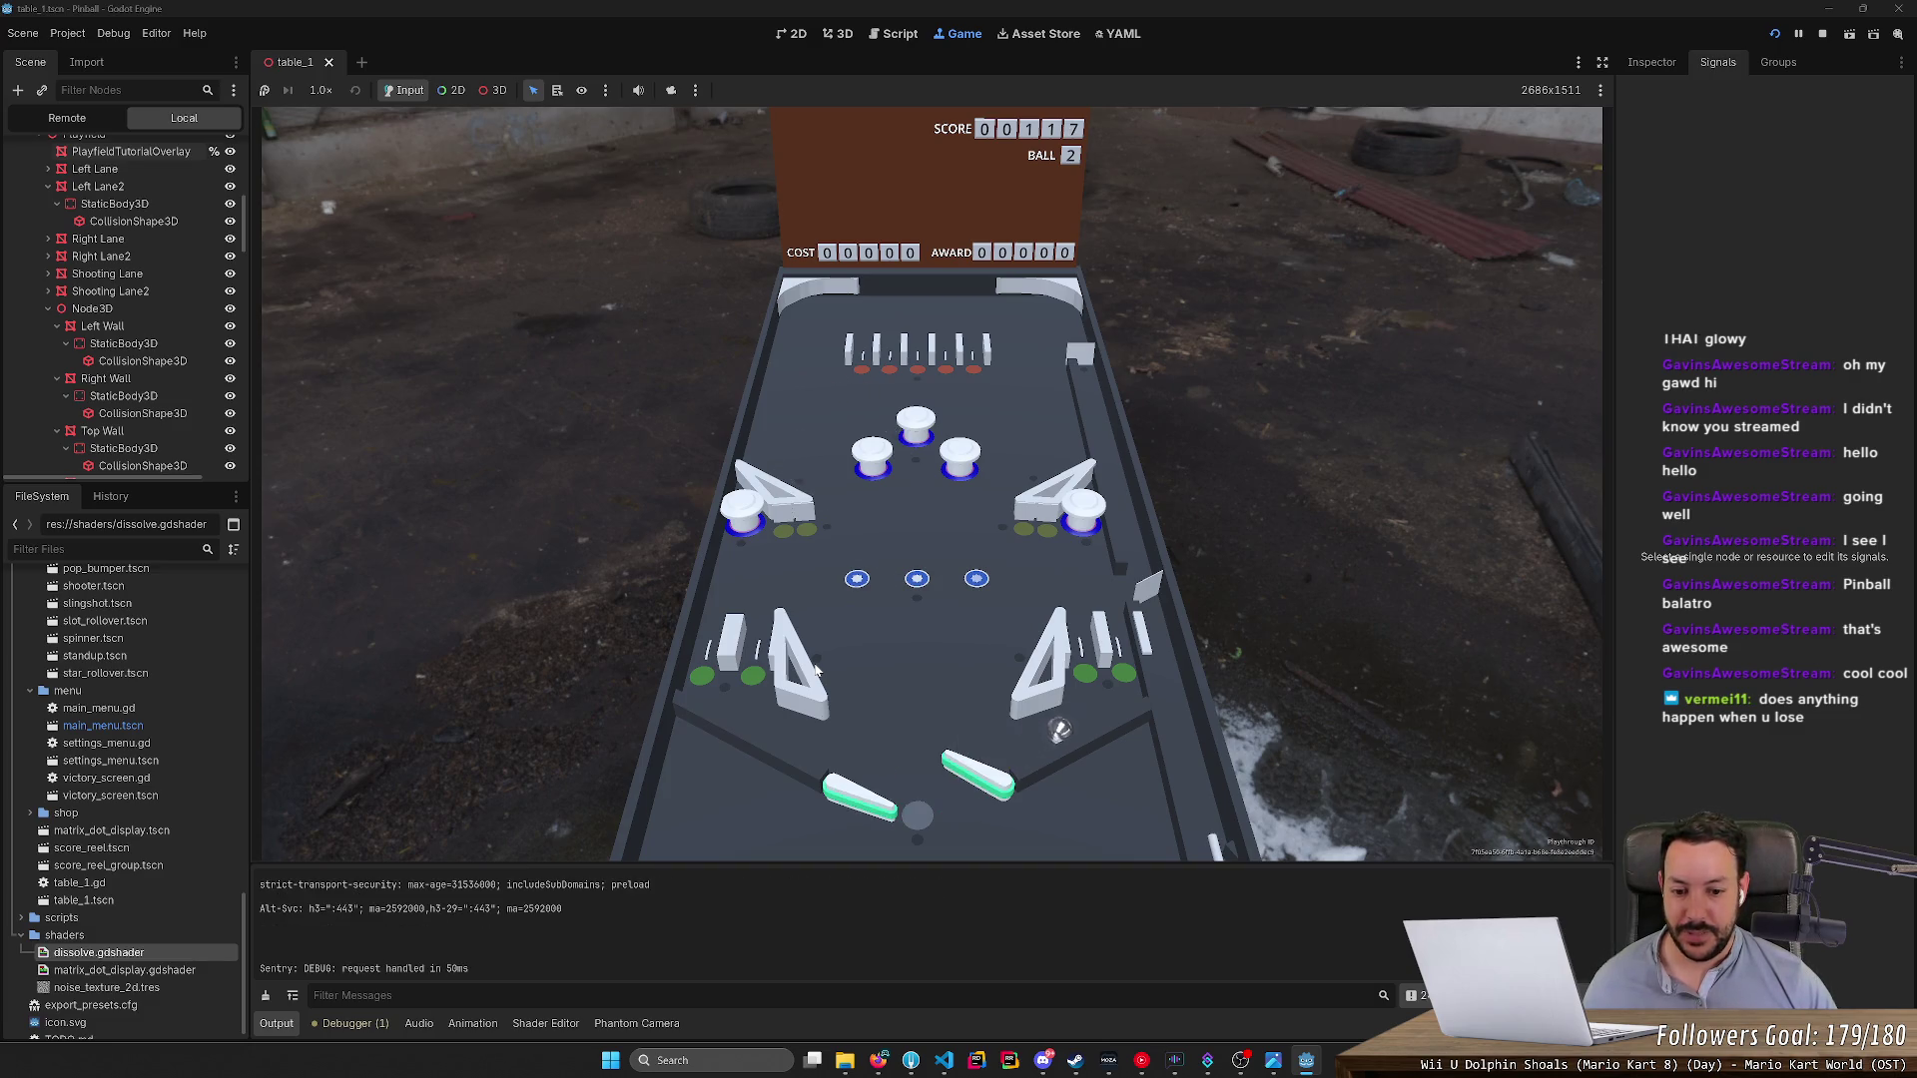
key("Right")
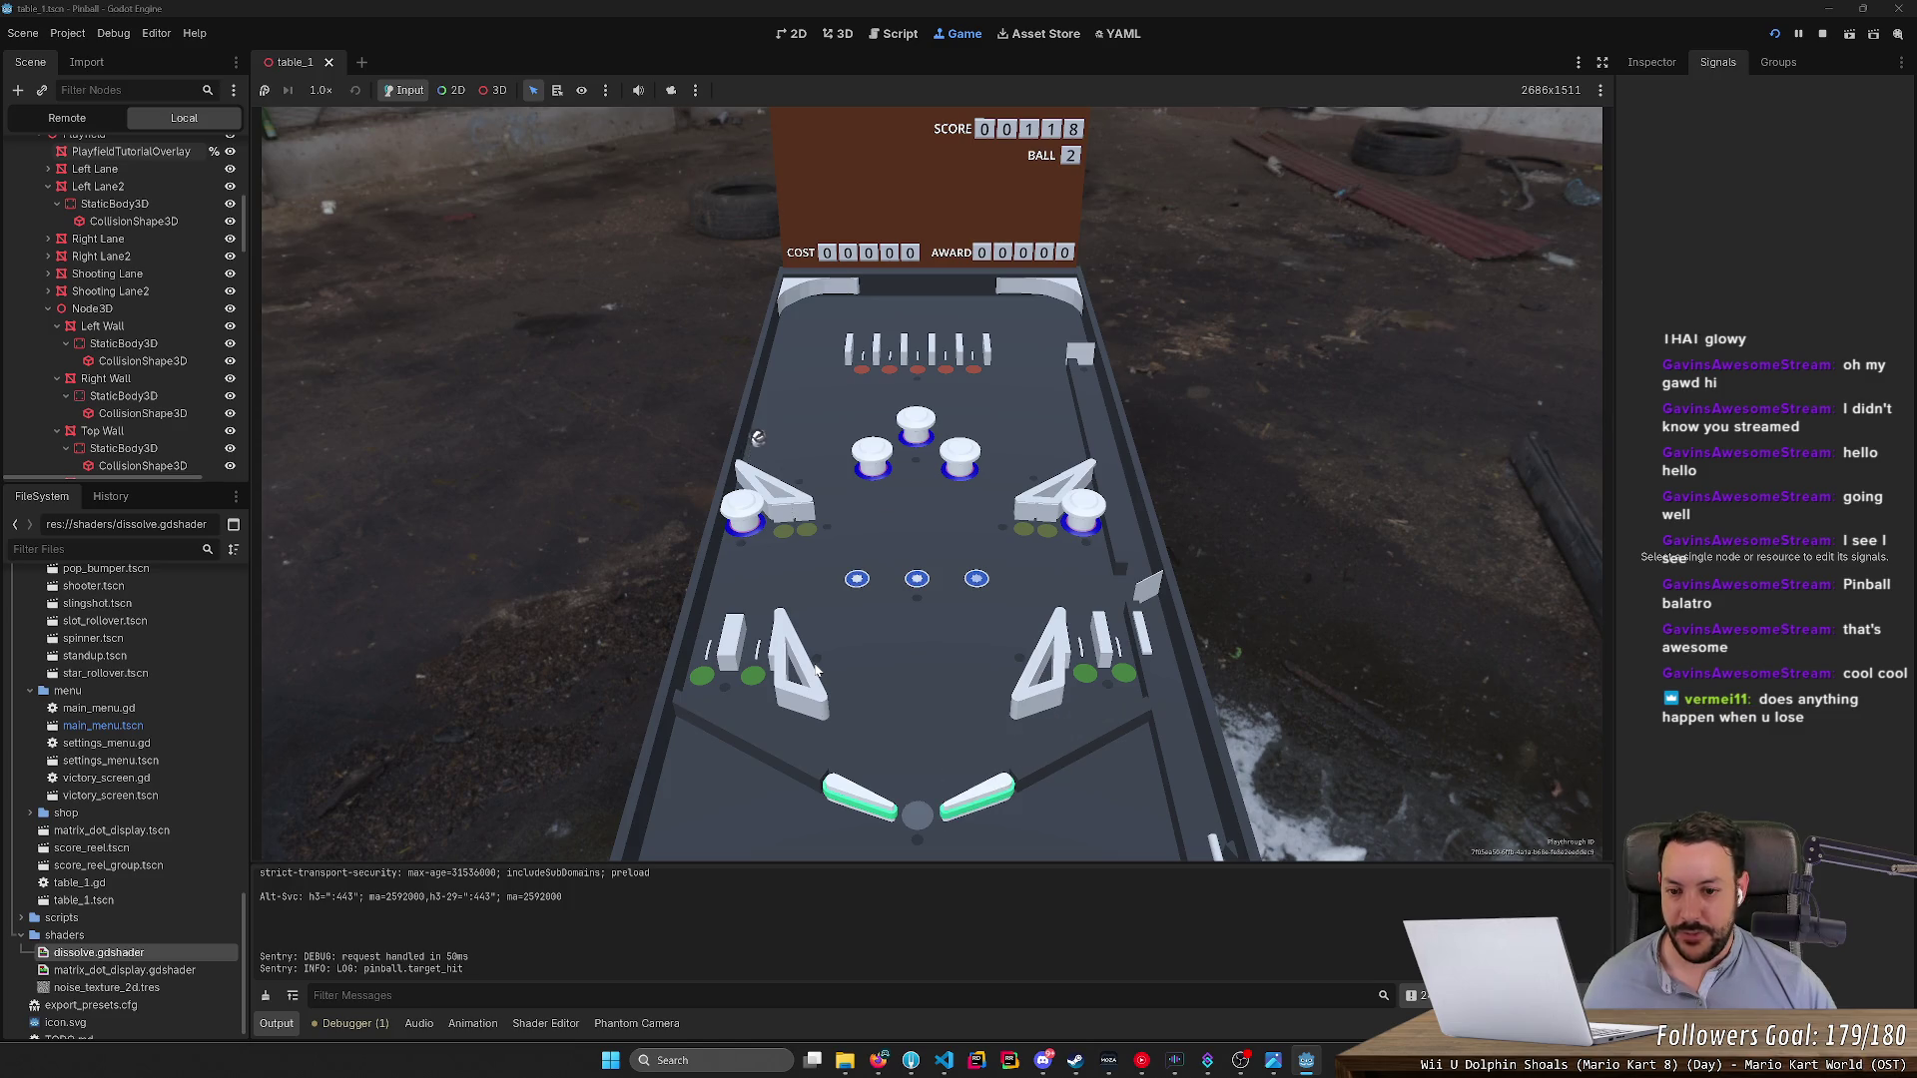
key("Right")
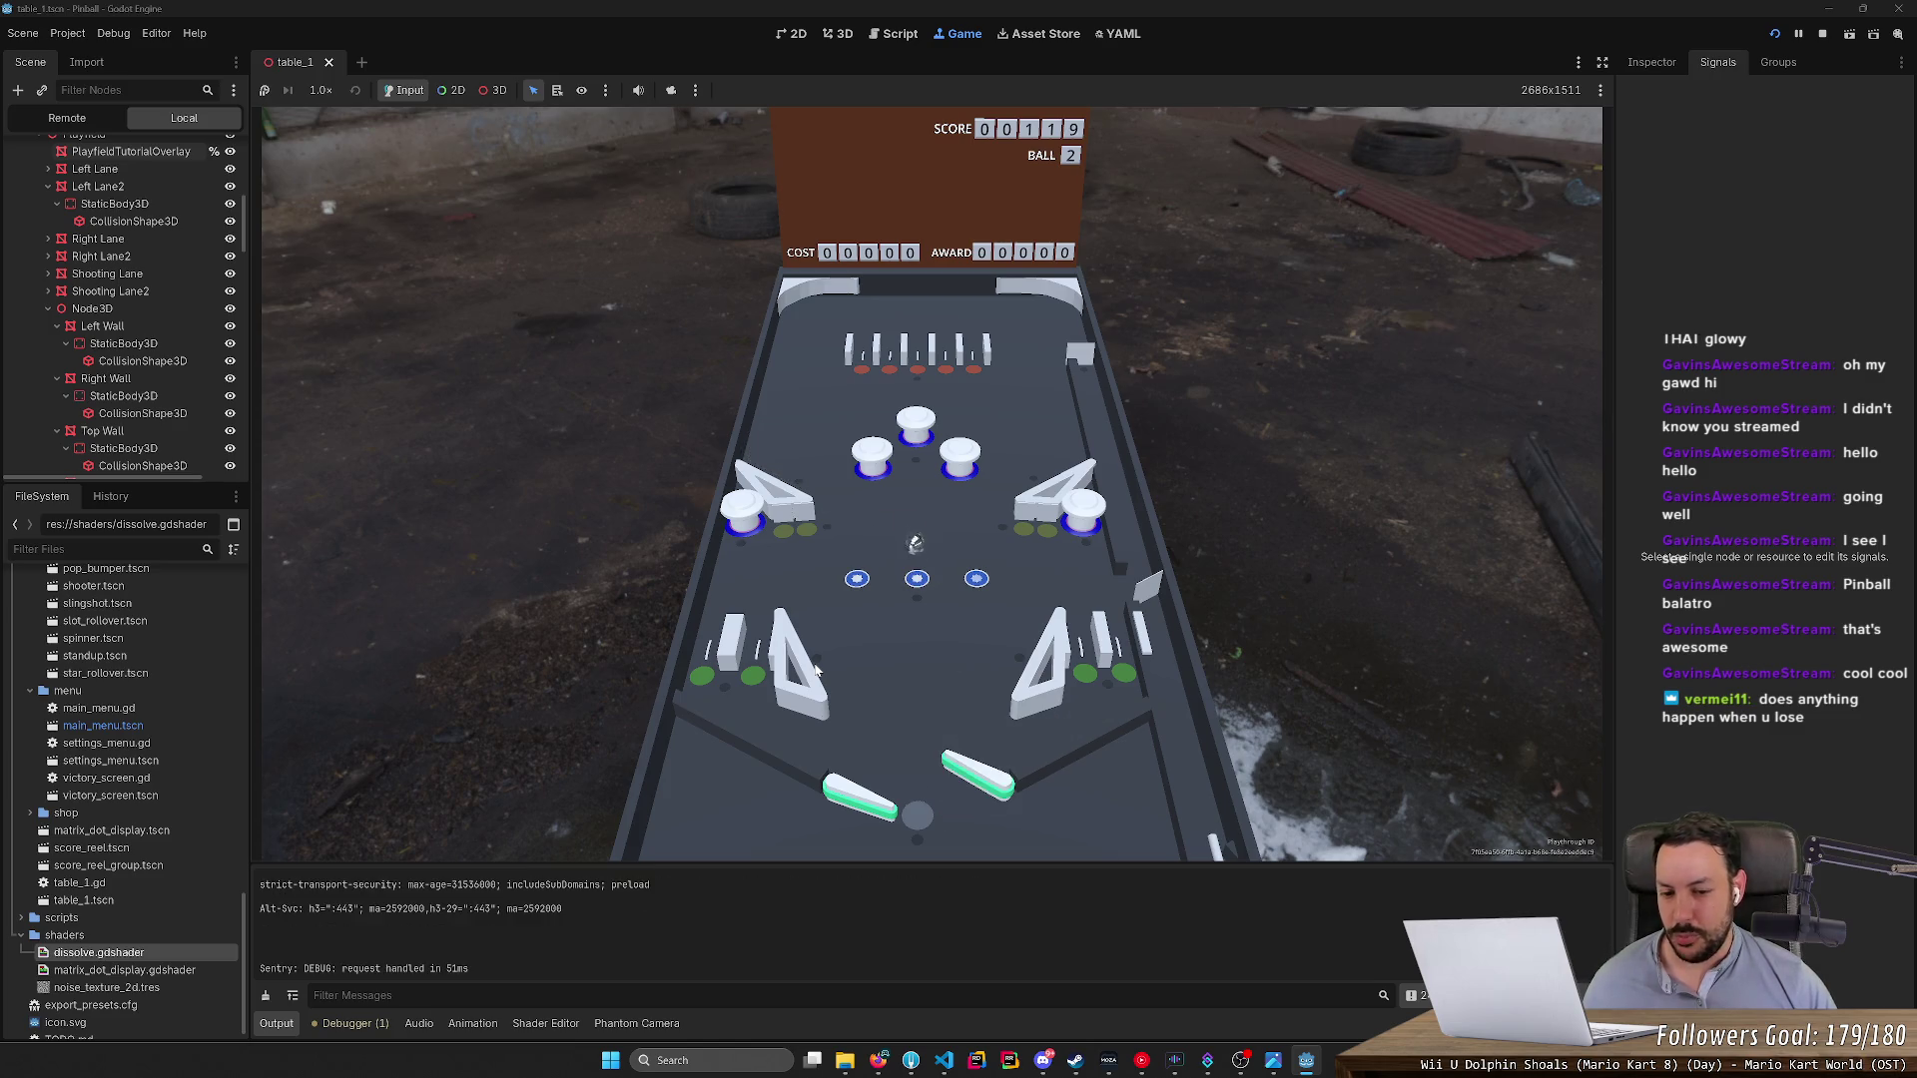
key("Right")
key("Left")
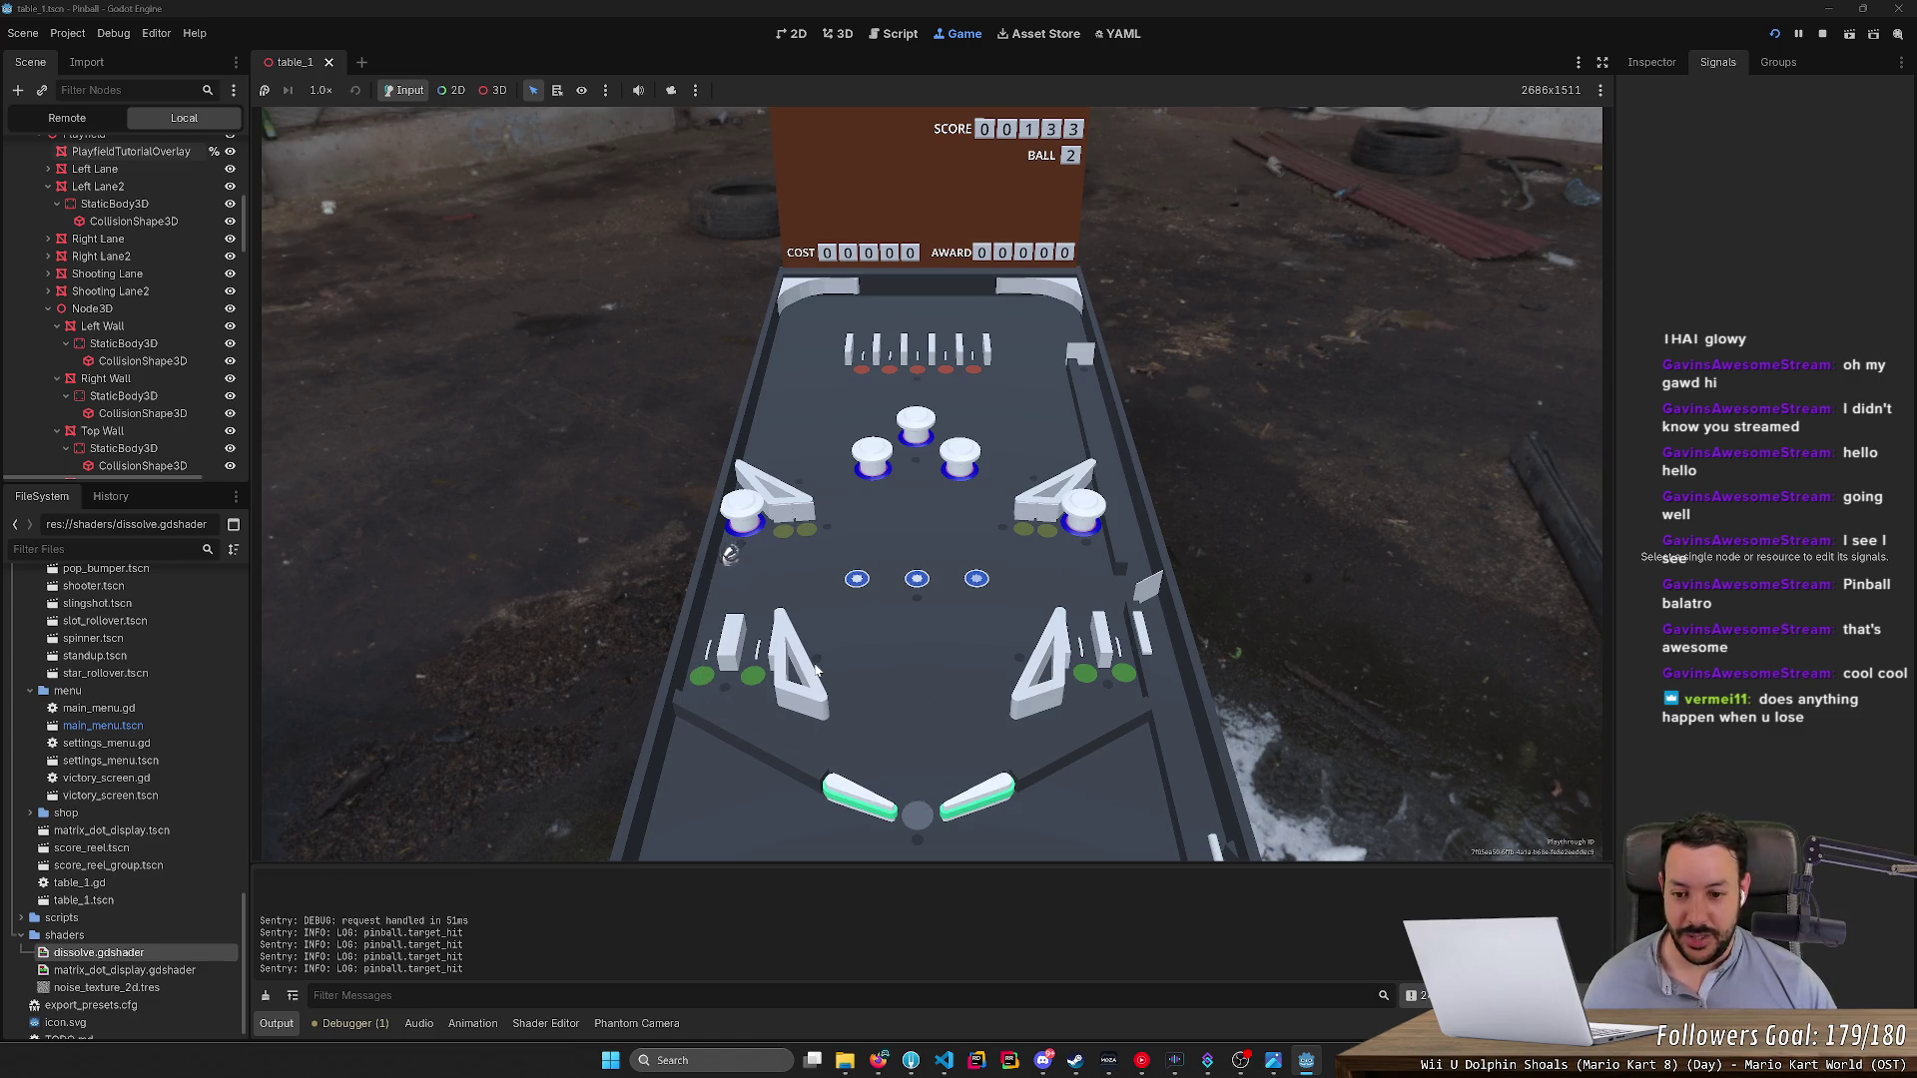
key("Left")
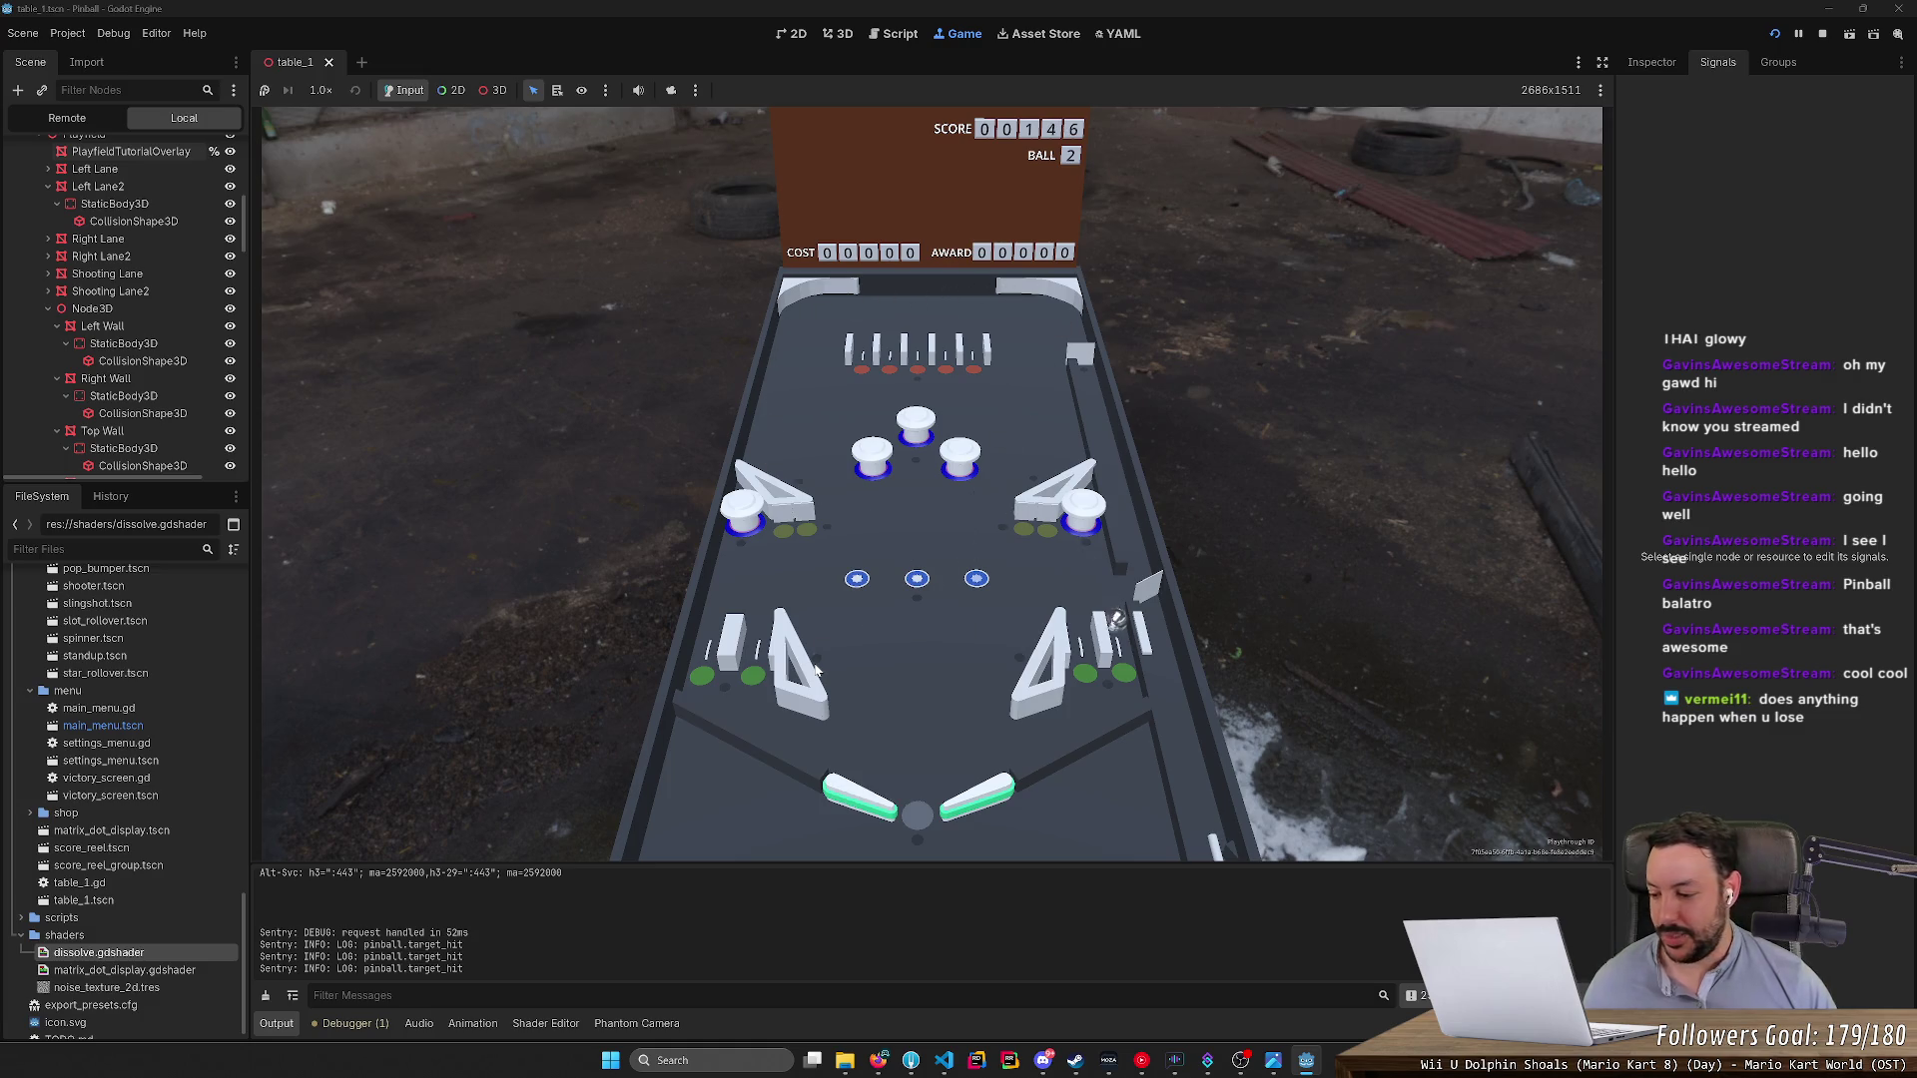
key("Right")
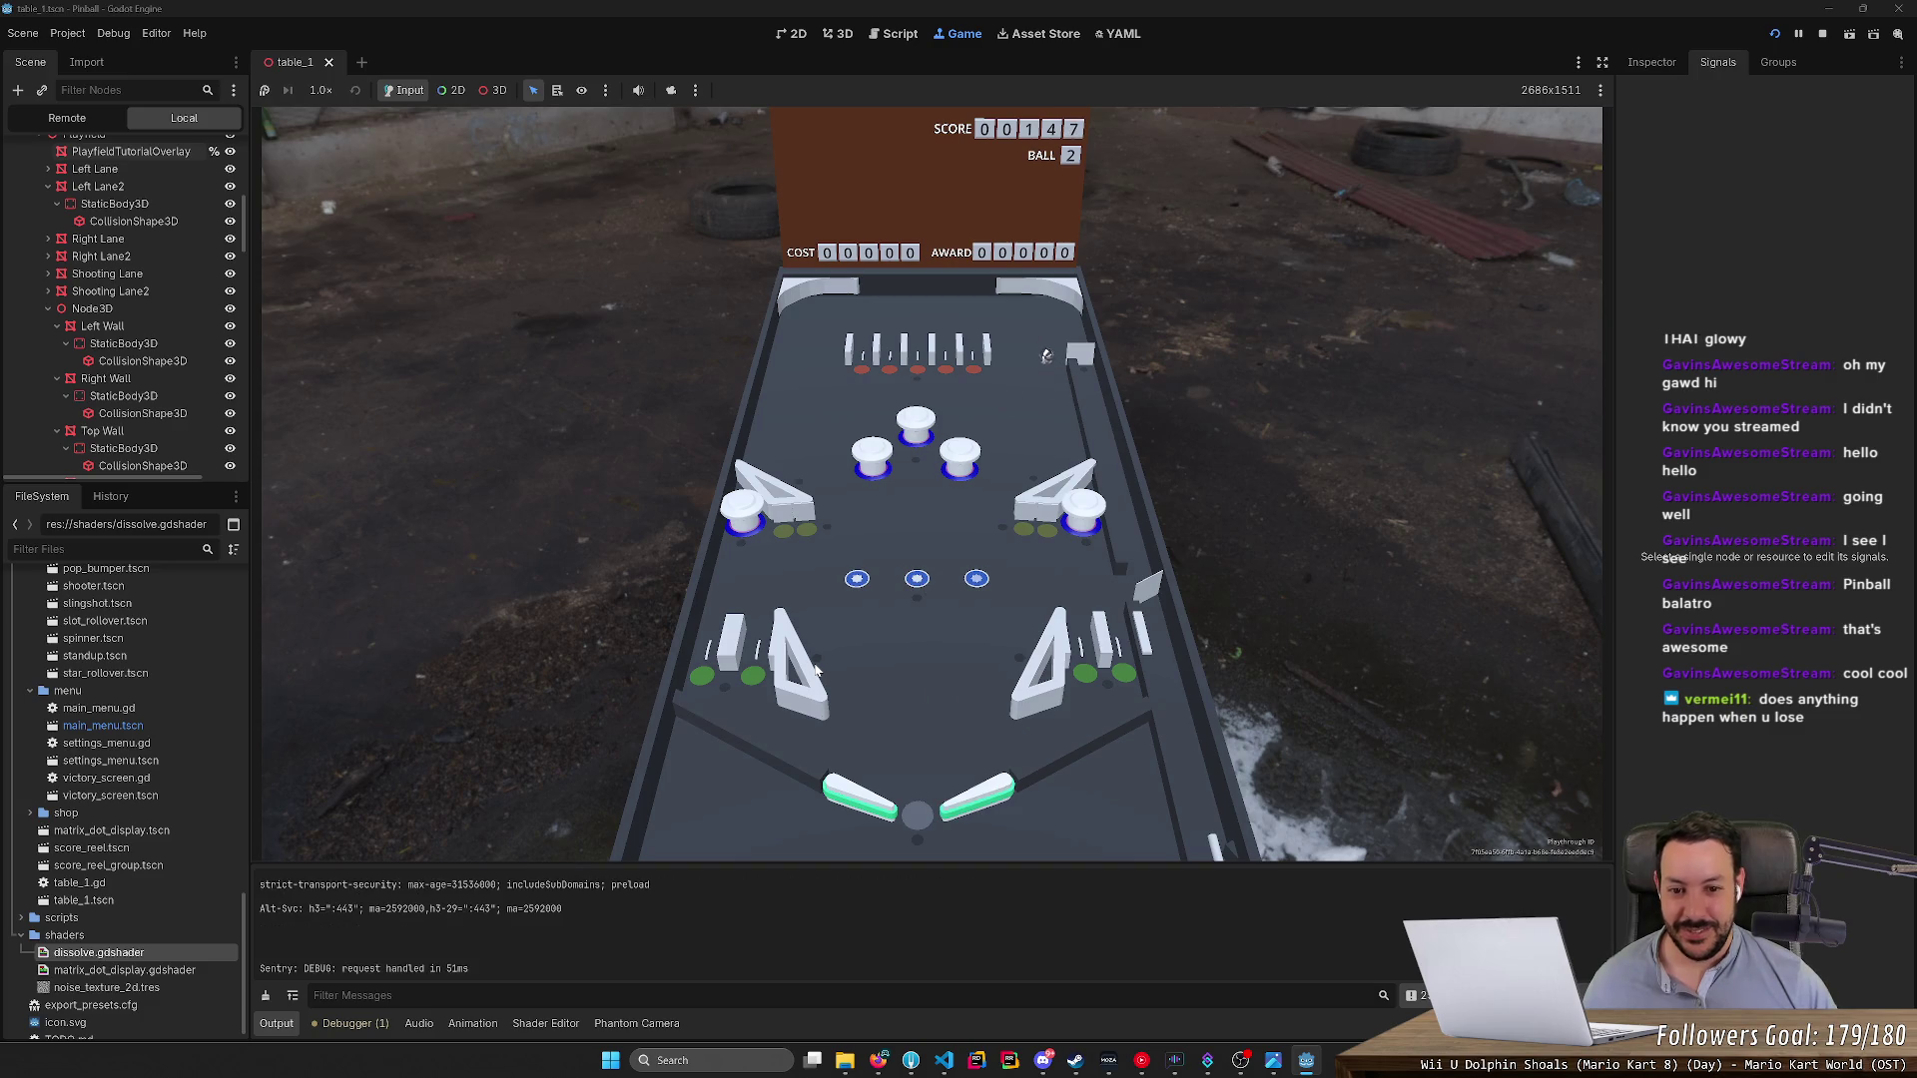
key("Right")
key("Right")
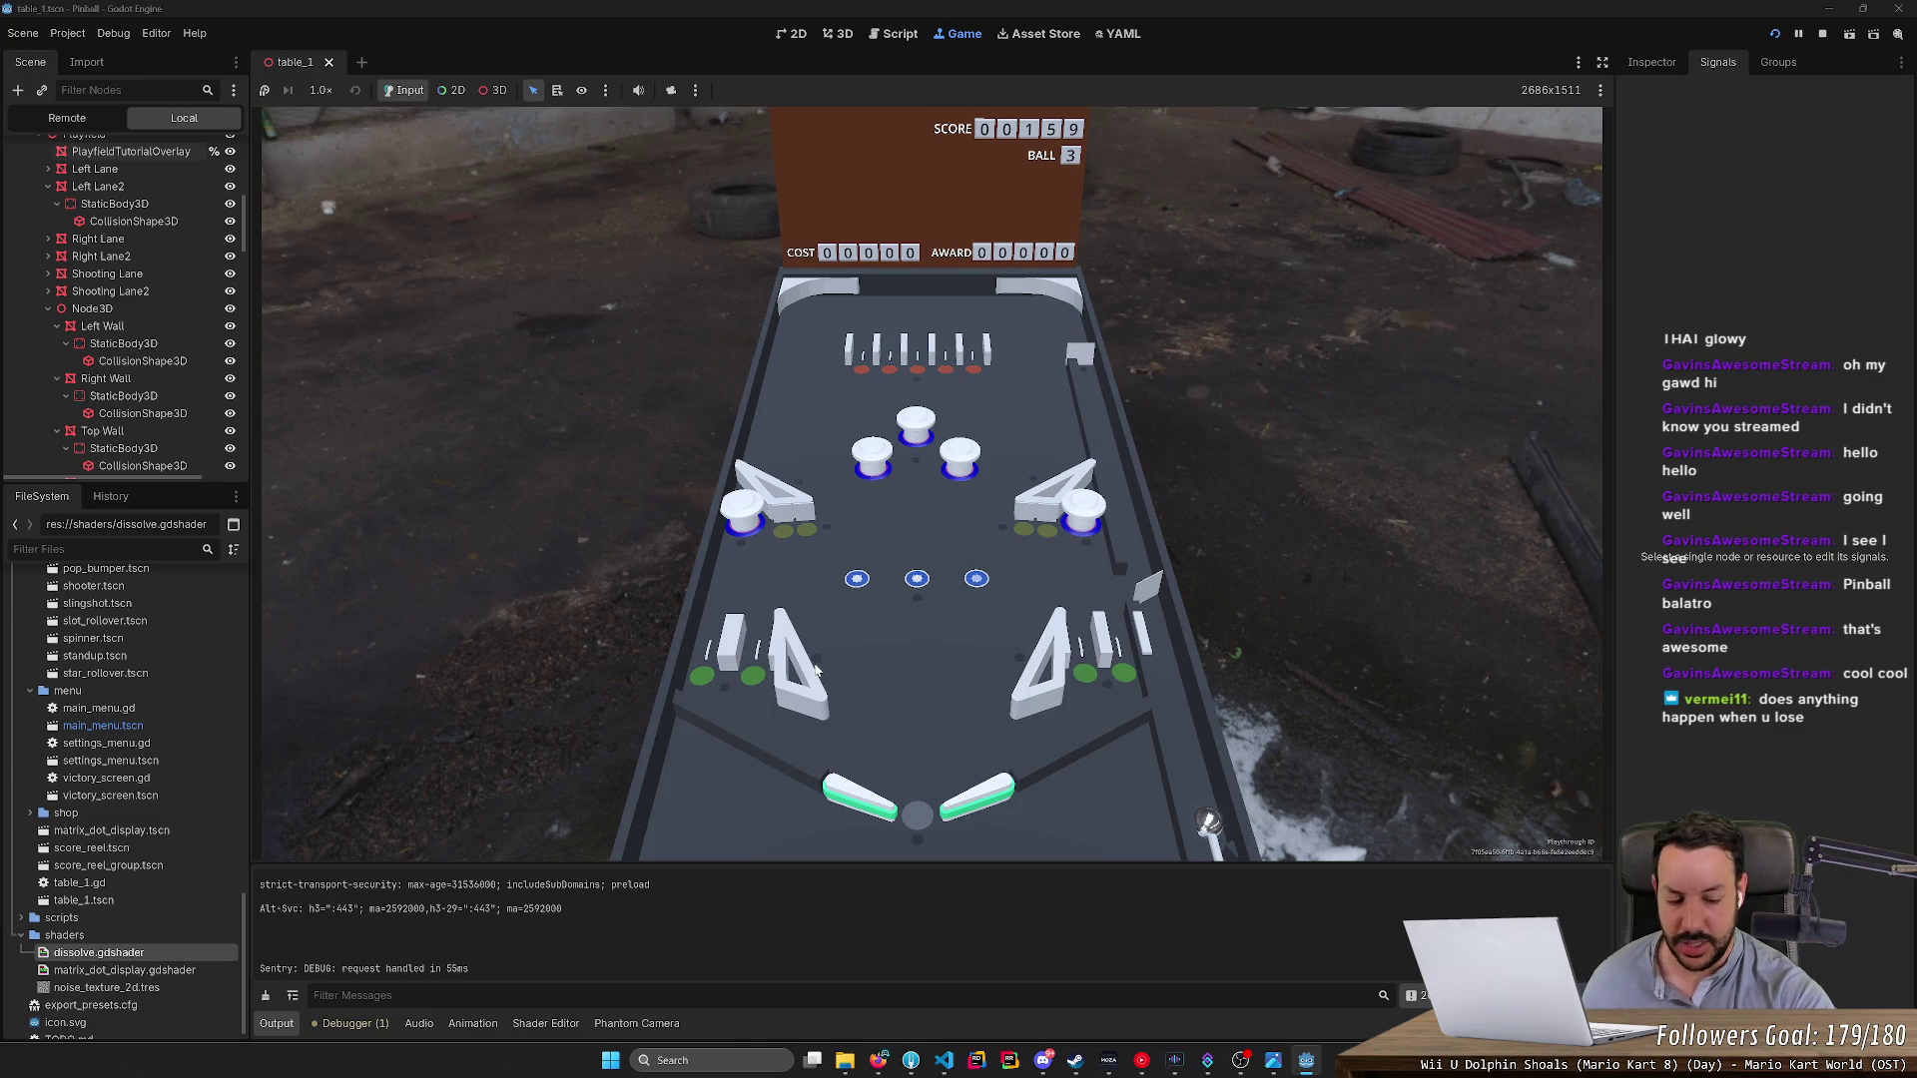
Launch ball 3 and flick it up the table with both flippers.
key("space")
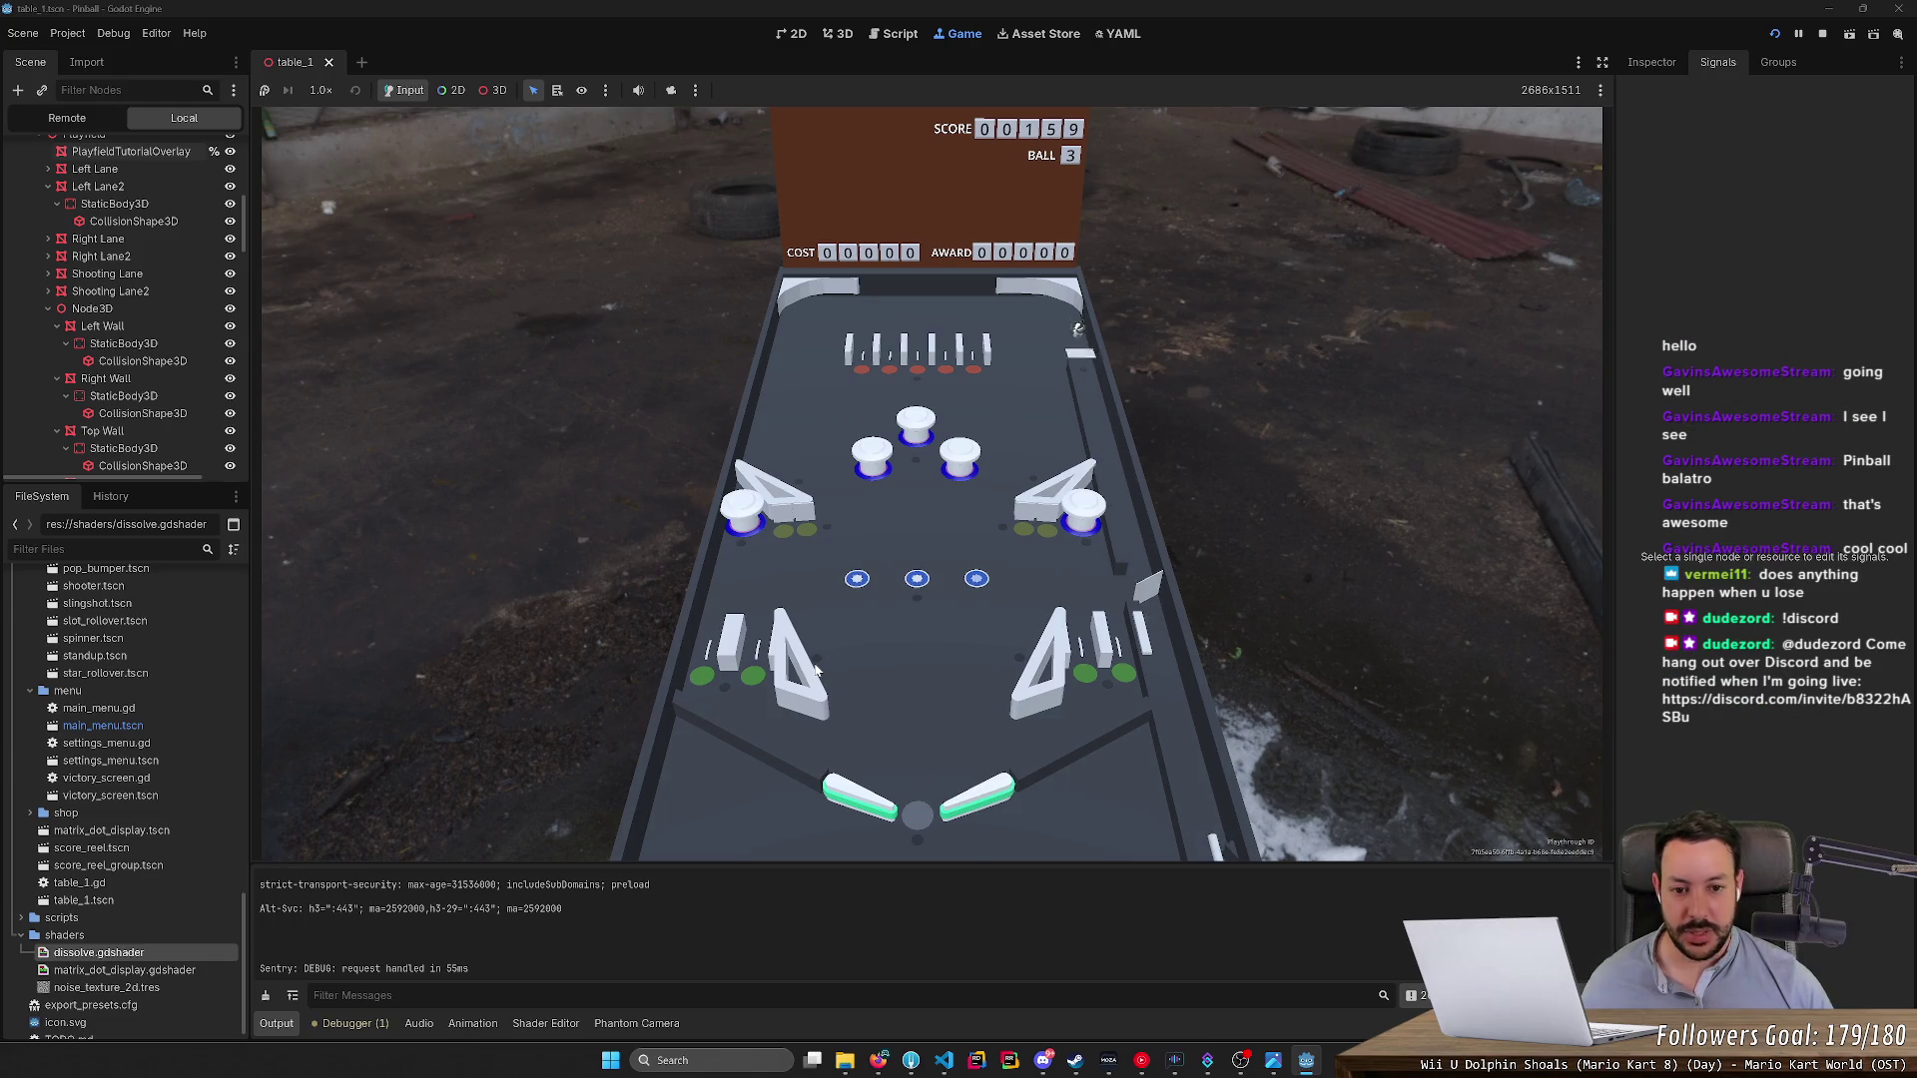
key("Right")
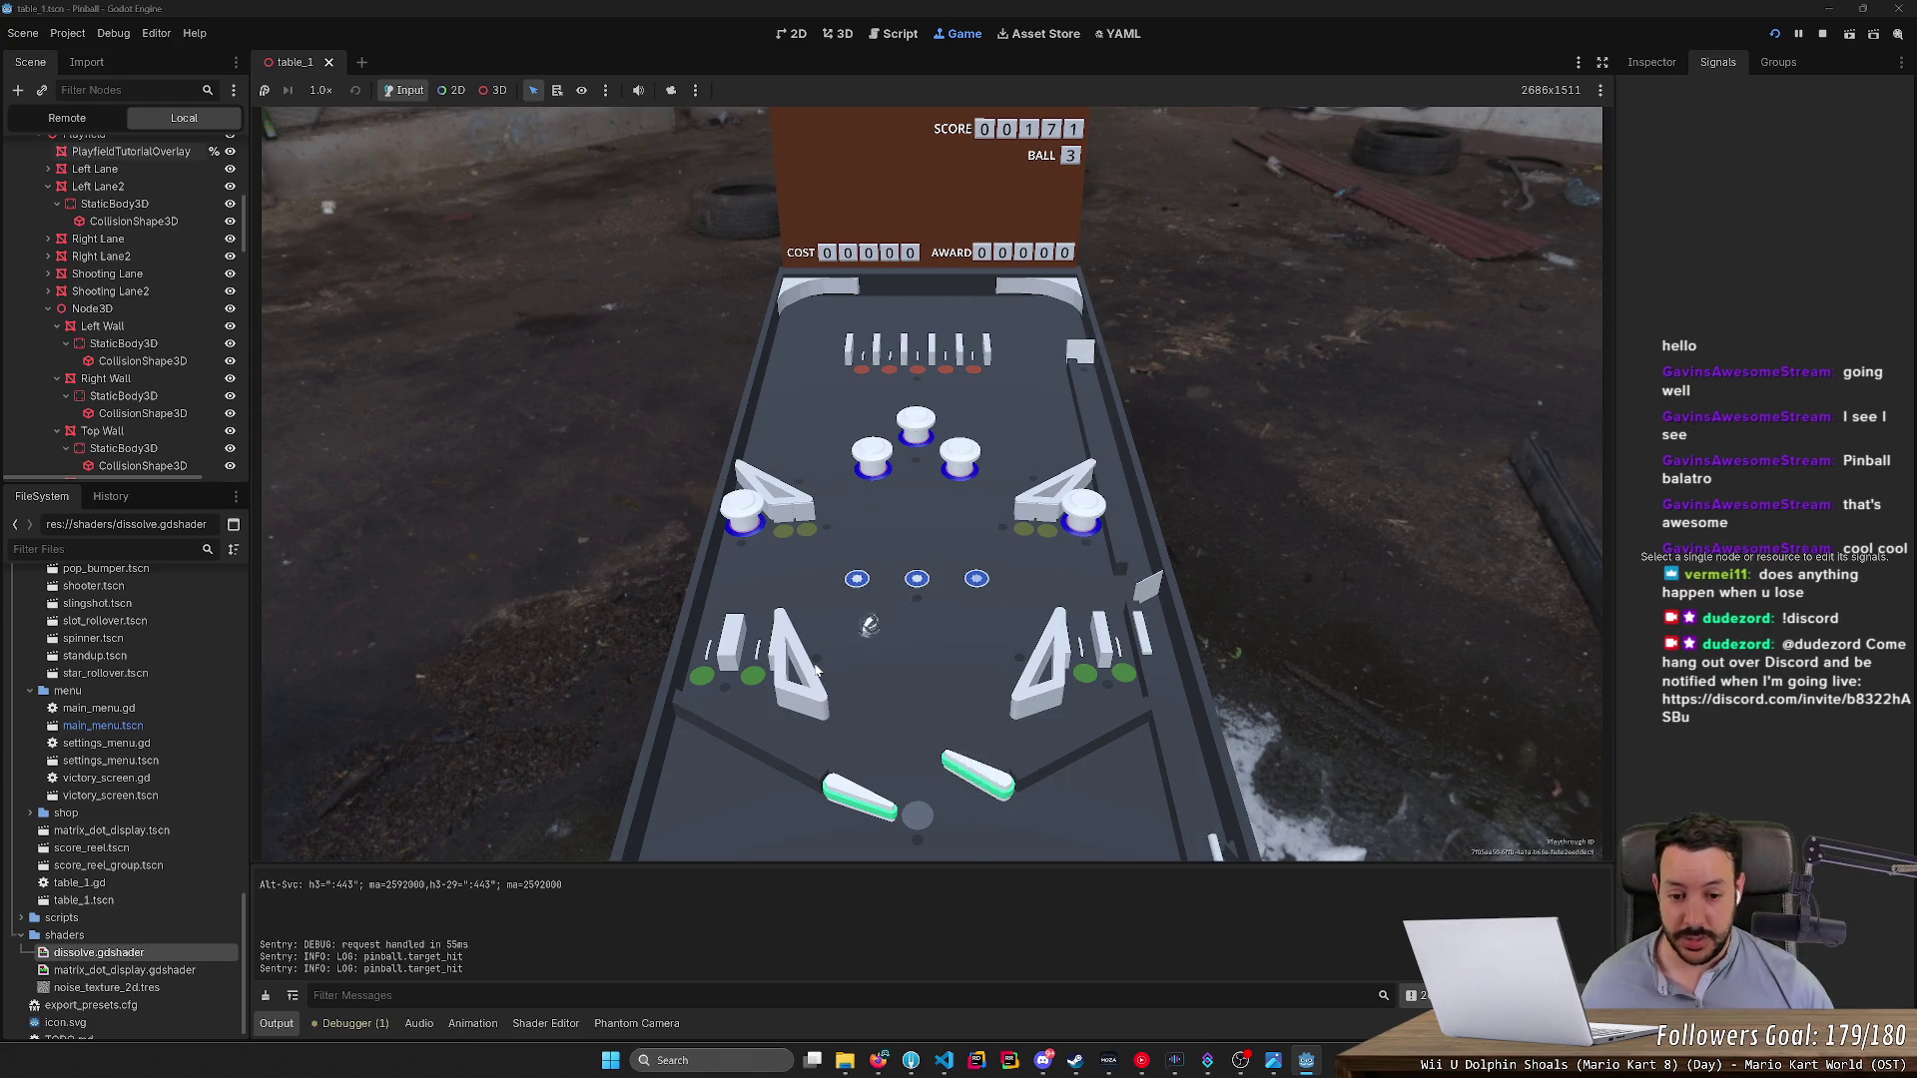
key("Left")
key("Right")
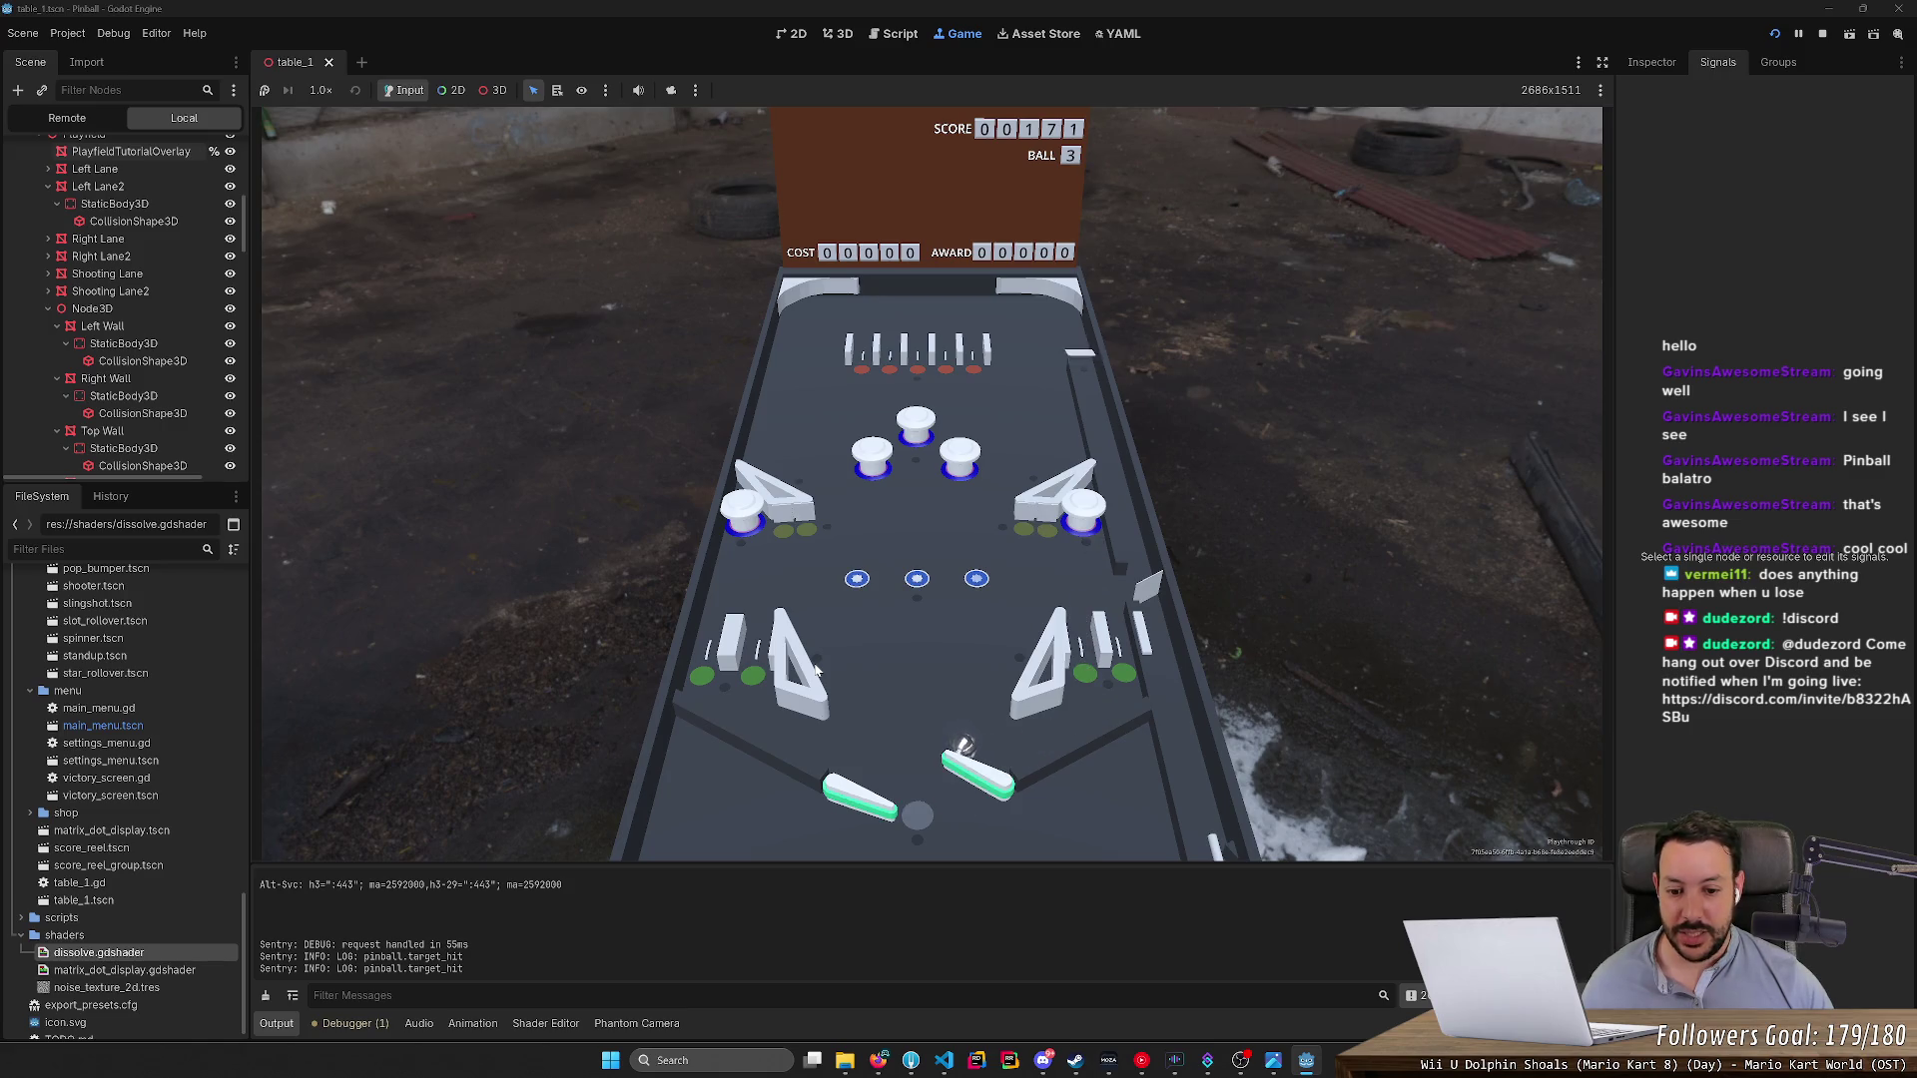
key("Right")
key("Left")
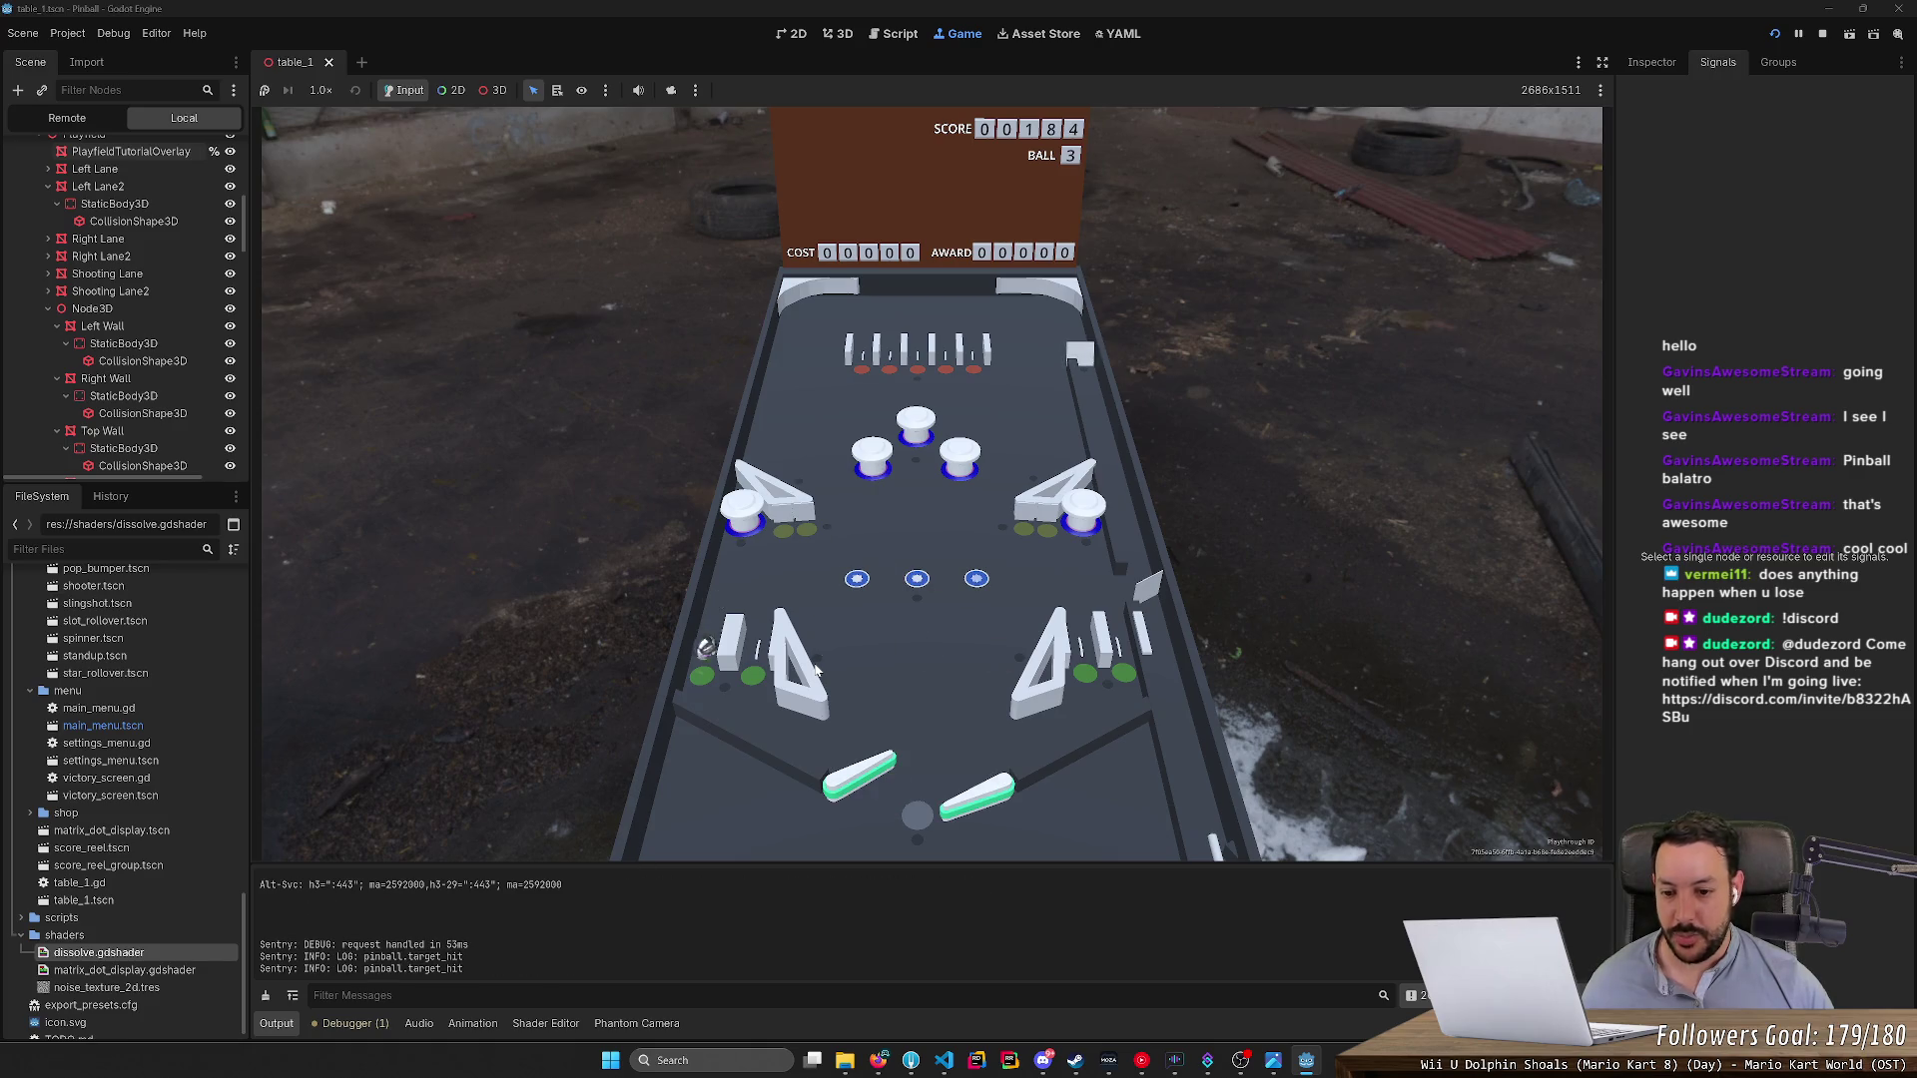
key("Right")
key("Left")
Keep flipping until ball 3 drains, then launch the first ball of the restarted game.
key("Right")
key("Right")
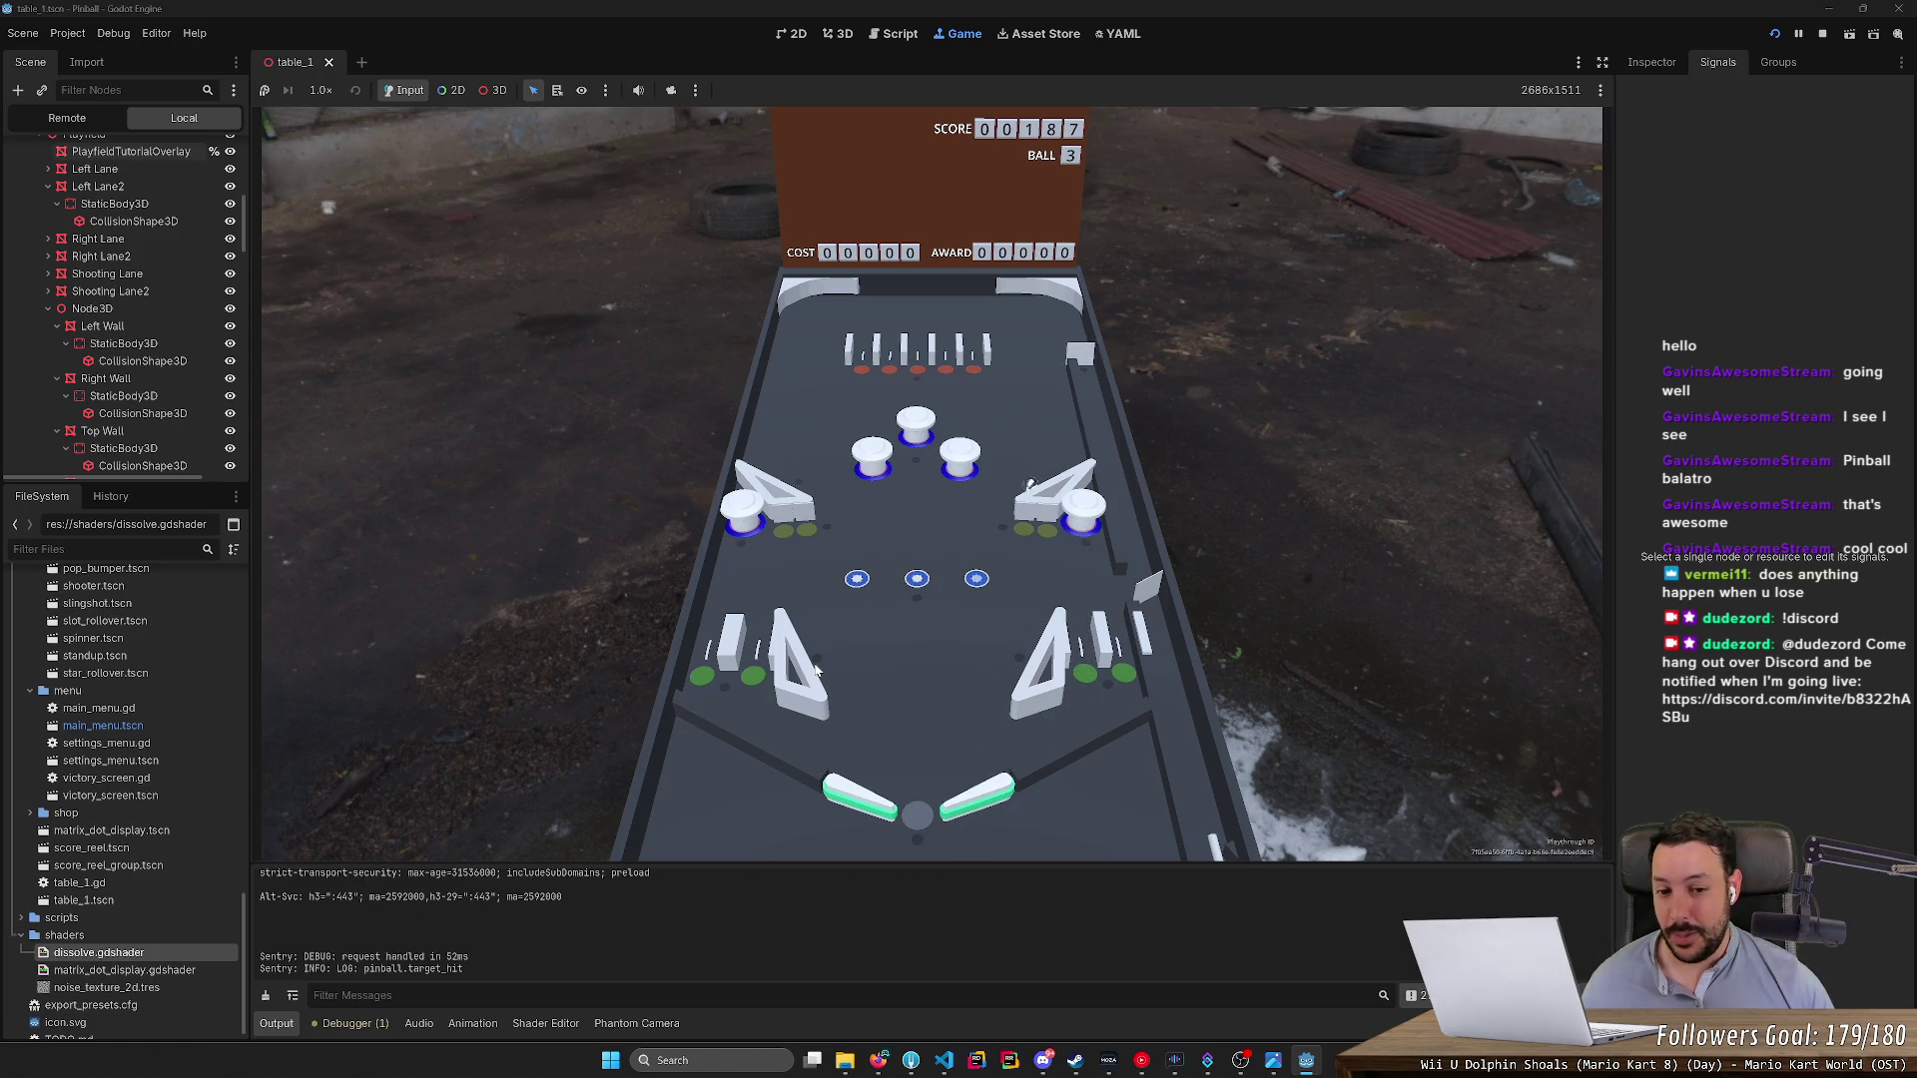
key("Left")
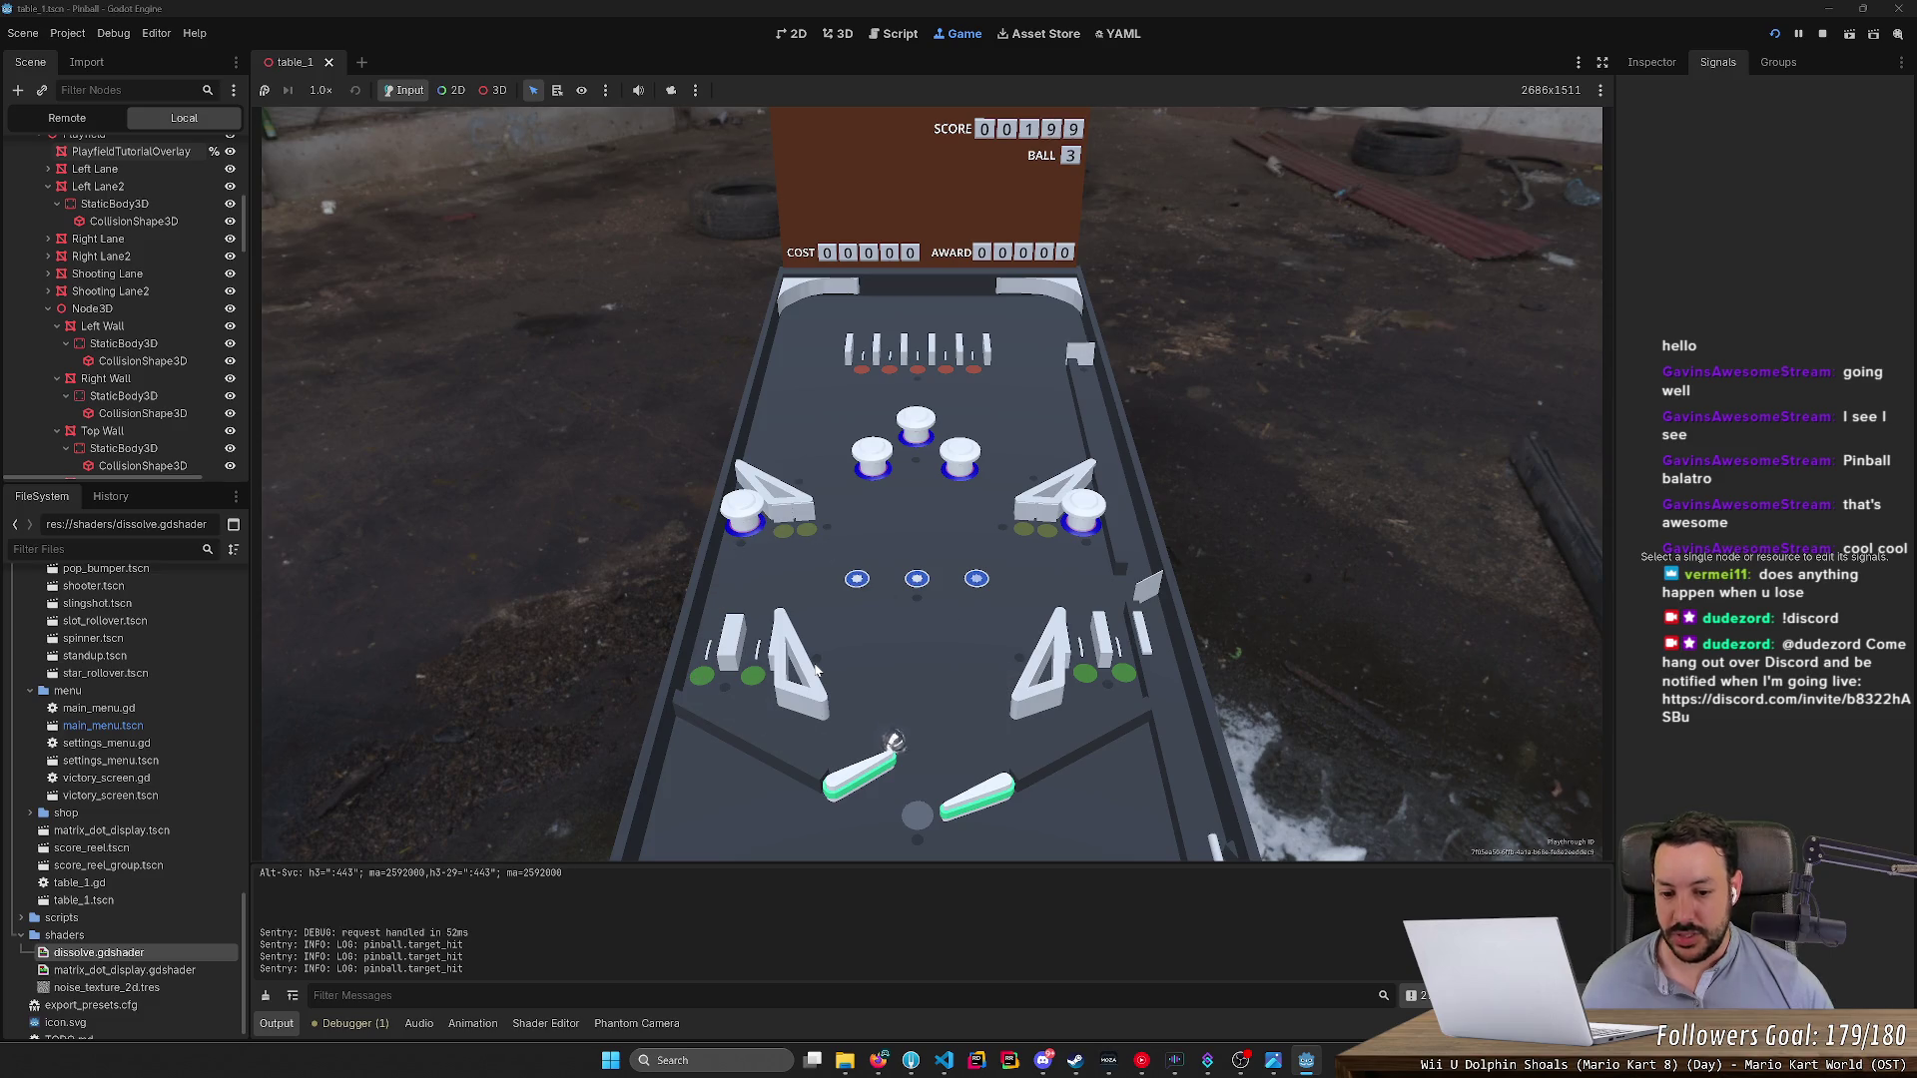
key("Right")
key("Left")
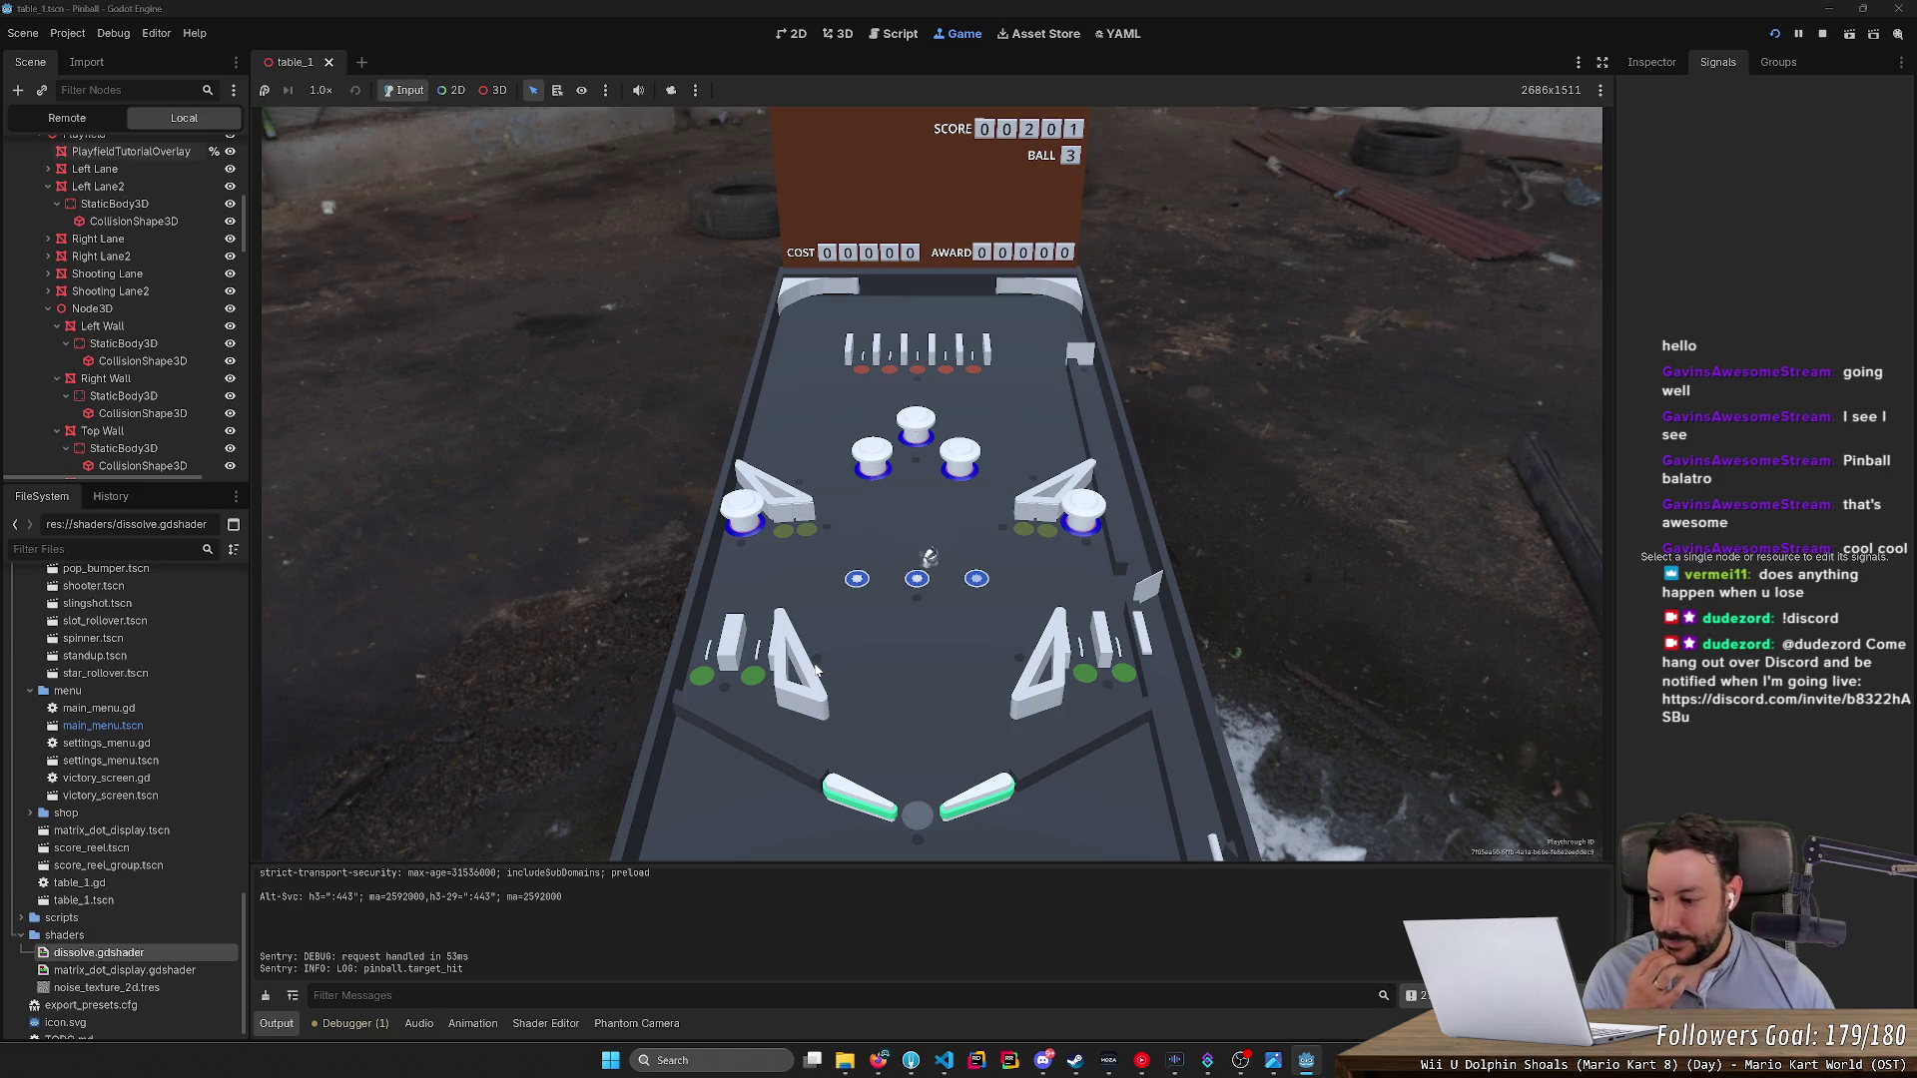
key("Right")
key("Left")
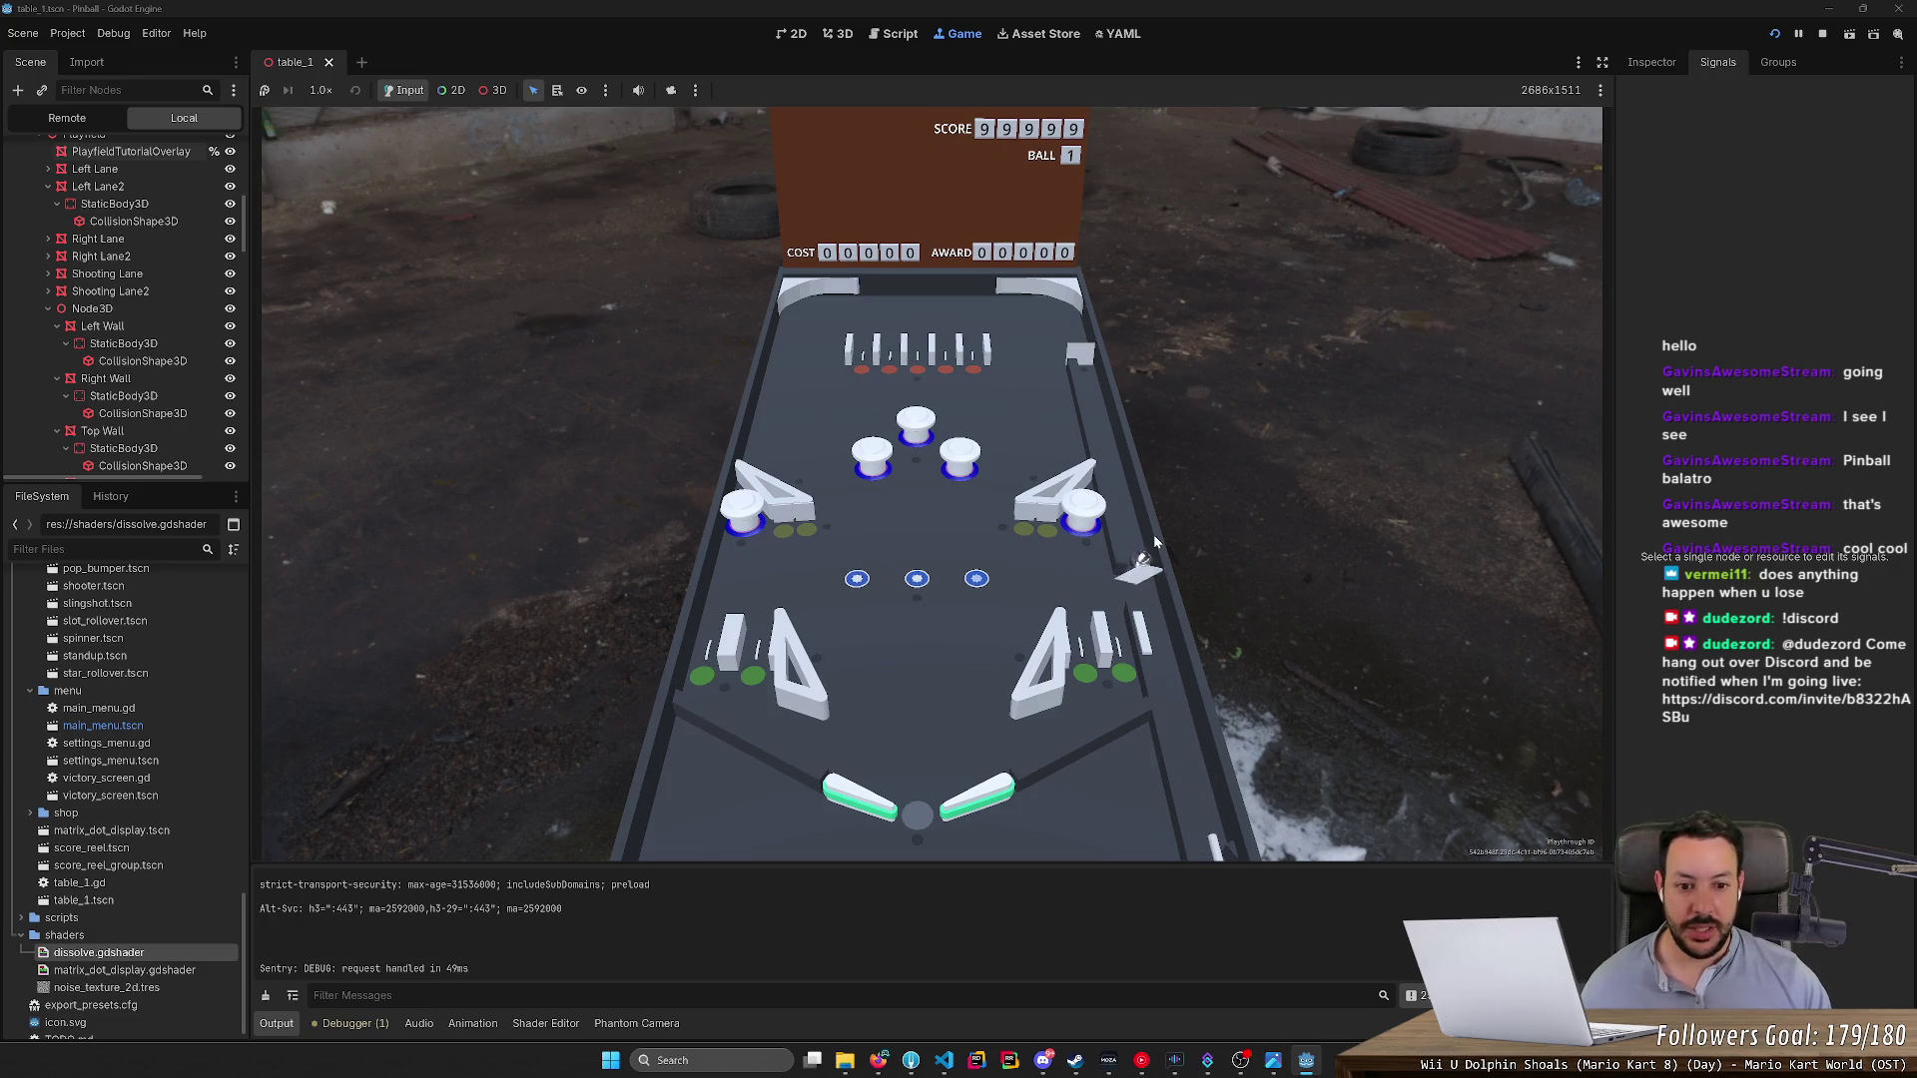
key("Right")
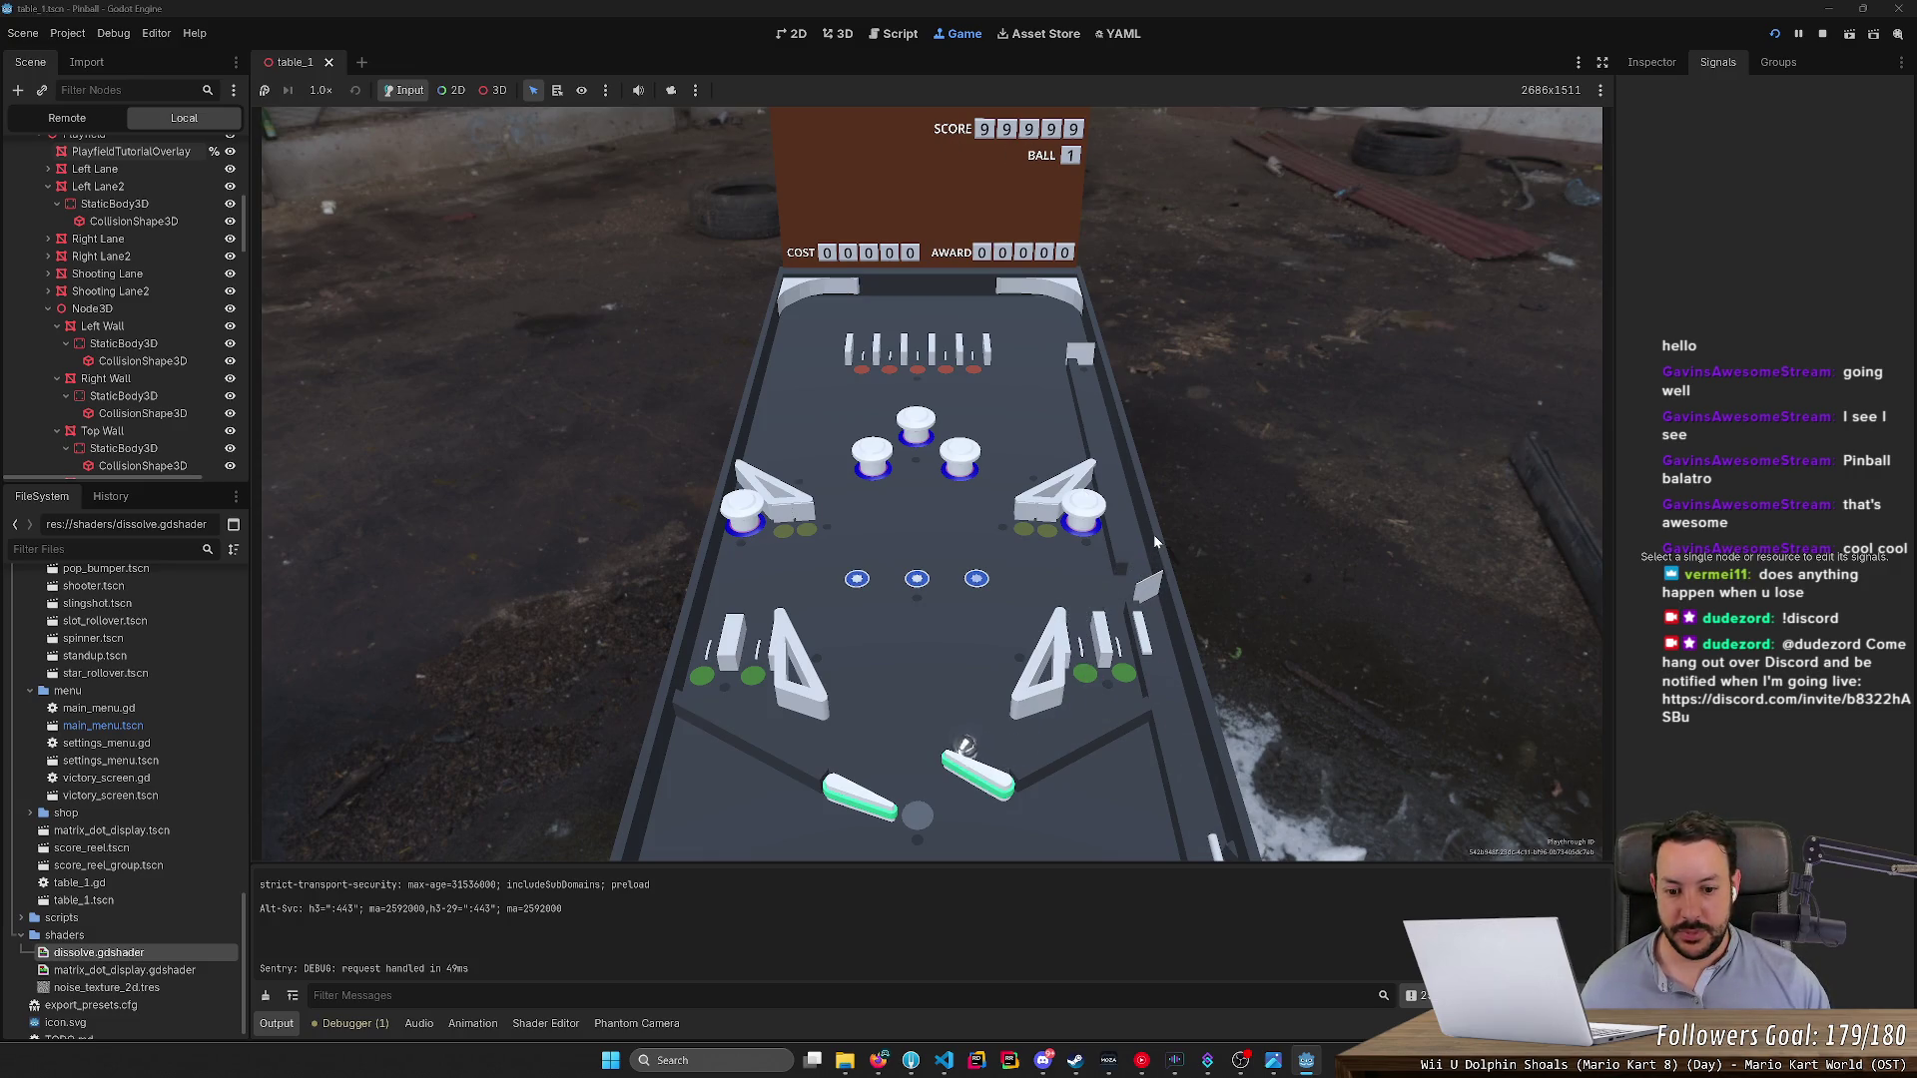
Flip the new game's first ball toward the green light until it drains.
key("Left")
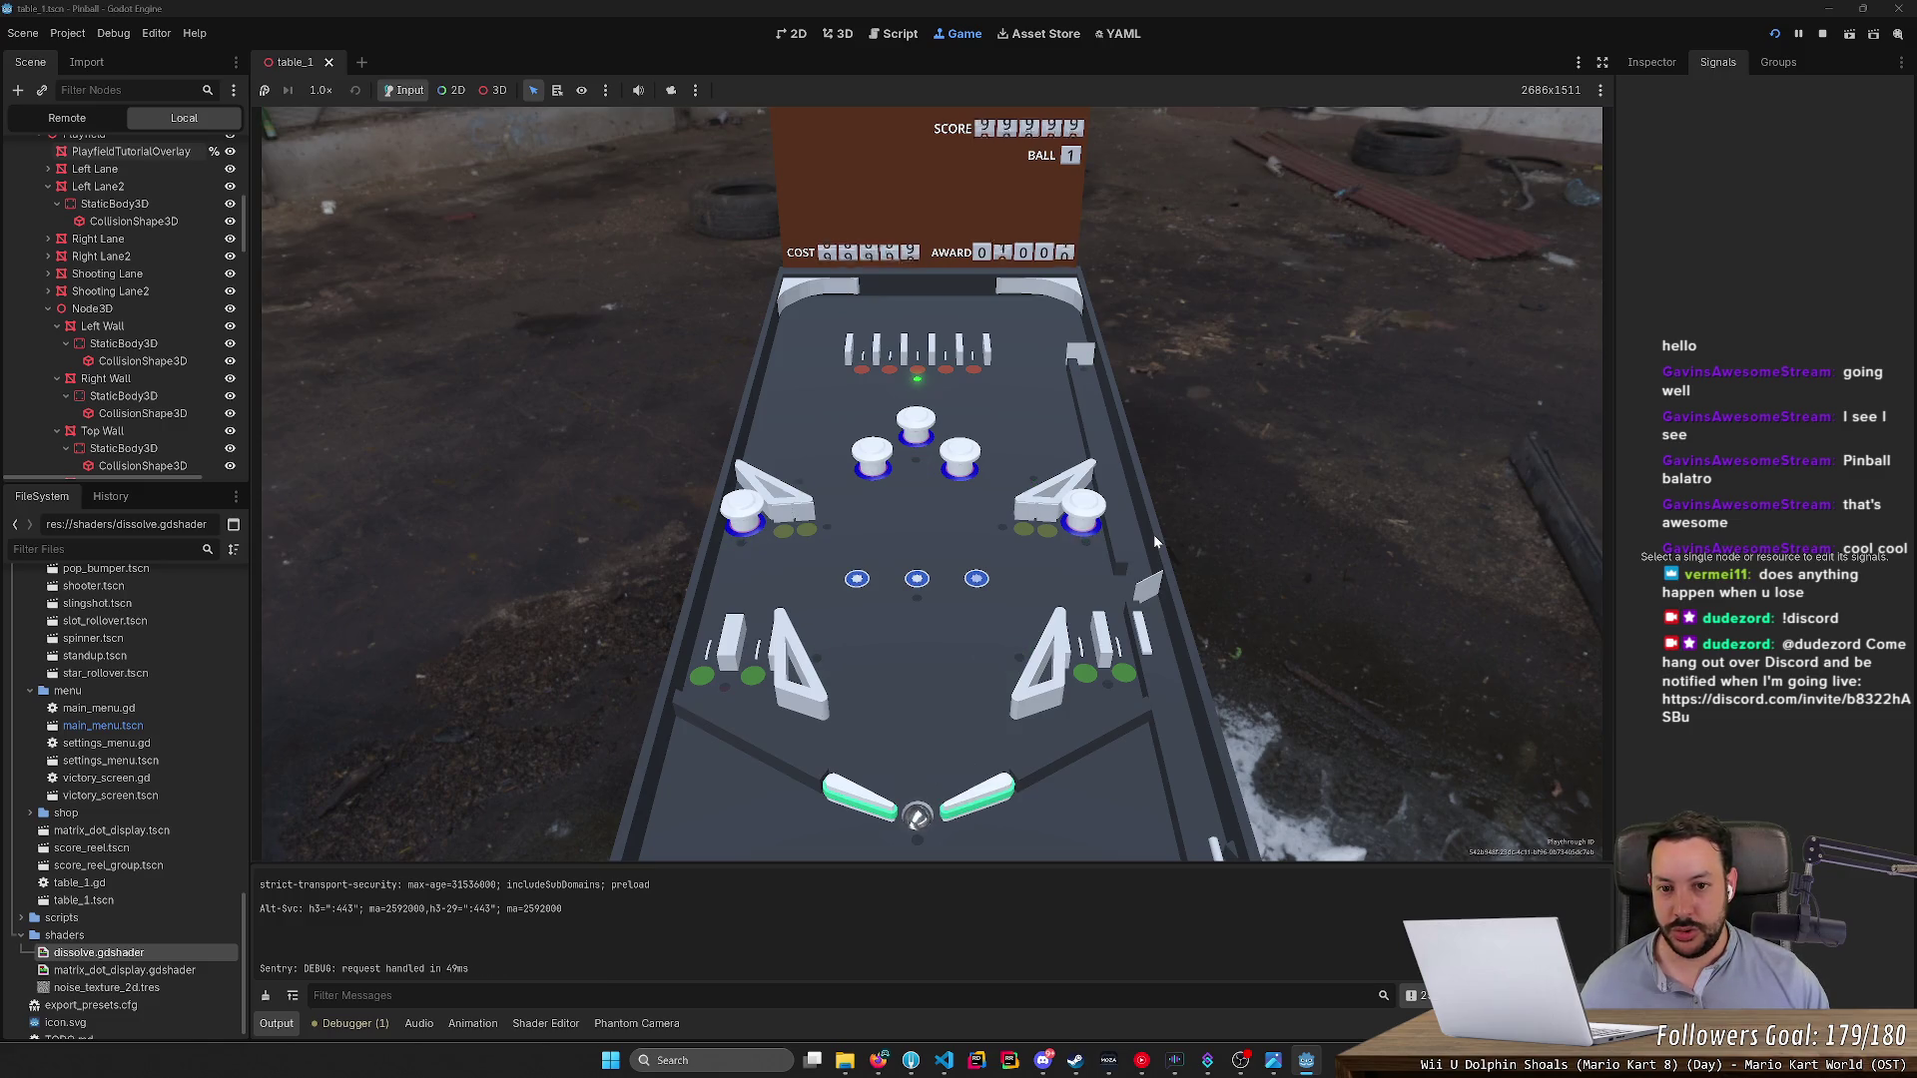
key("Left")
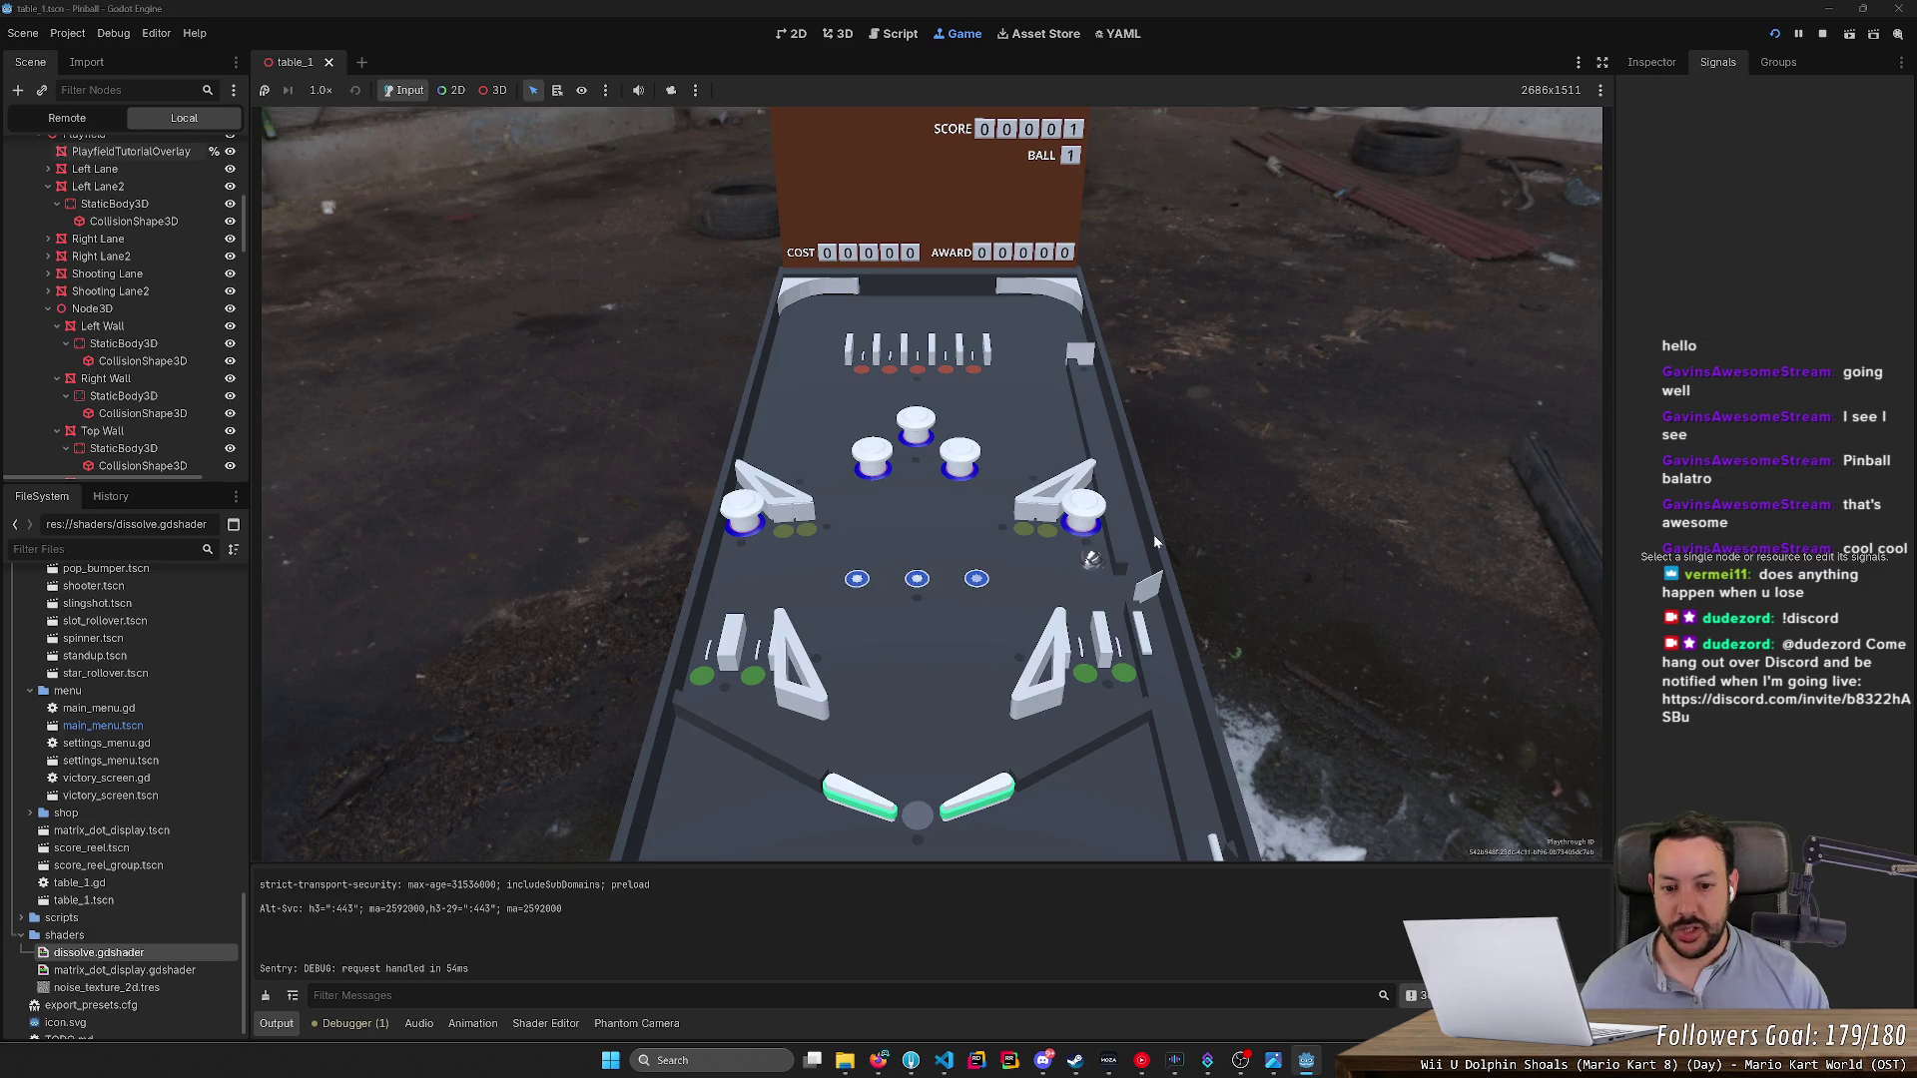
key("Left")
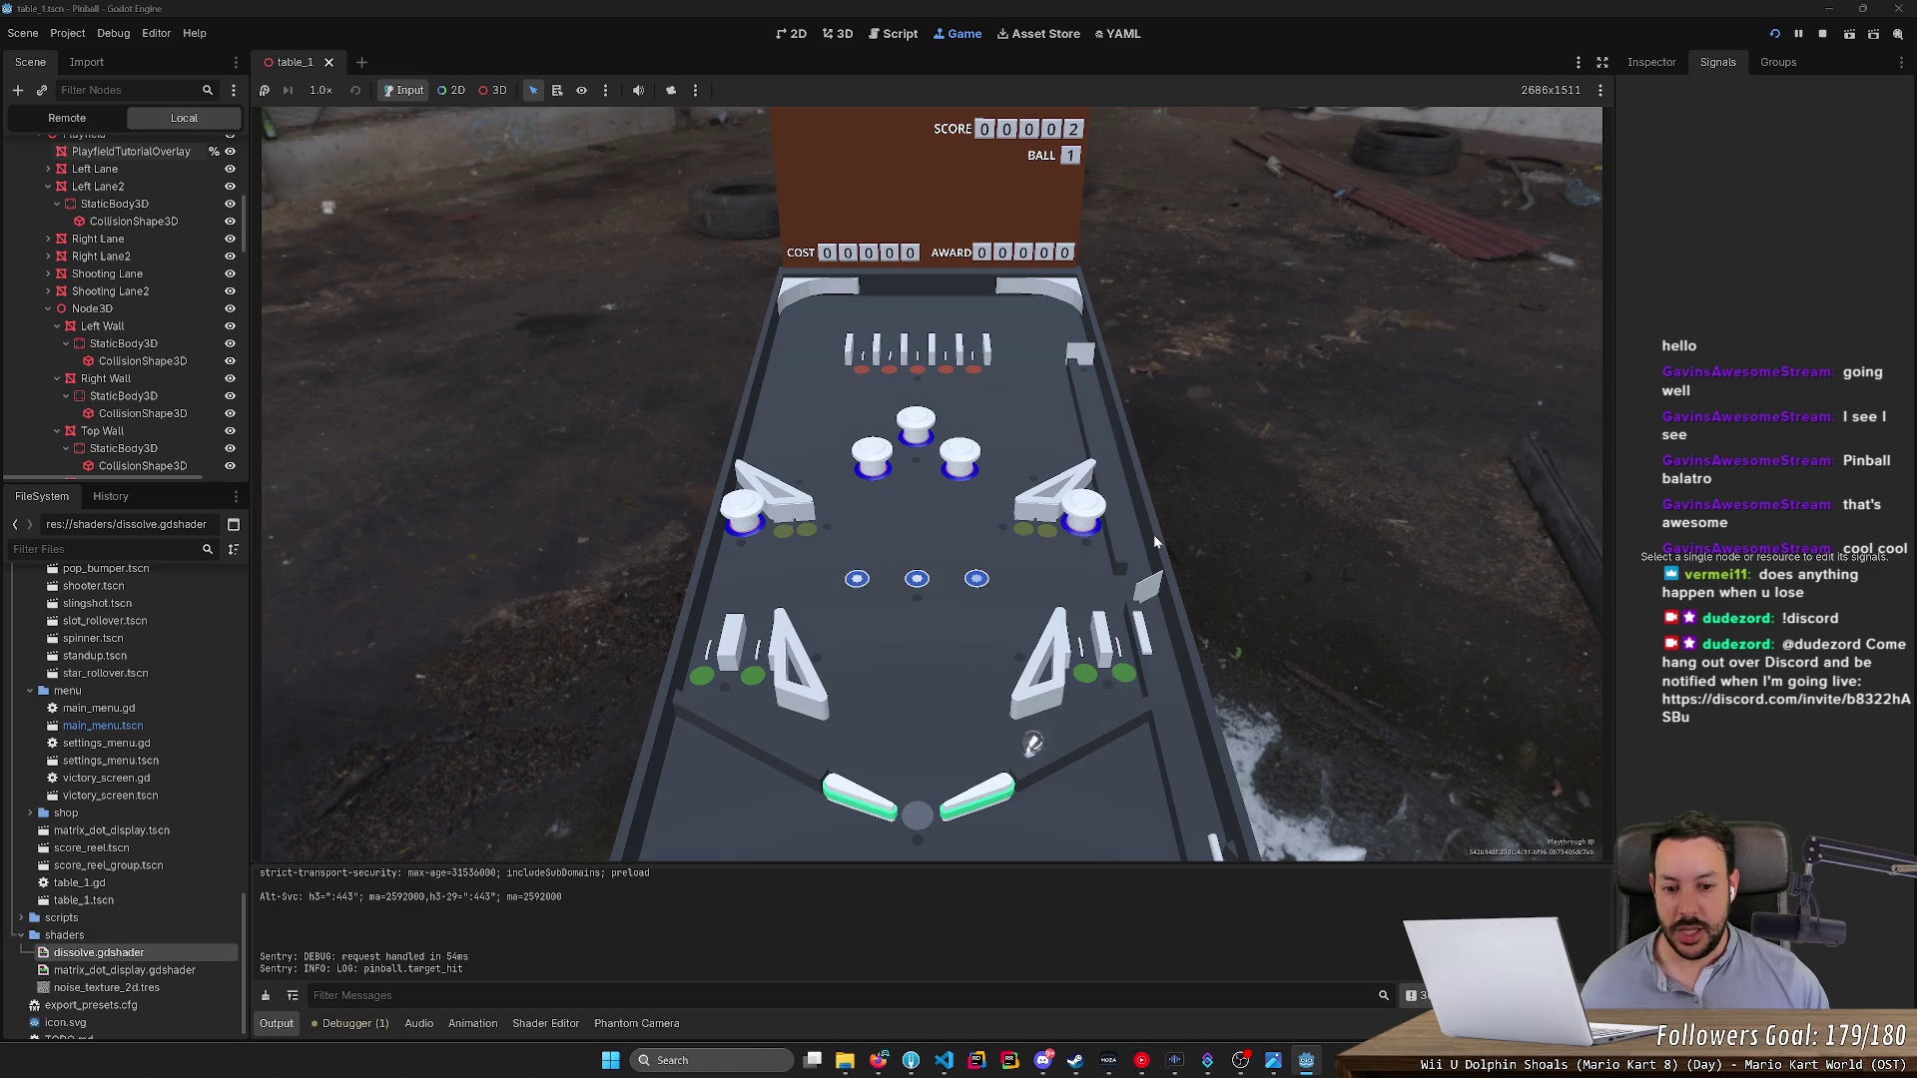
key("Right")
key("Right")
key("Left")
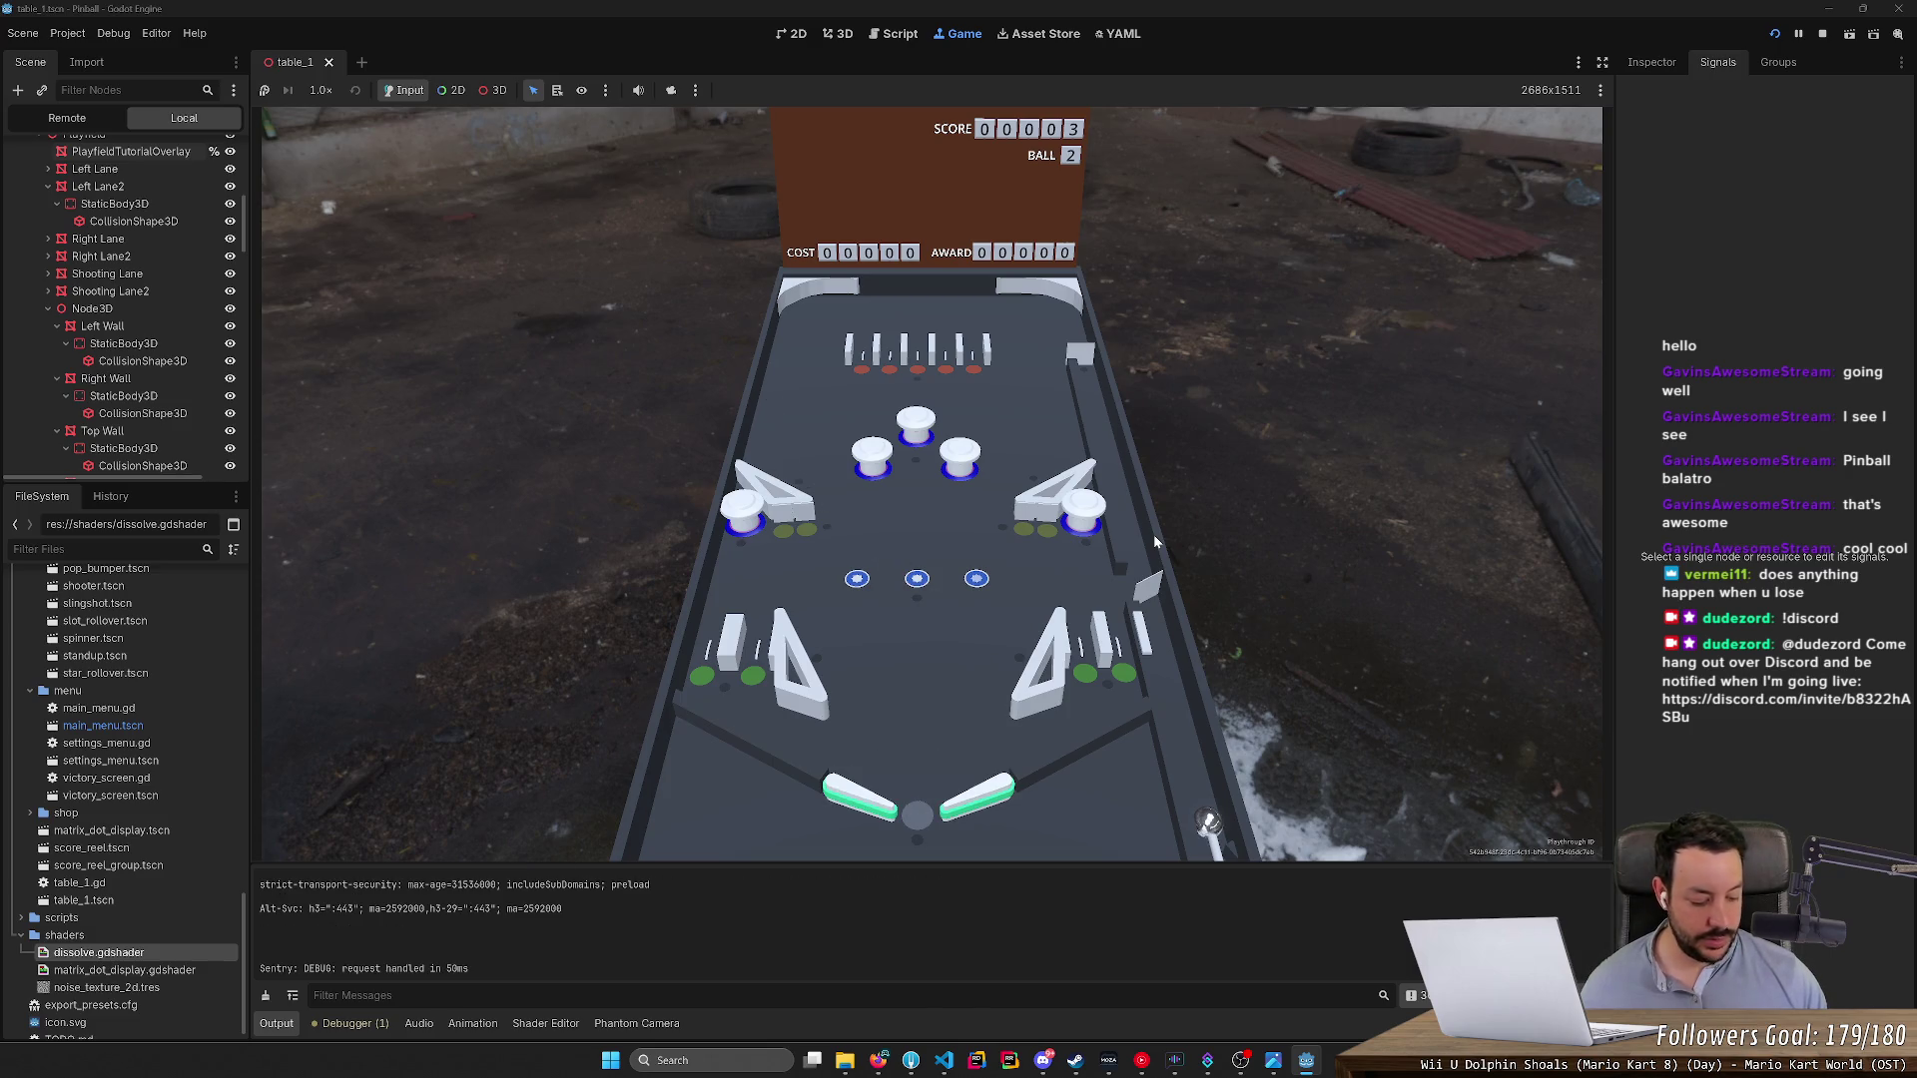
Plunge and flip balls 2 and 3, bringing the score near 49780.
key("Down")
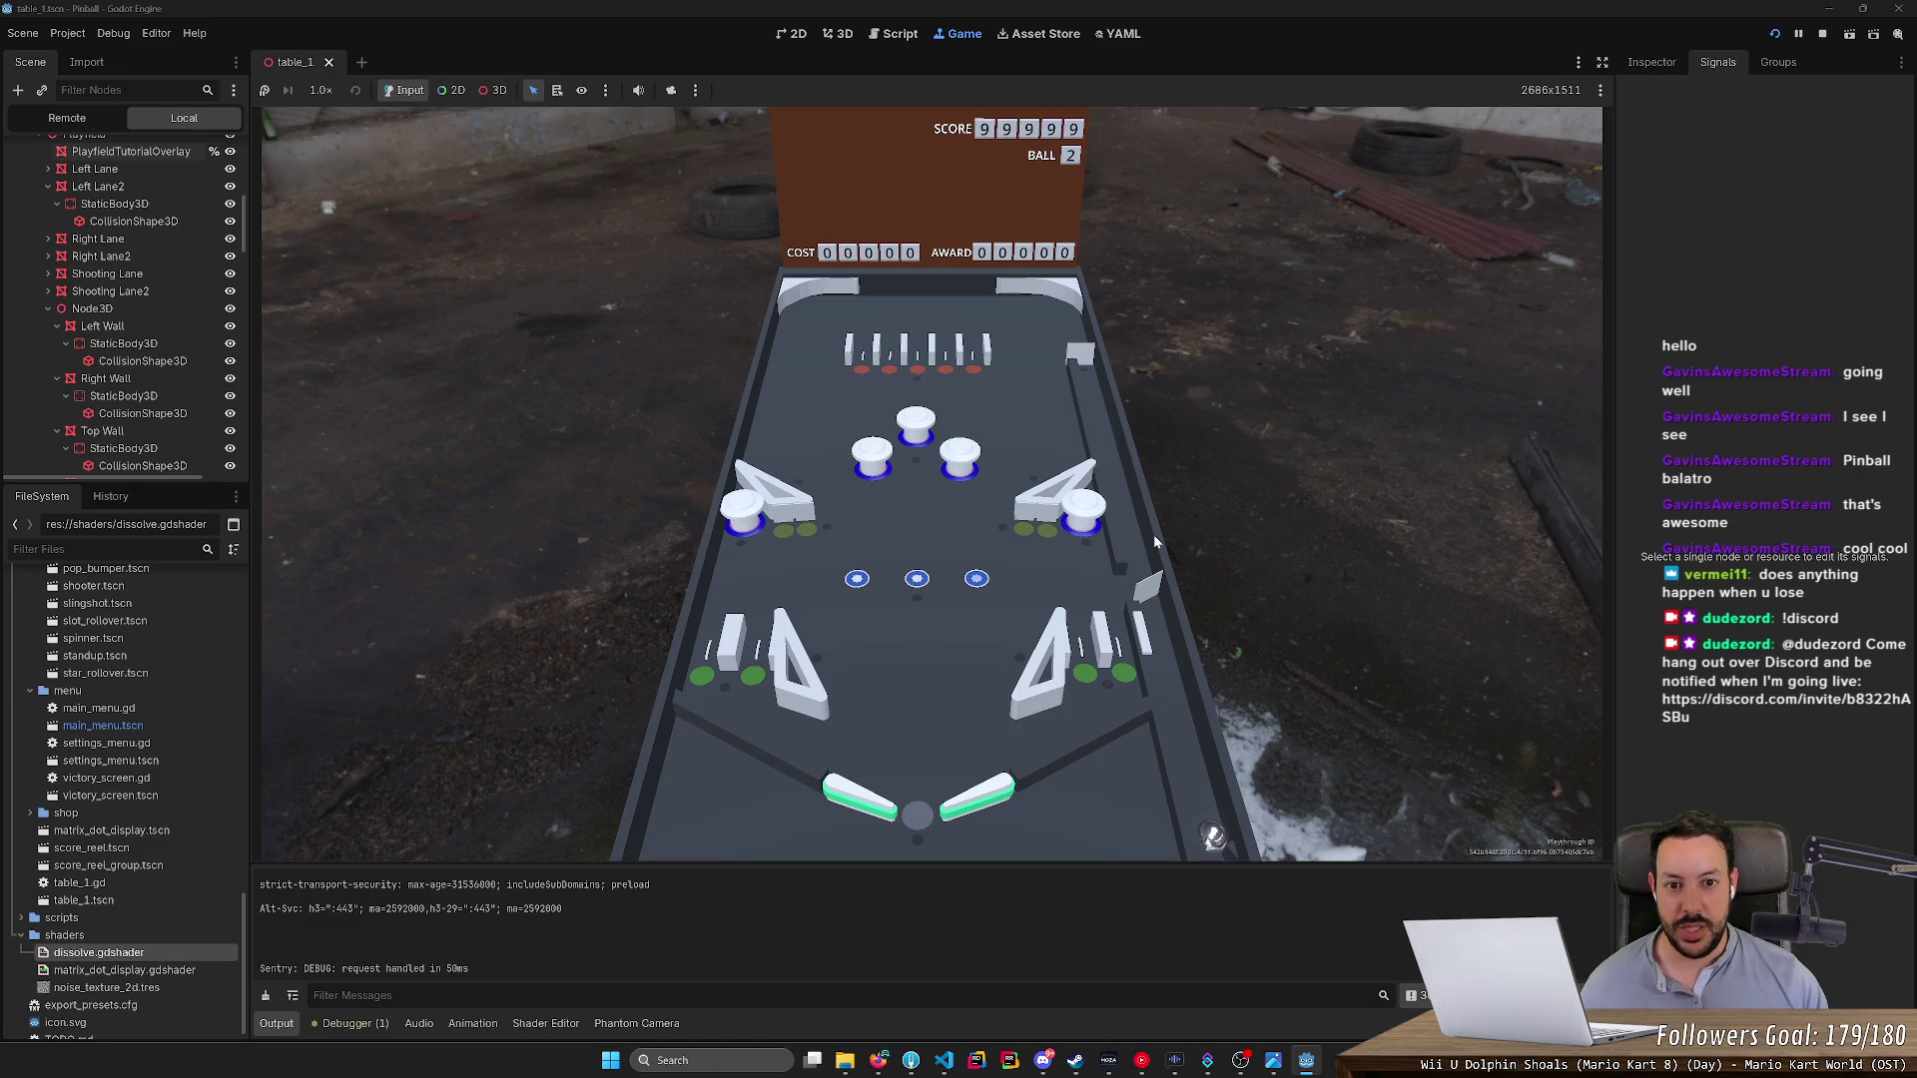
key("Right")
key("Left")
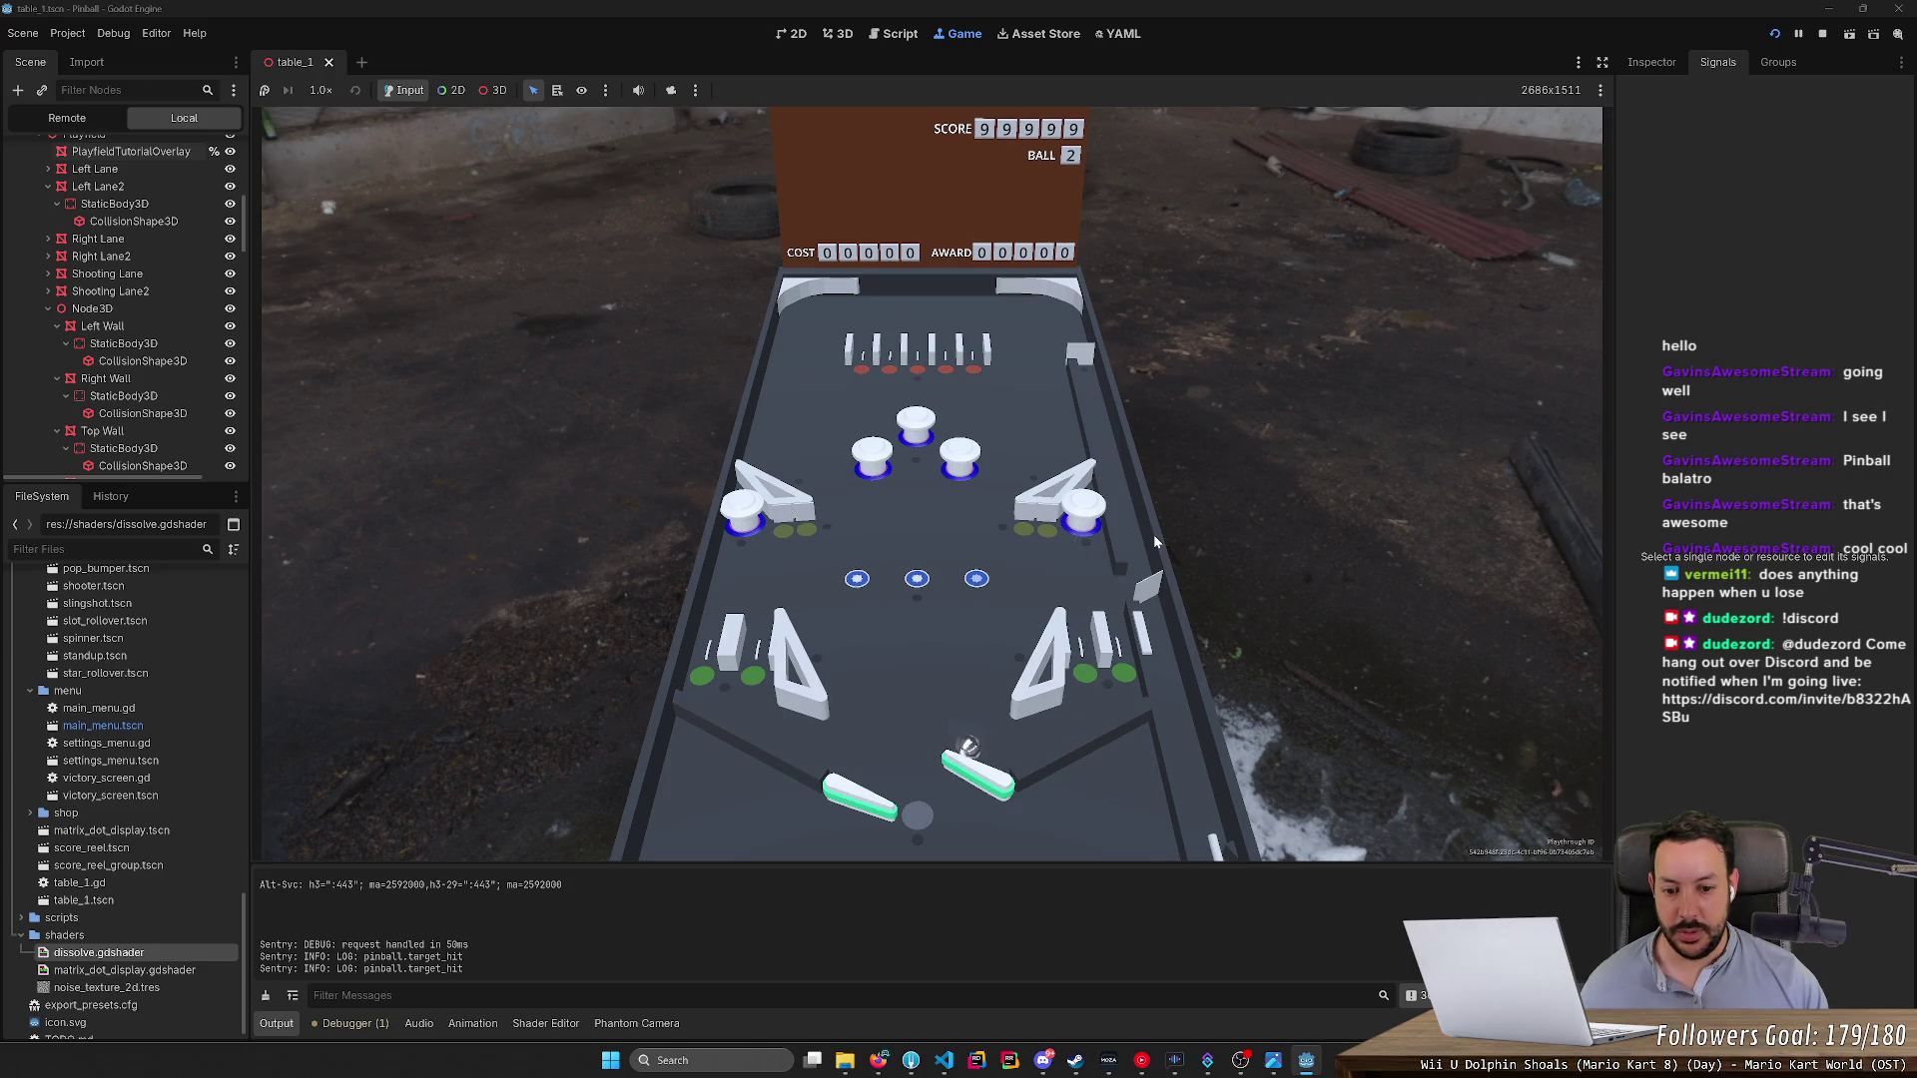
key("Left")
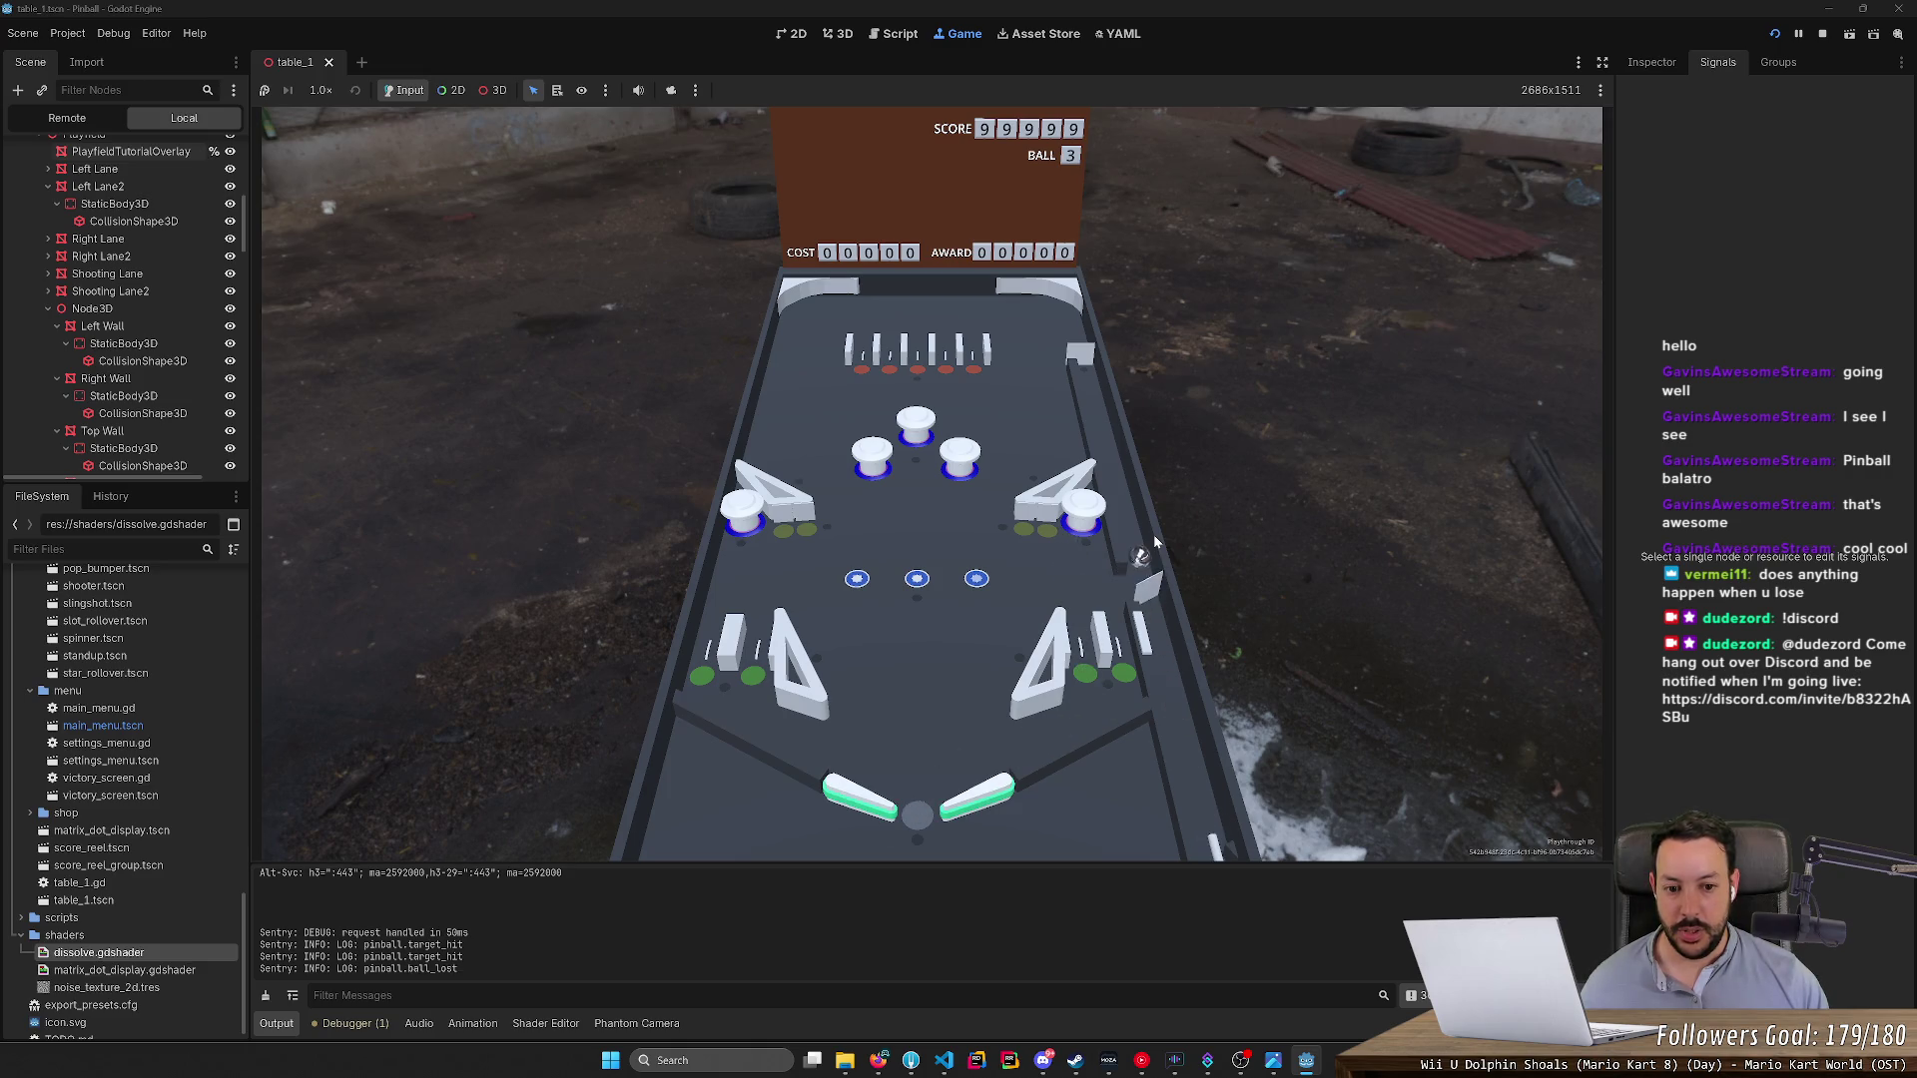
key("Right")
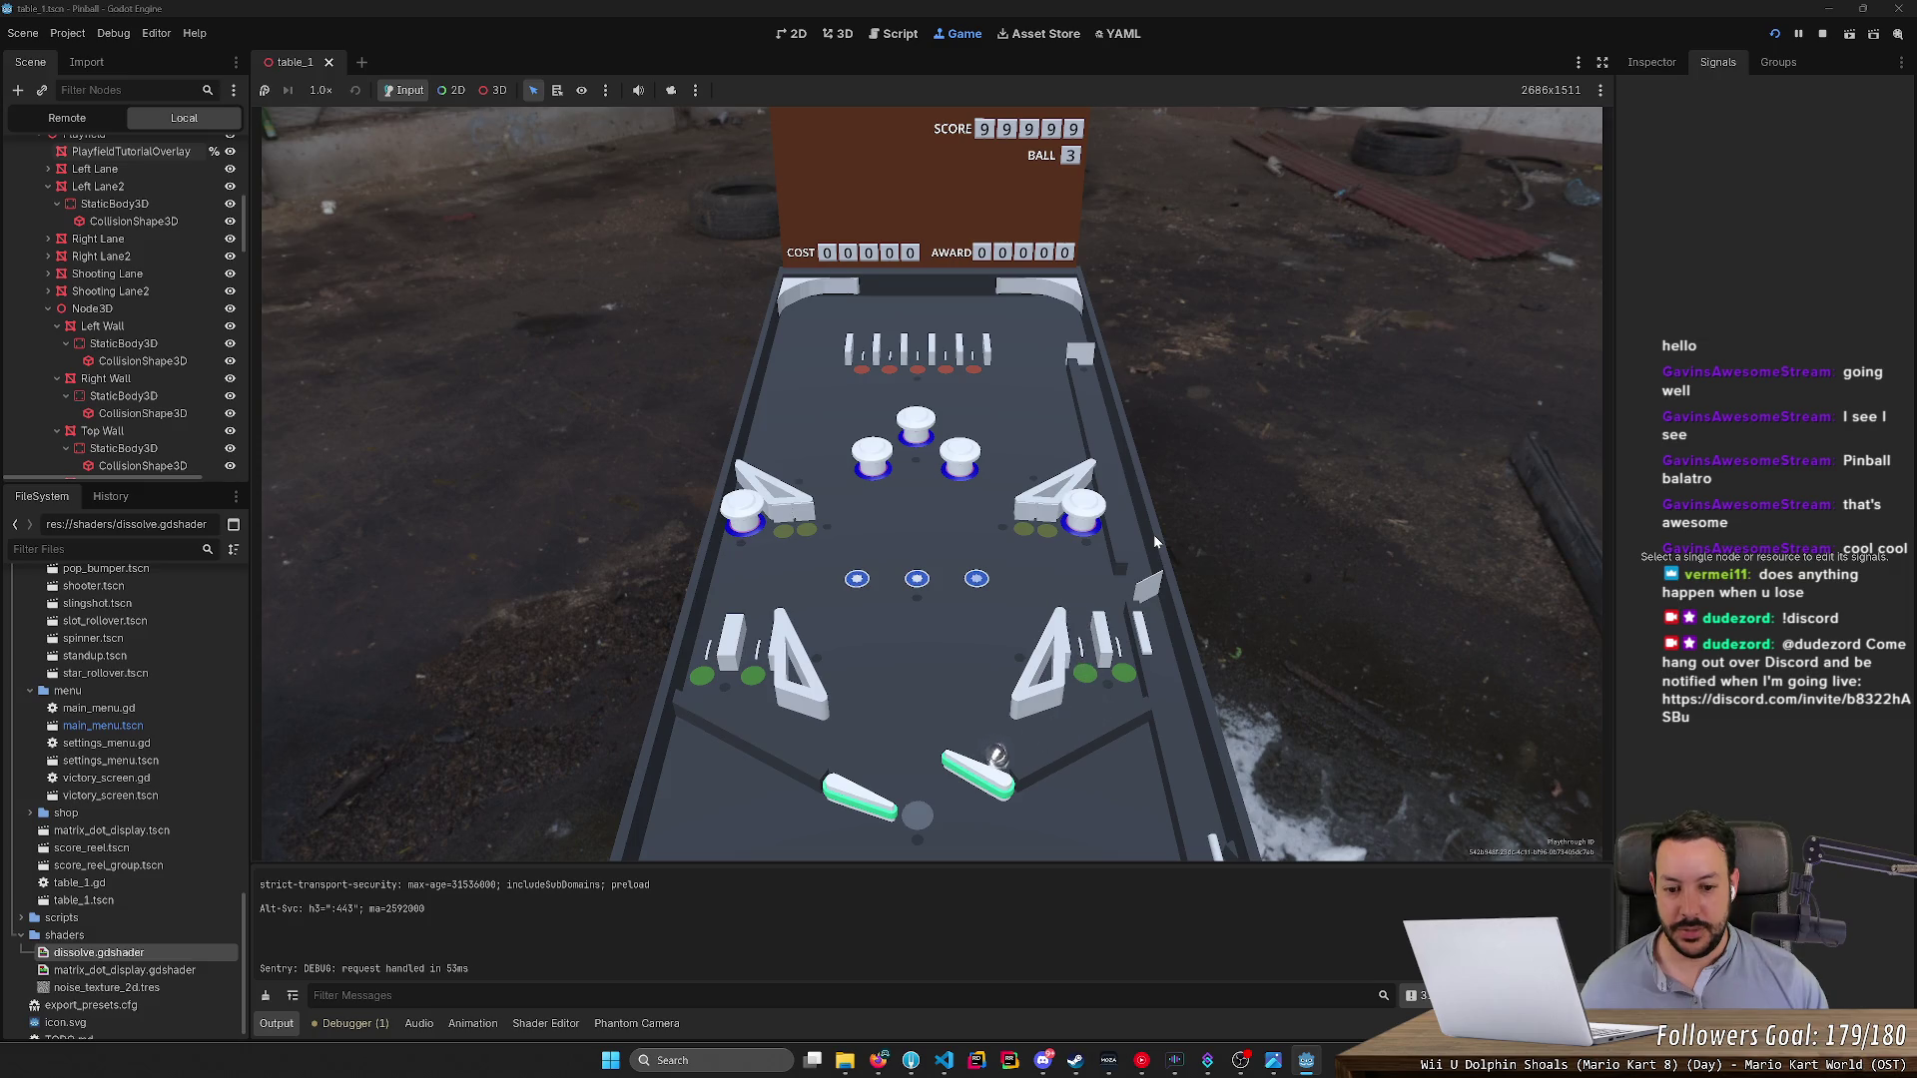
key("Left")
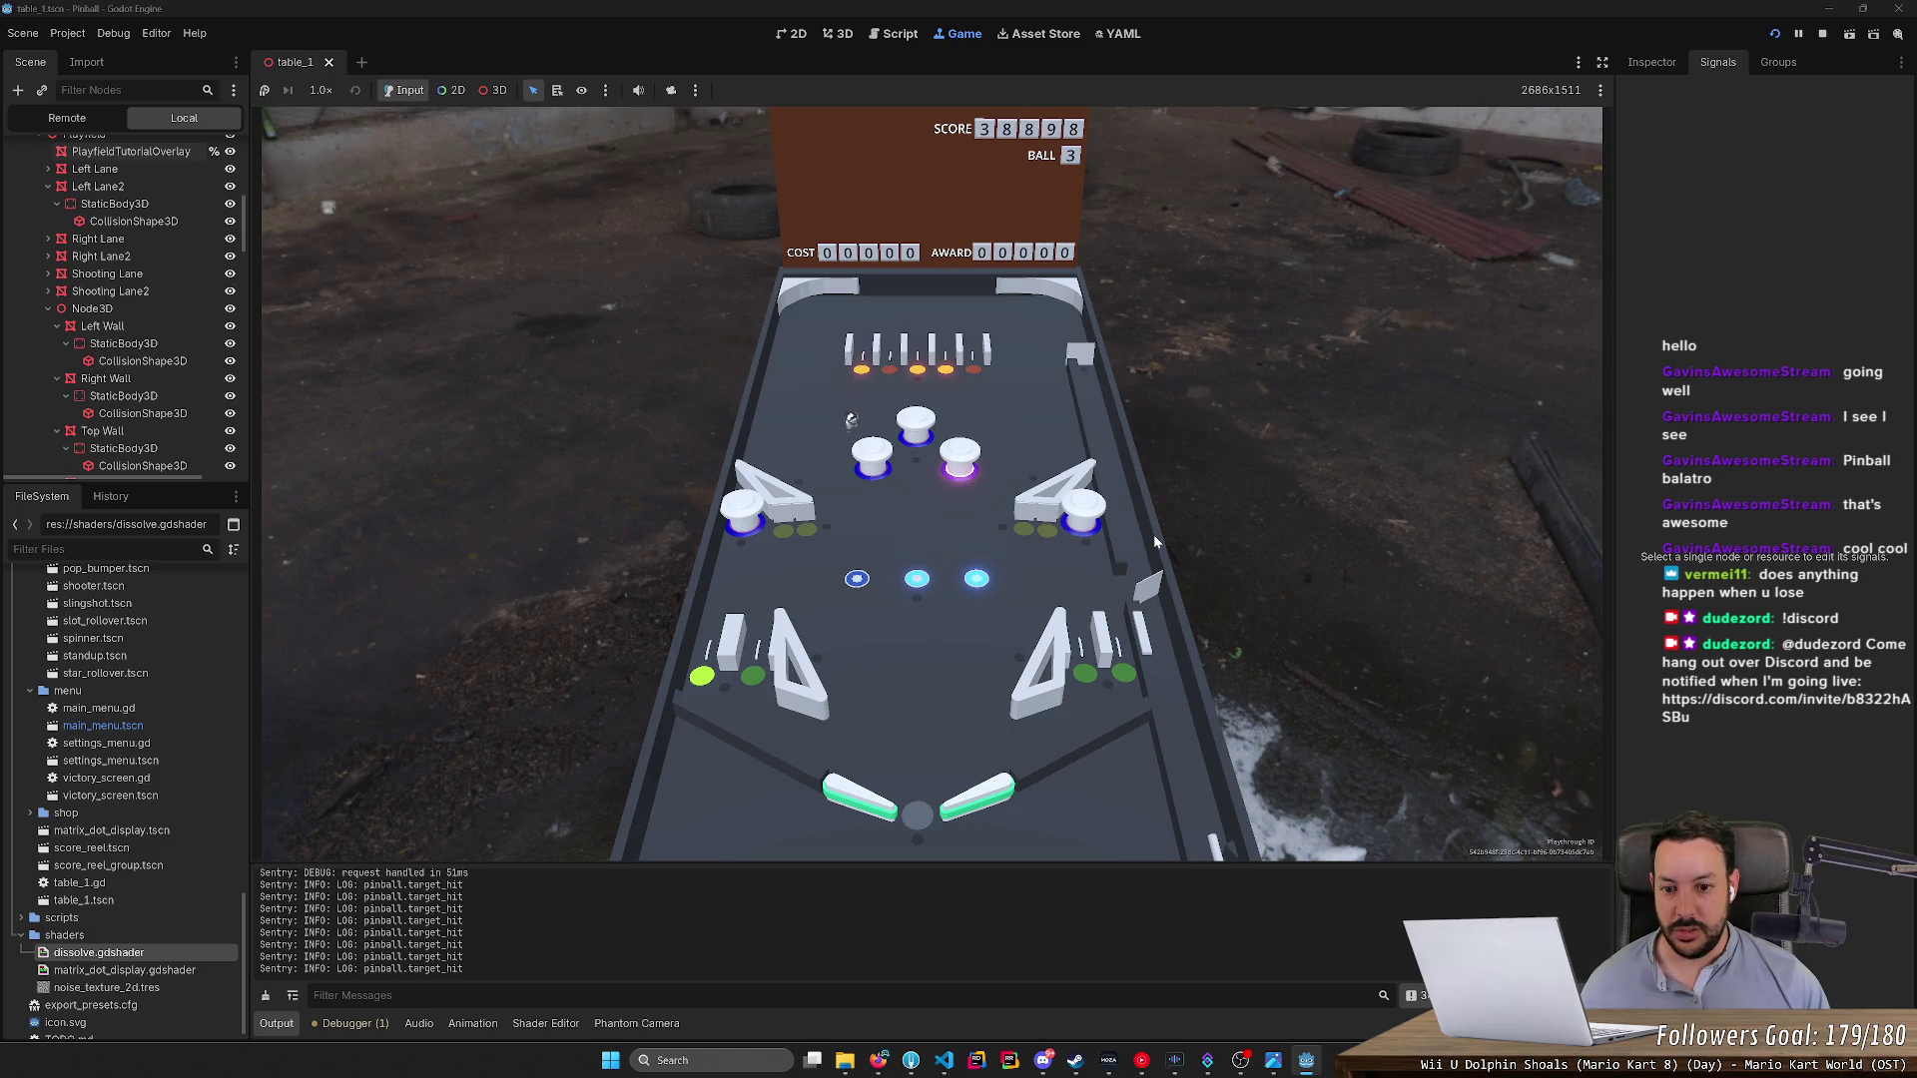
key("Left")
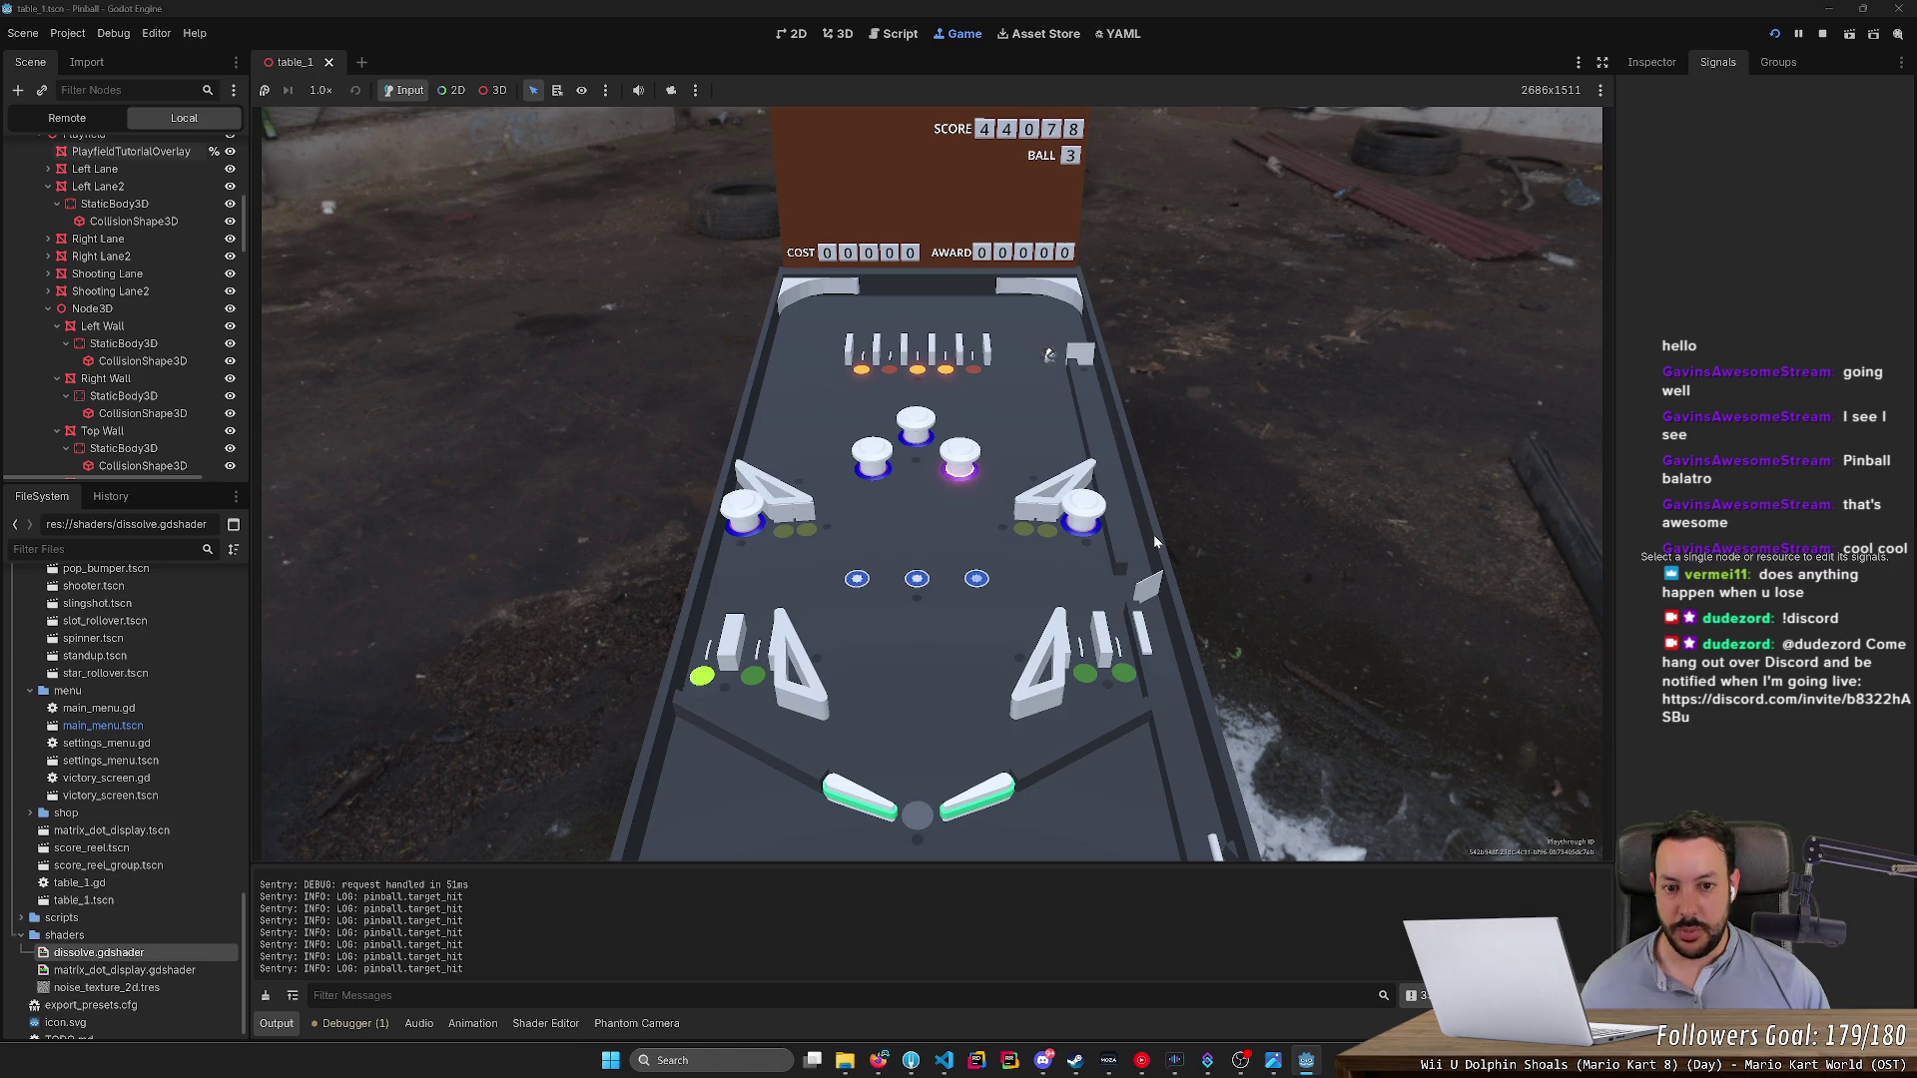
key("Left")
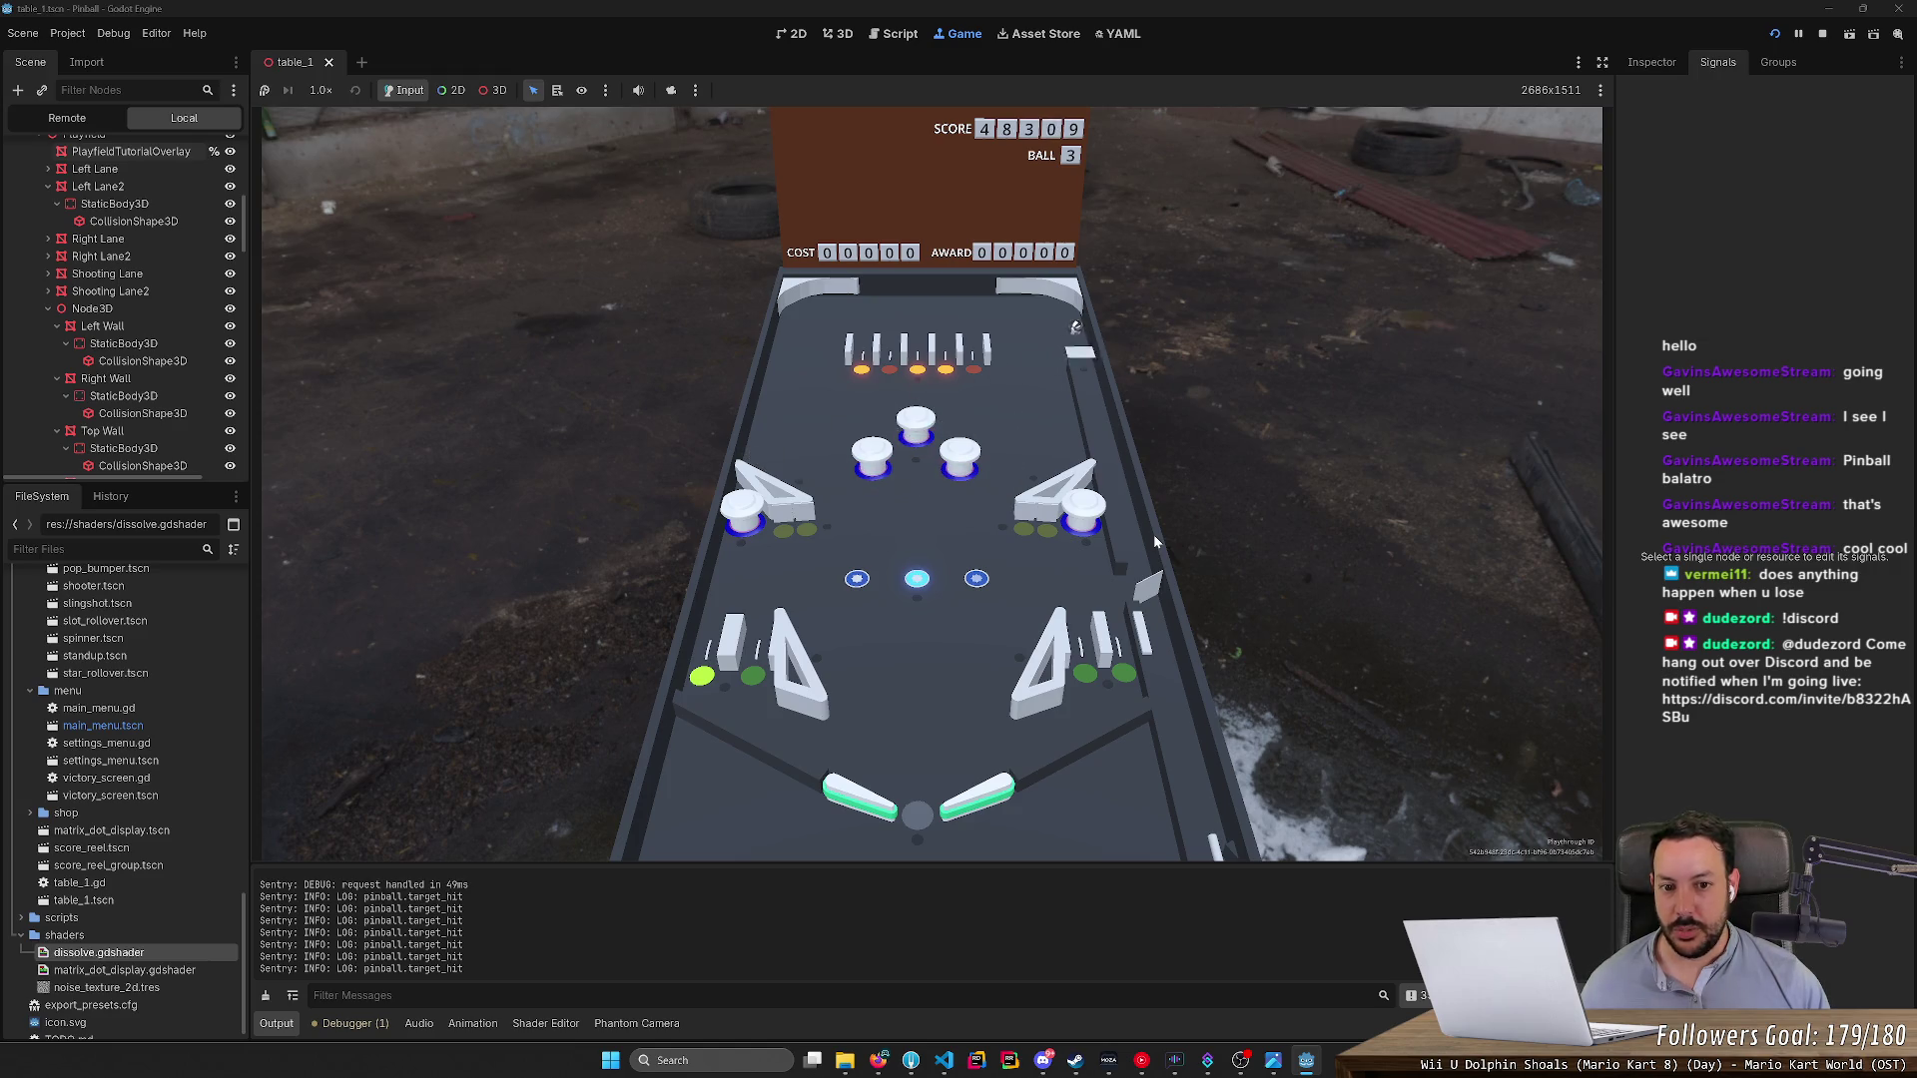
key("Left")
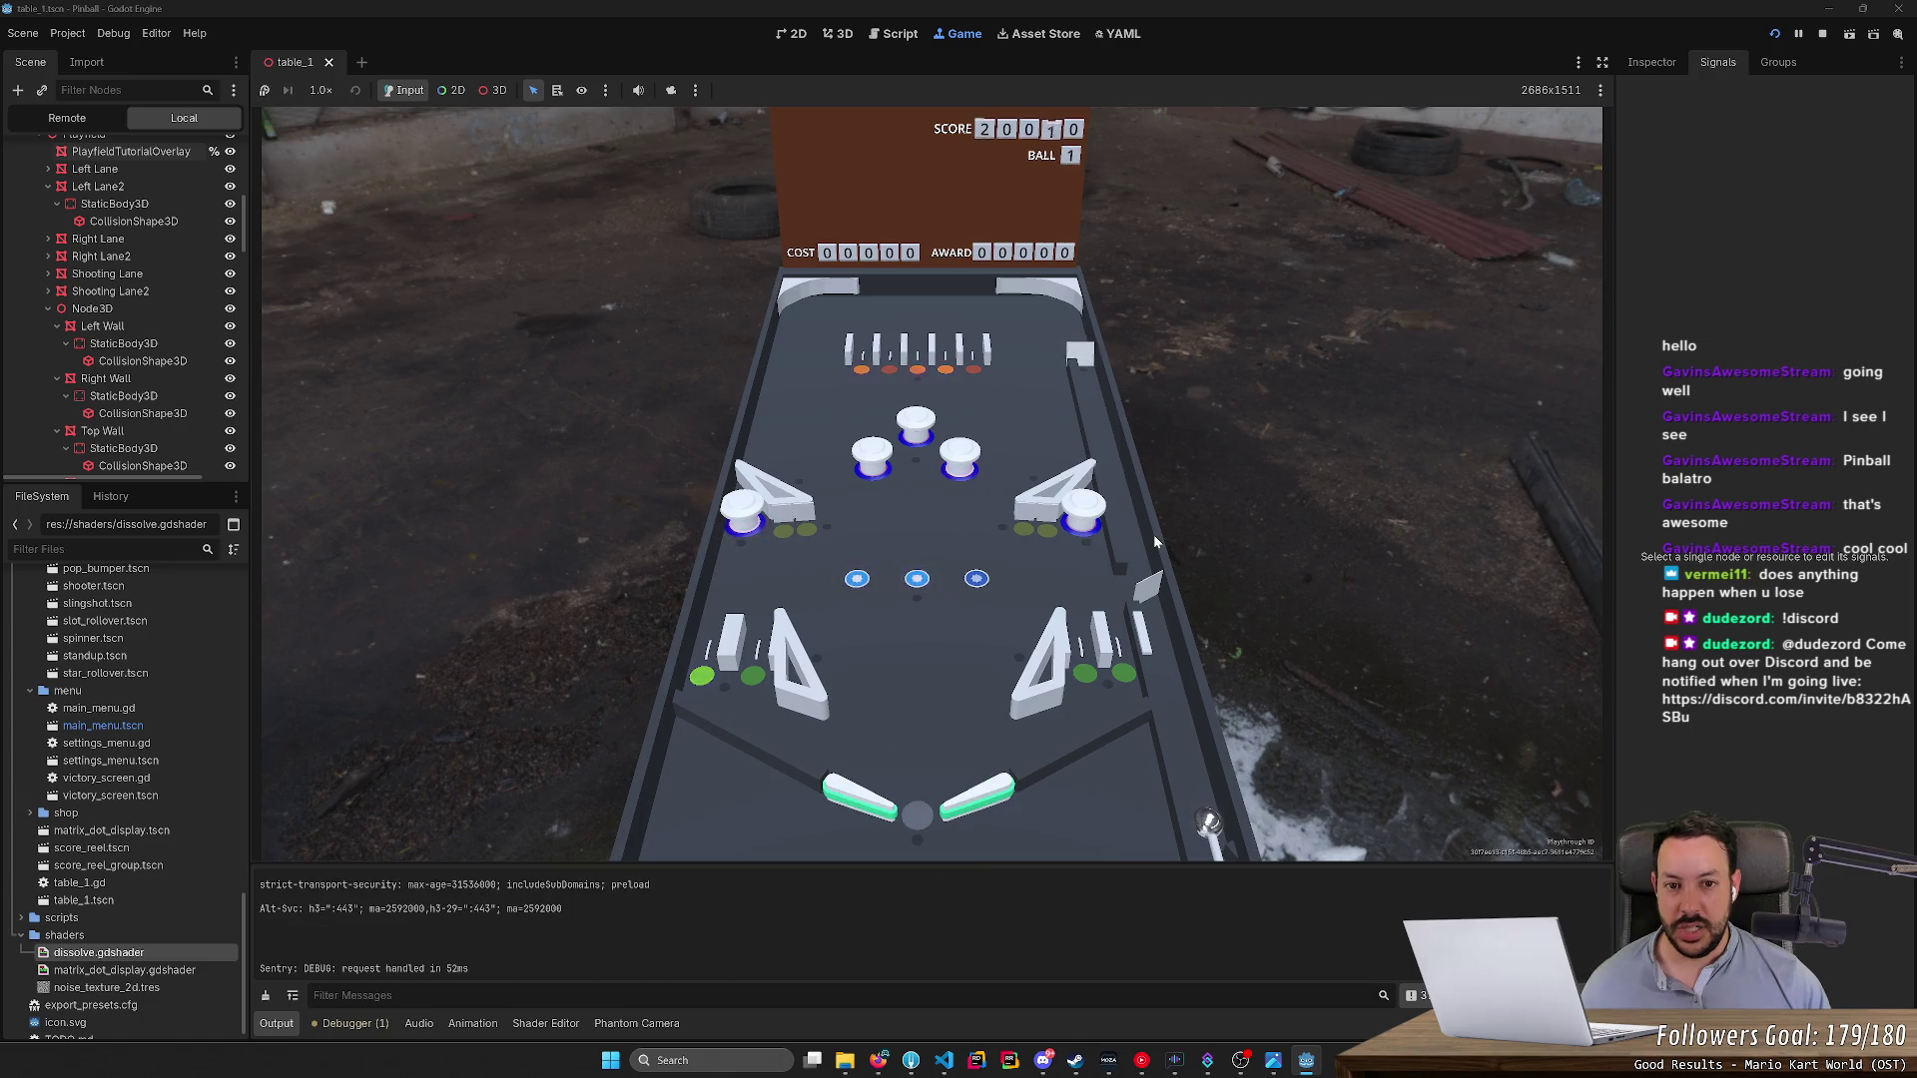
Launch the ball and flip it back up to the bumpers and top lanes.
key("space")
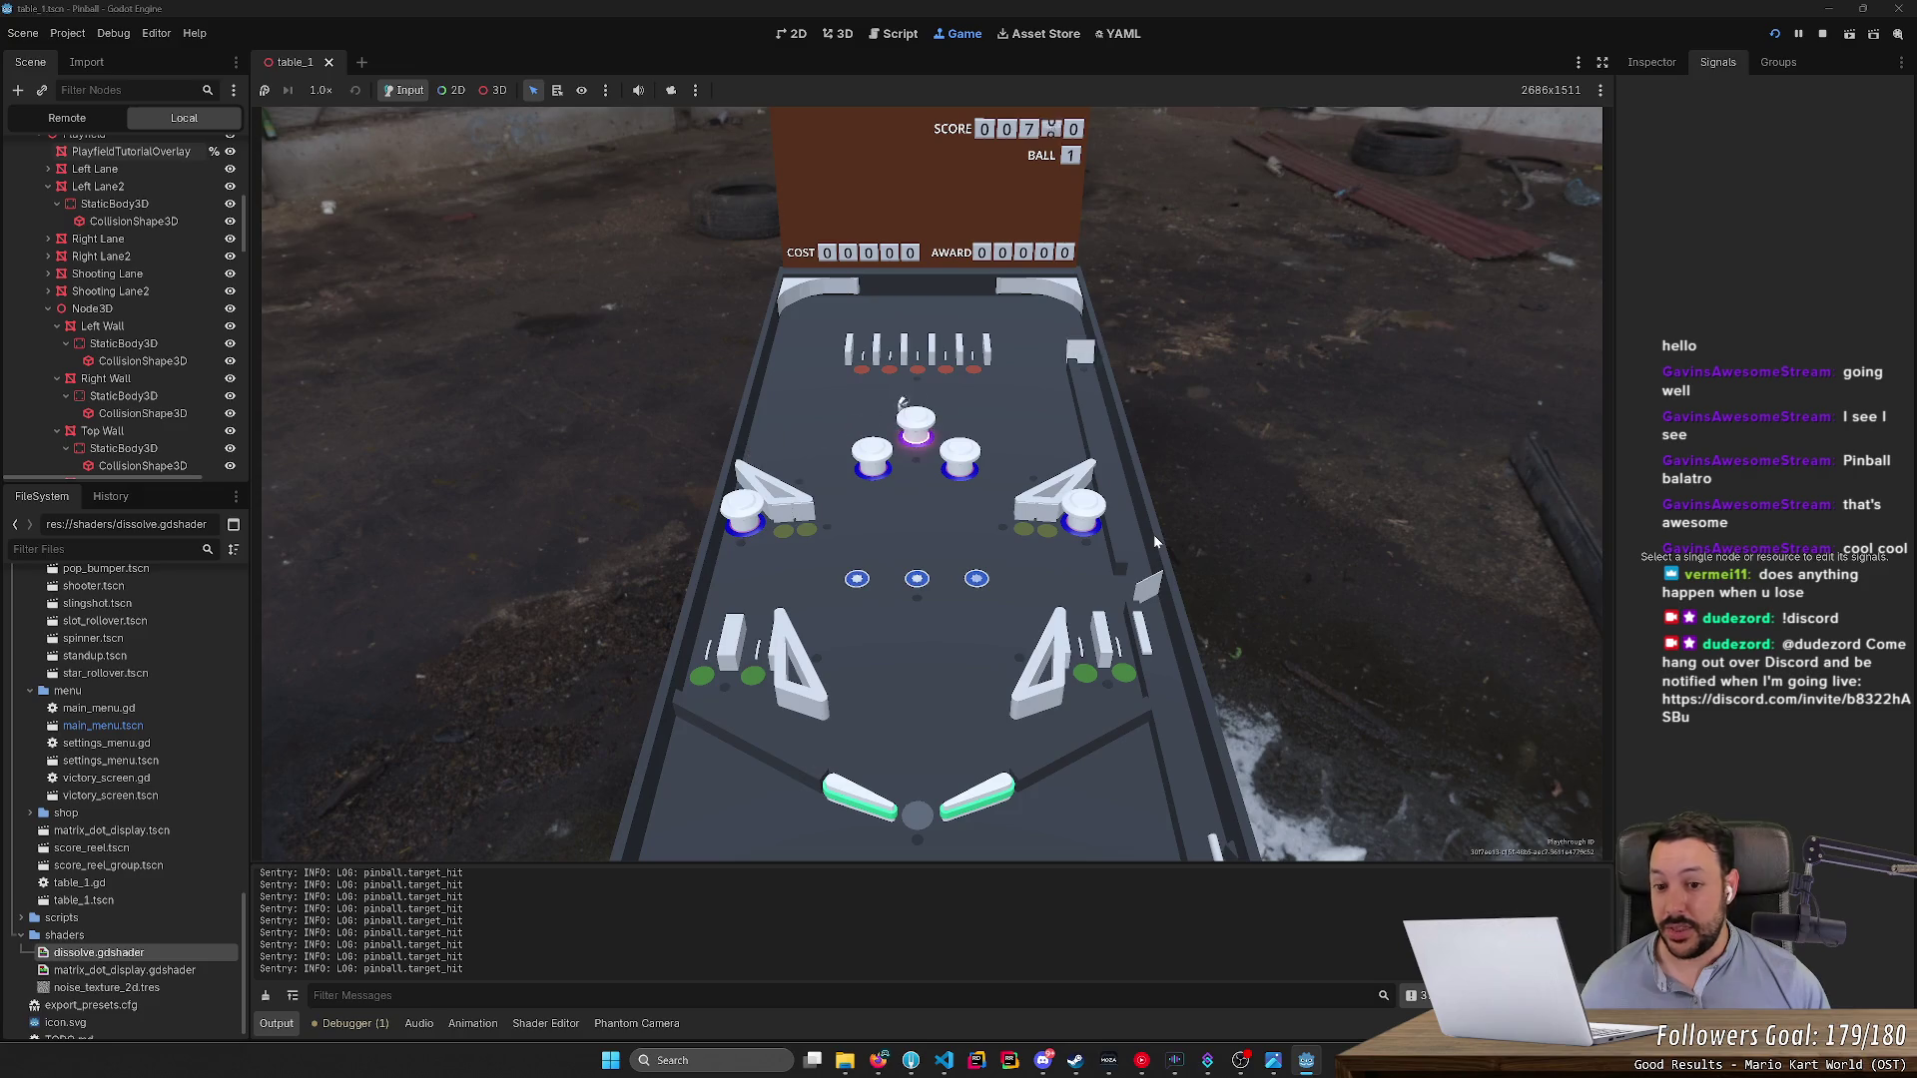
key("Right")
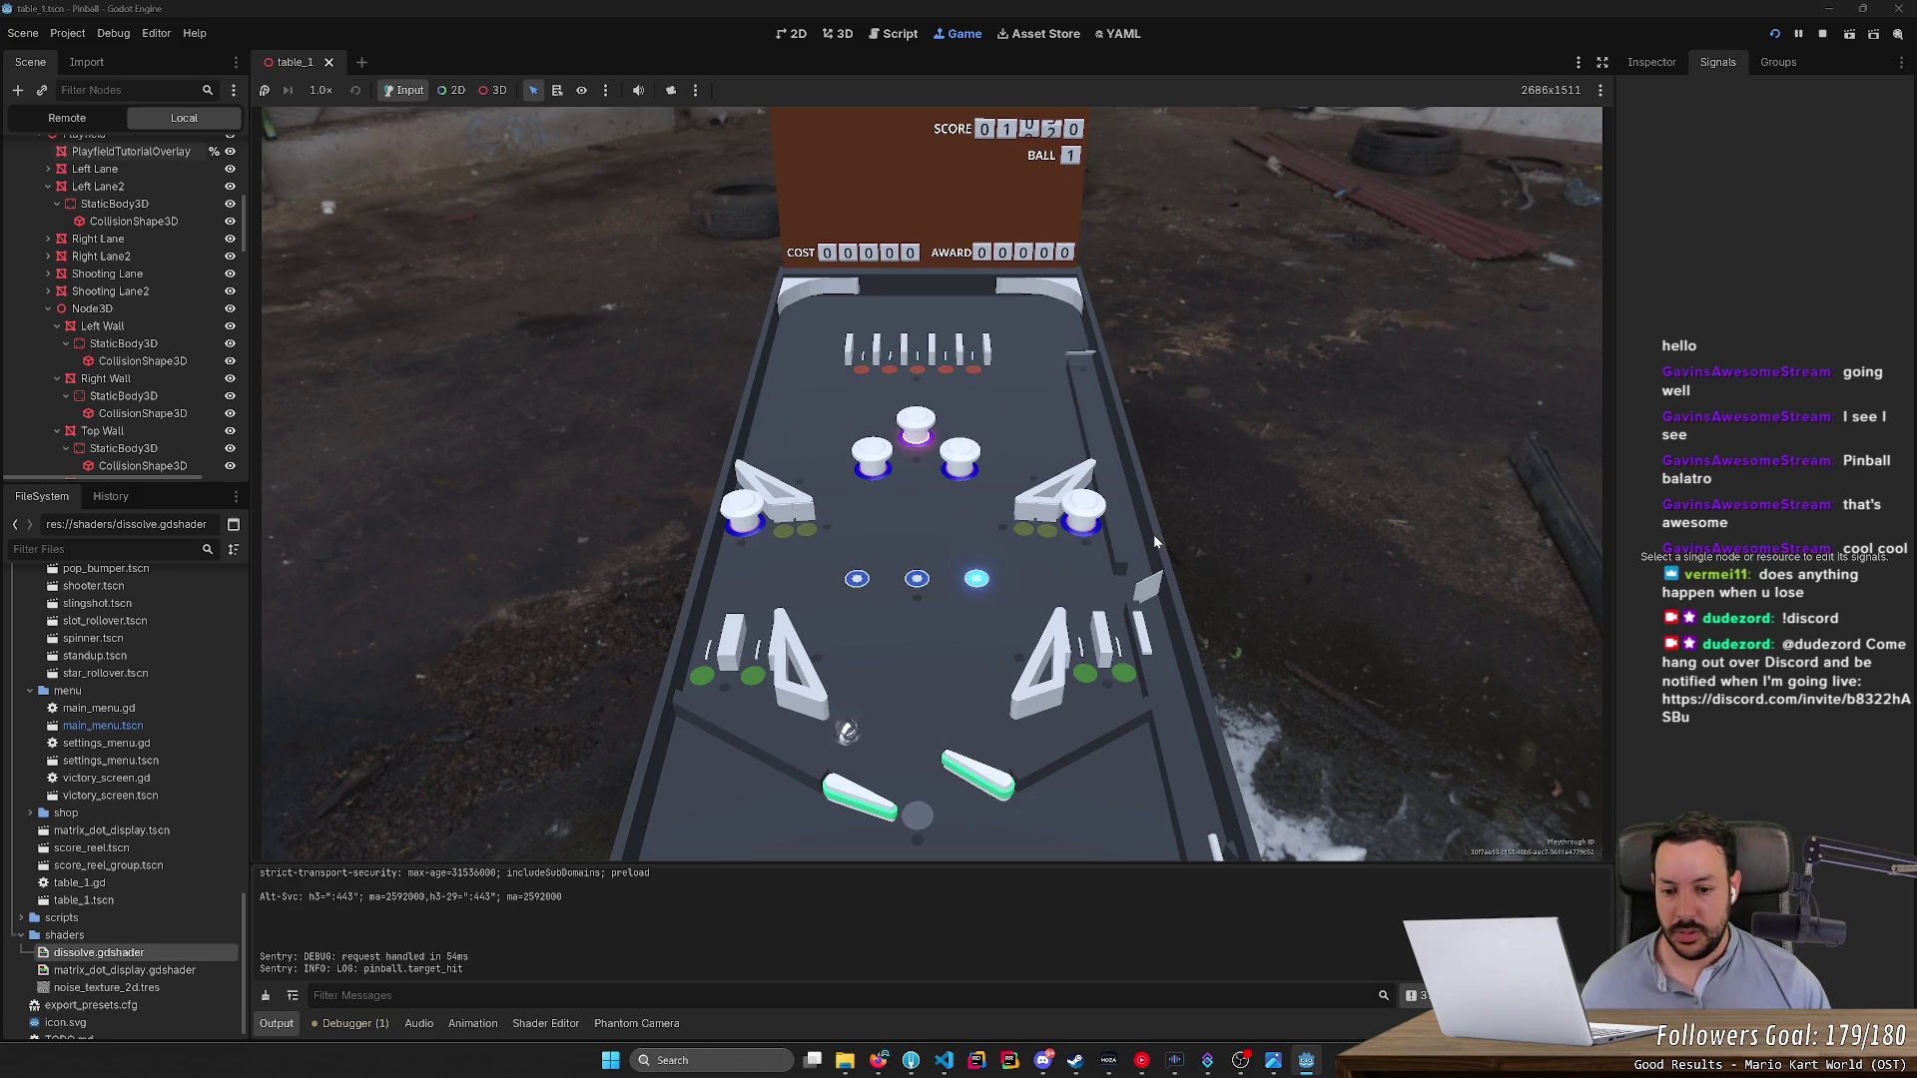
key("Left")
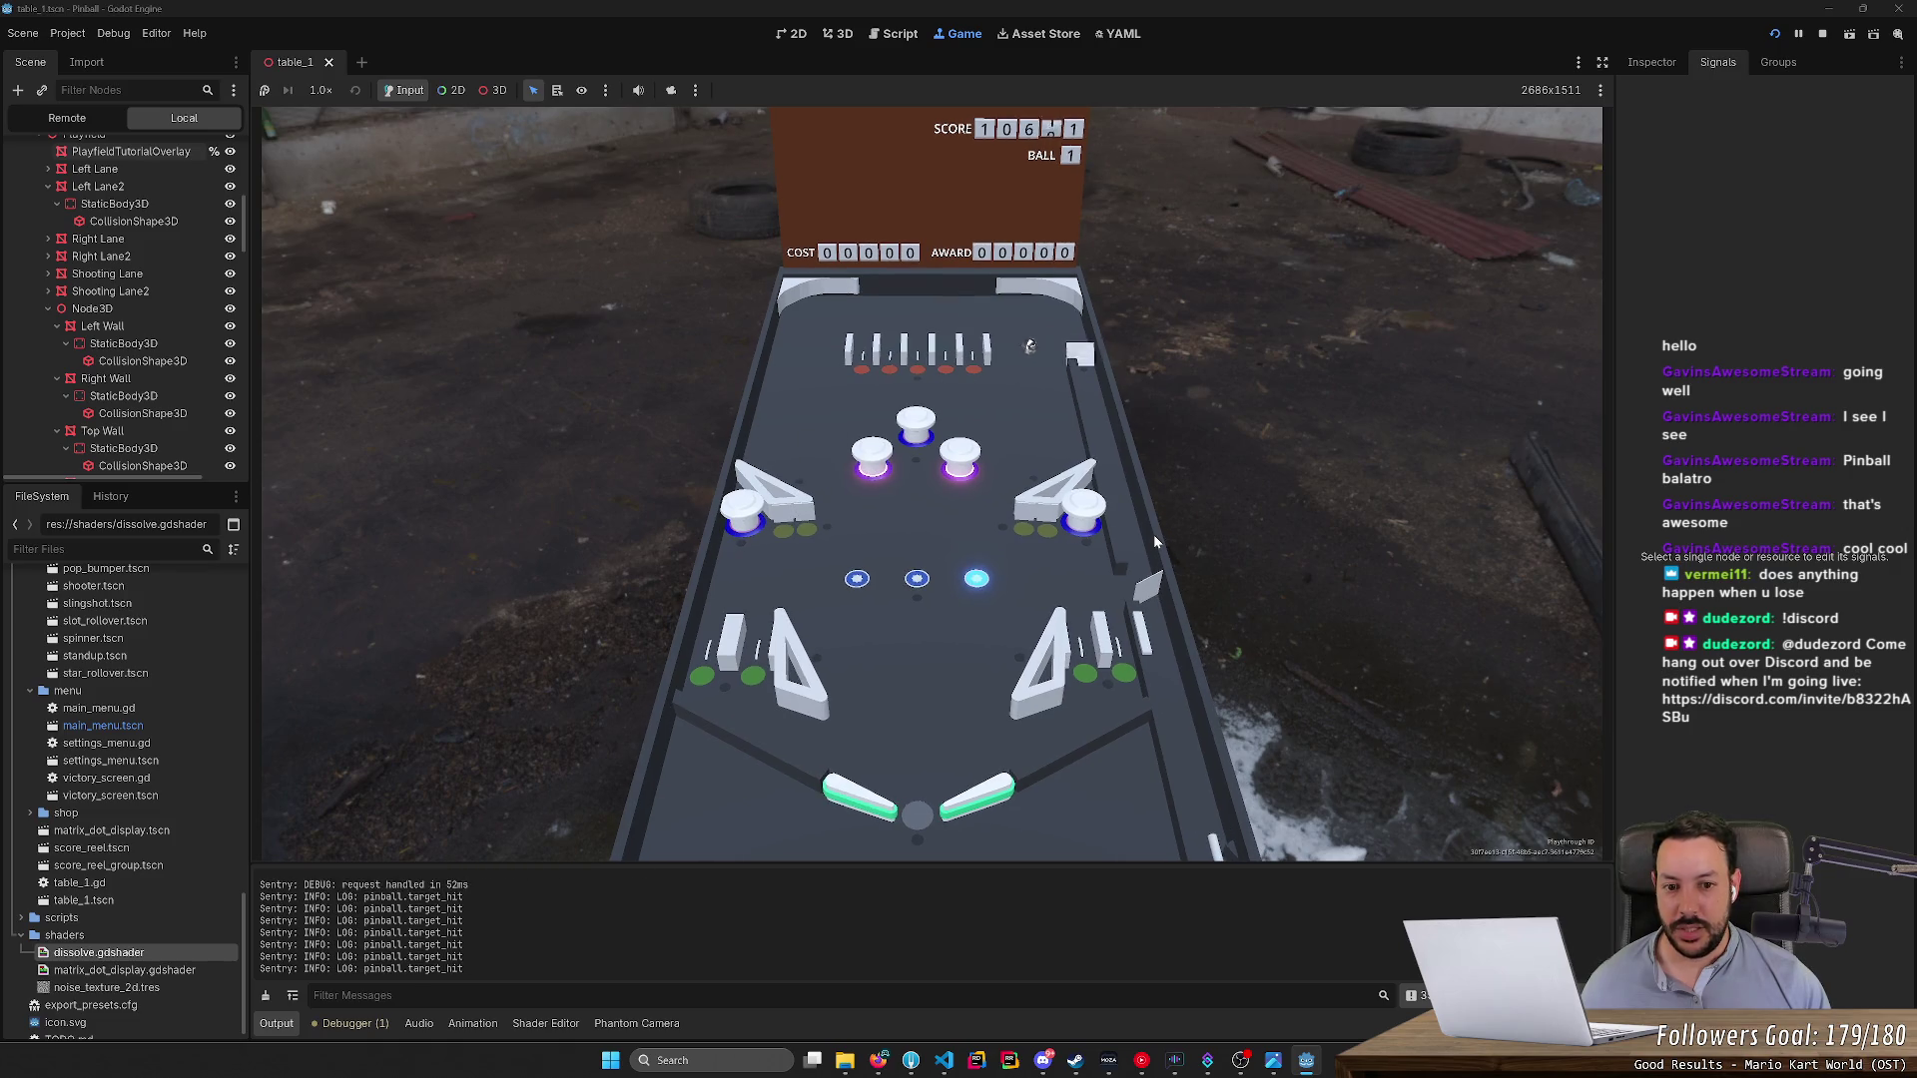
key("Left")
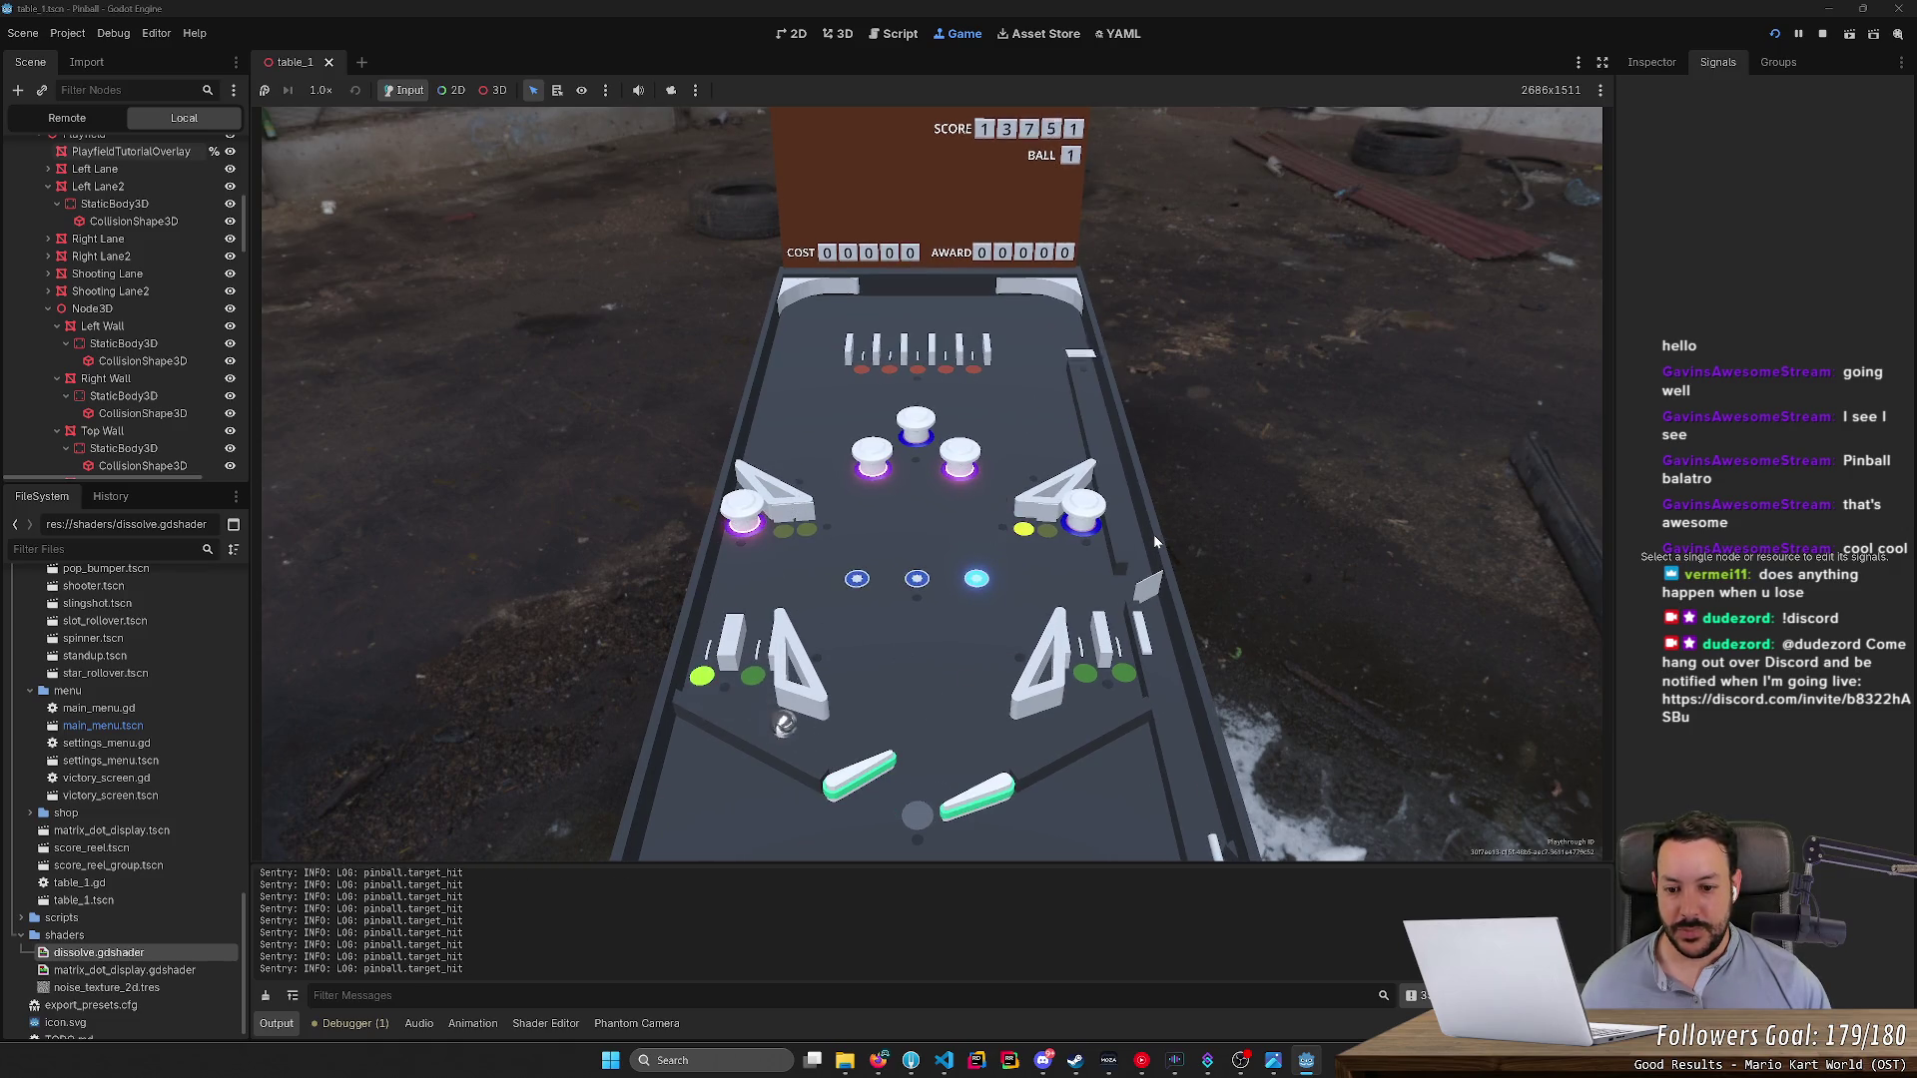
key("Left")
key("Right")
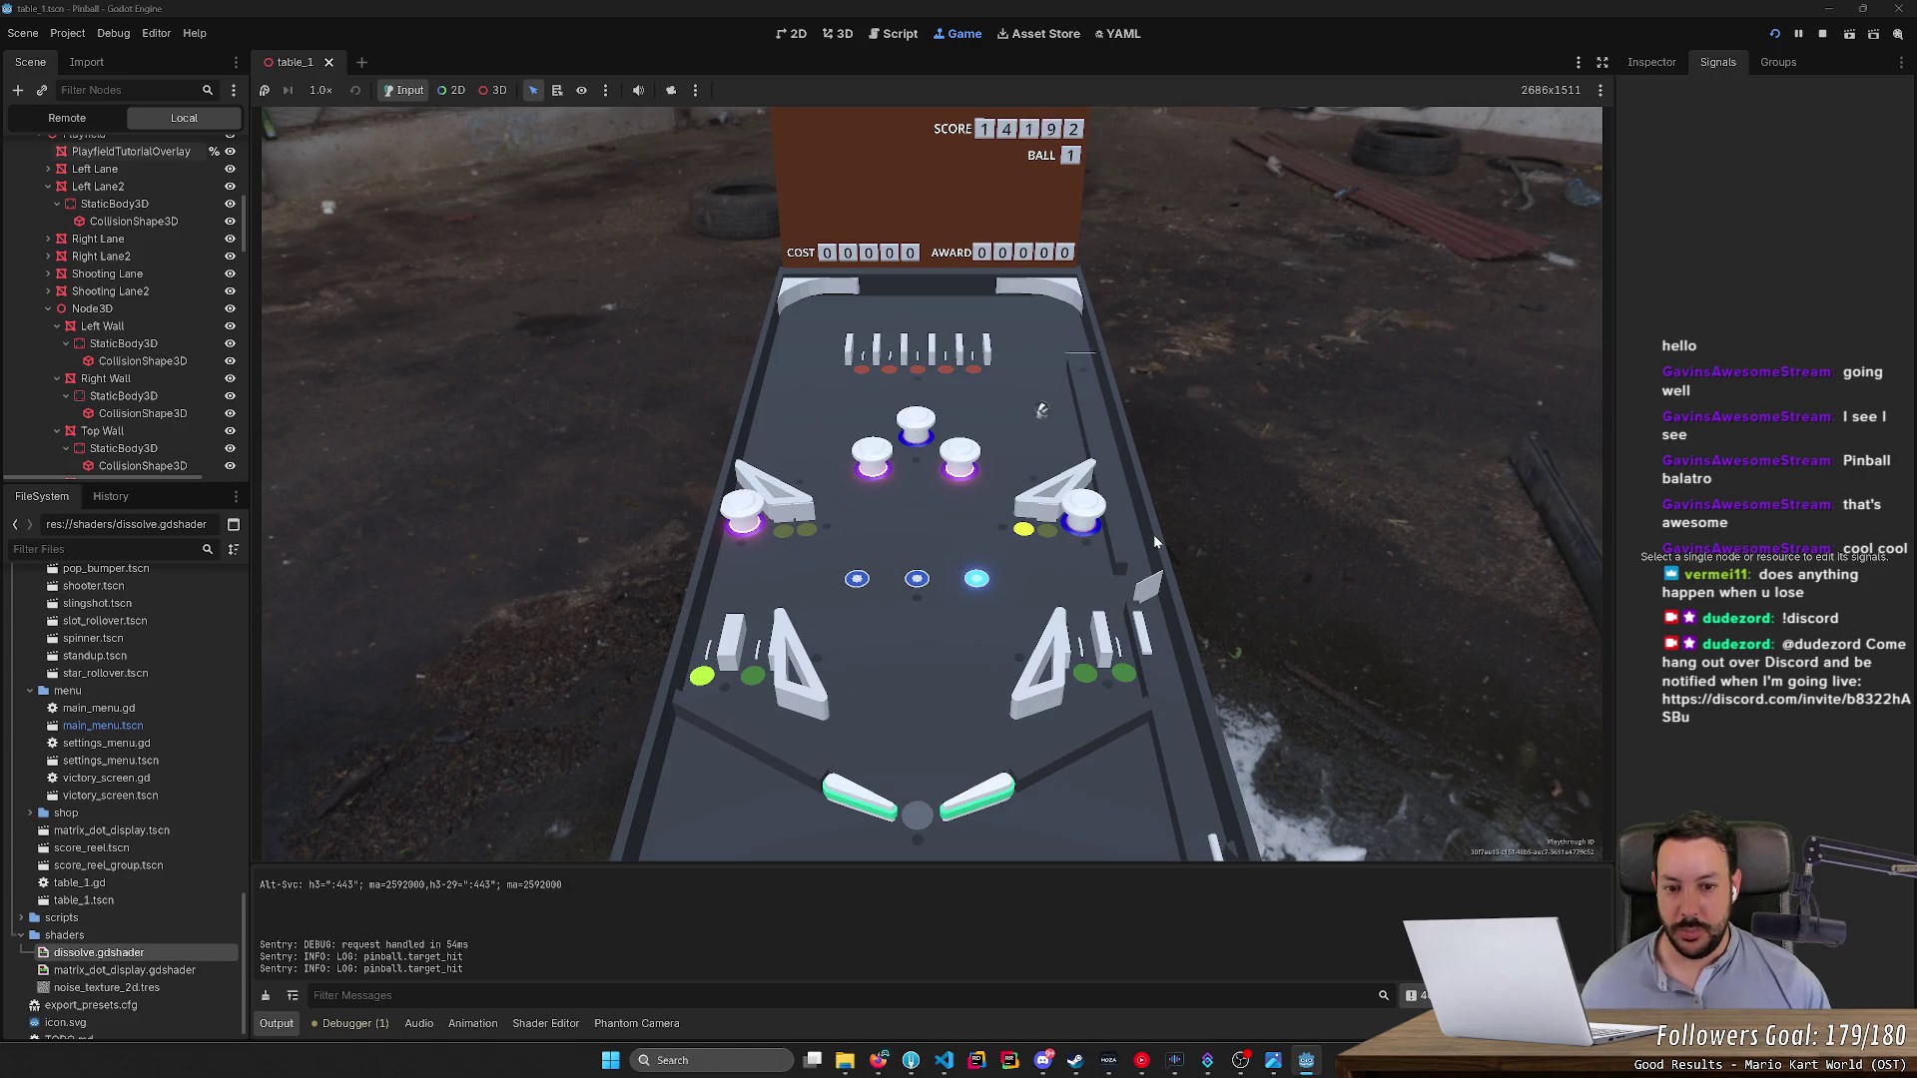
key("Left")
key("Left")
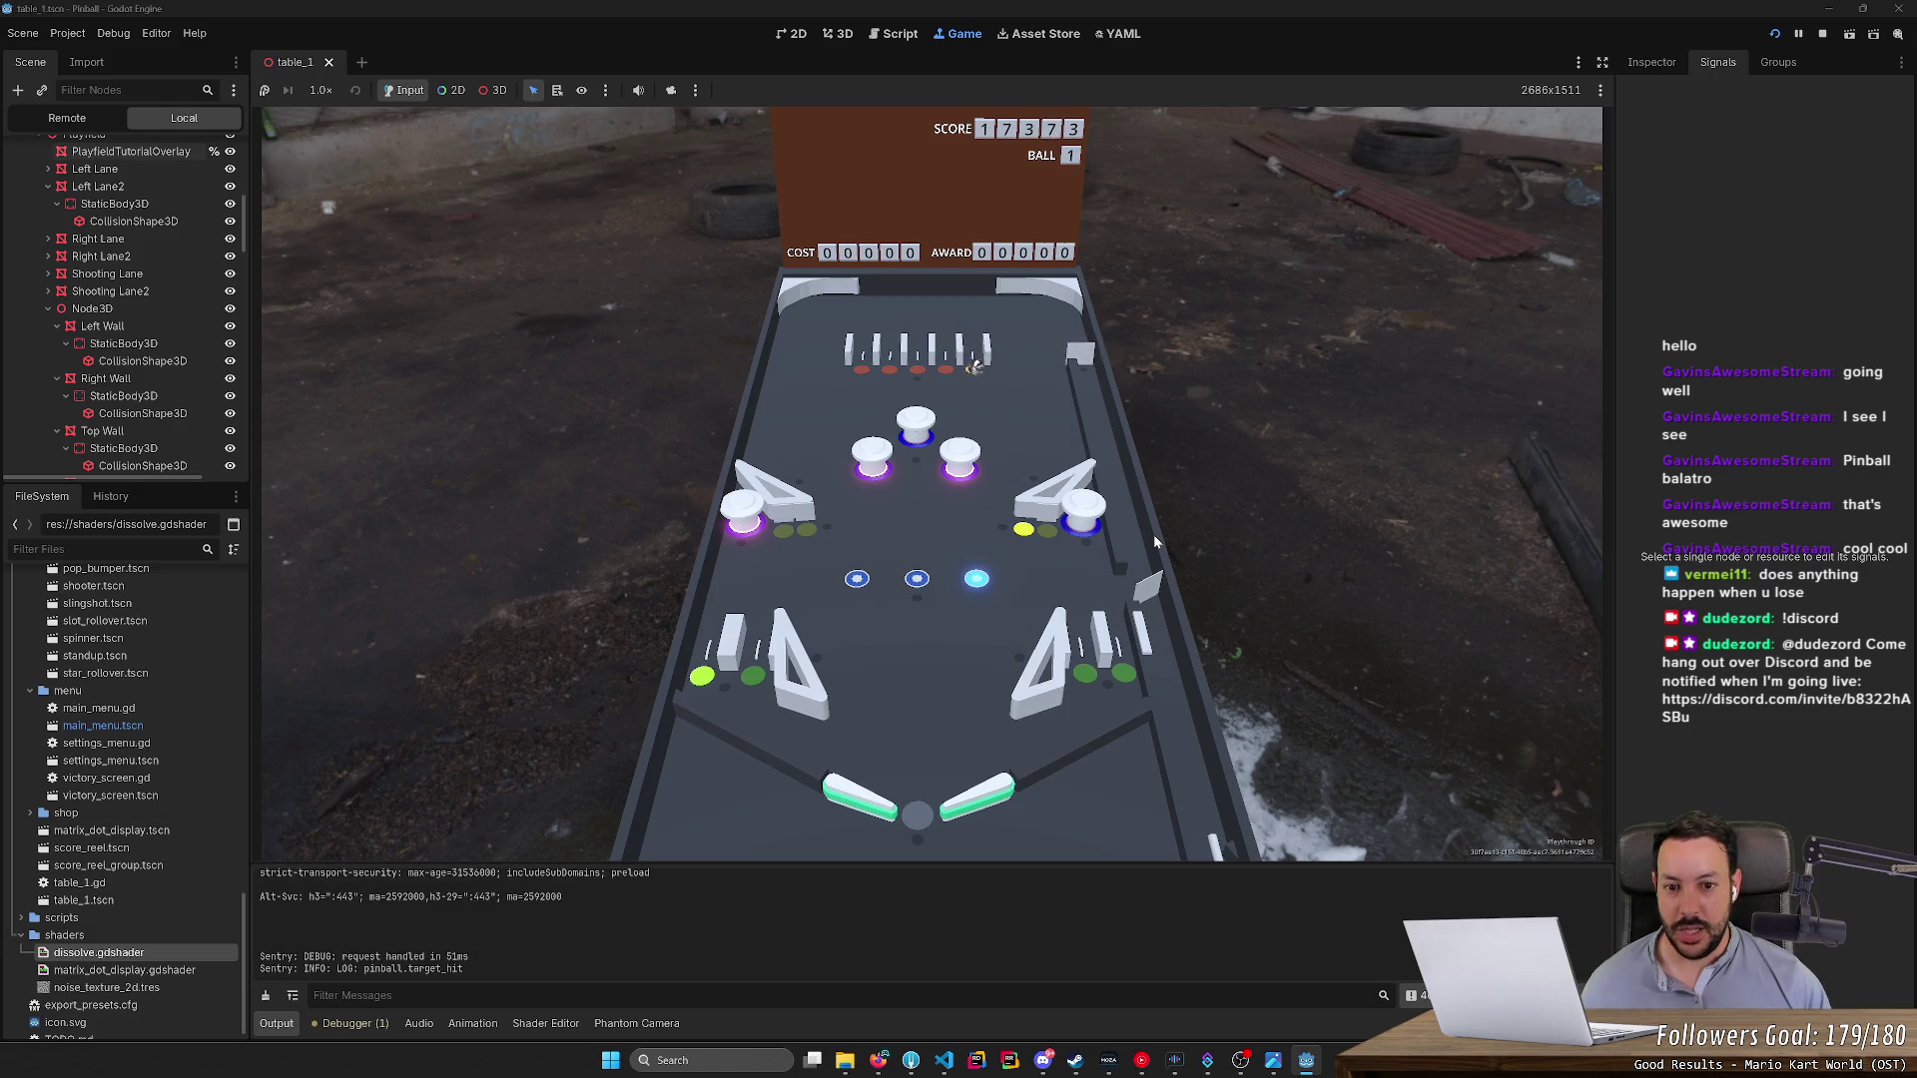
Keep flicking ball 1 to the upper left, lifting the score to 60438.
key("Right")
key("Left")
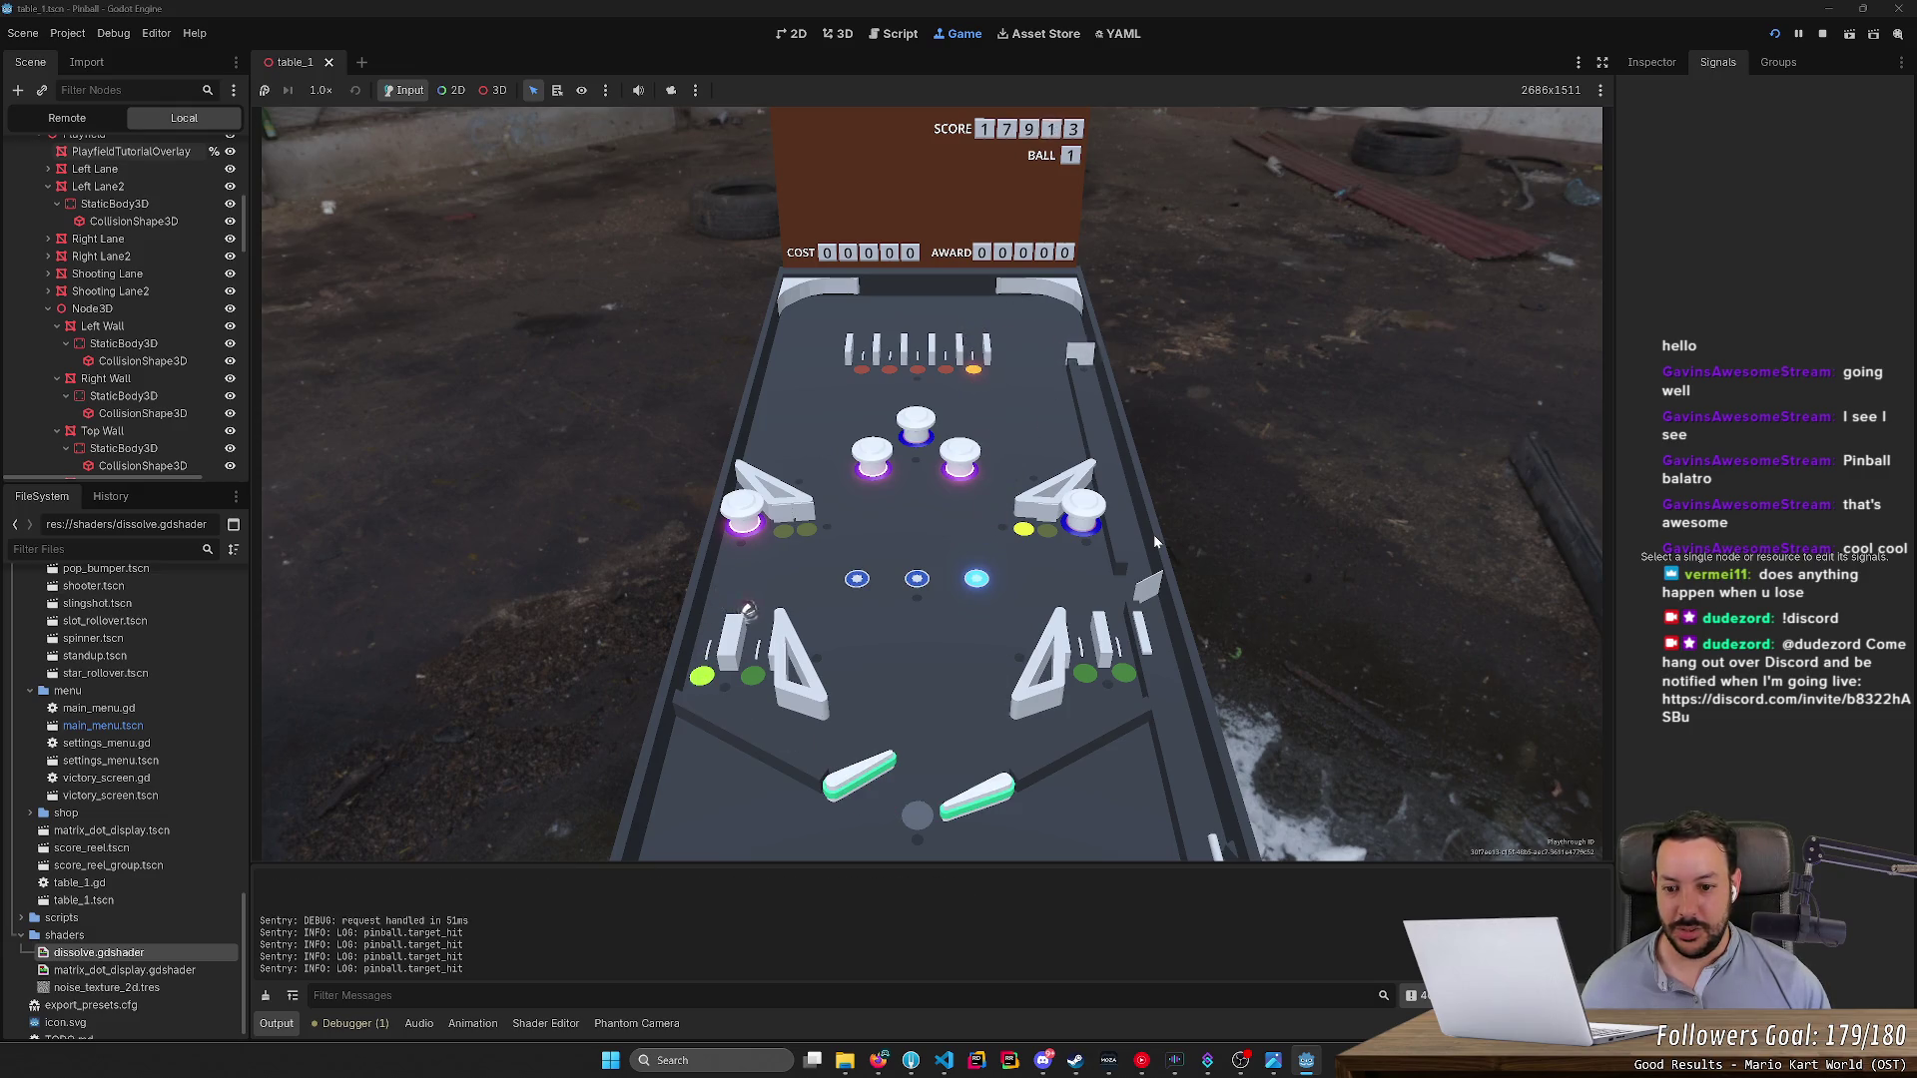
key("Left")
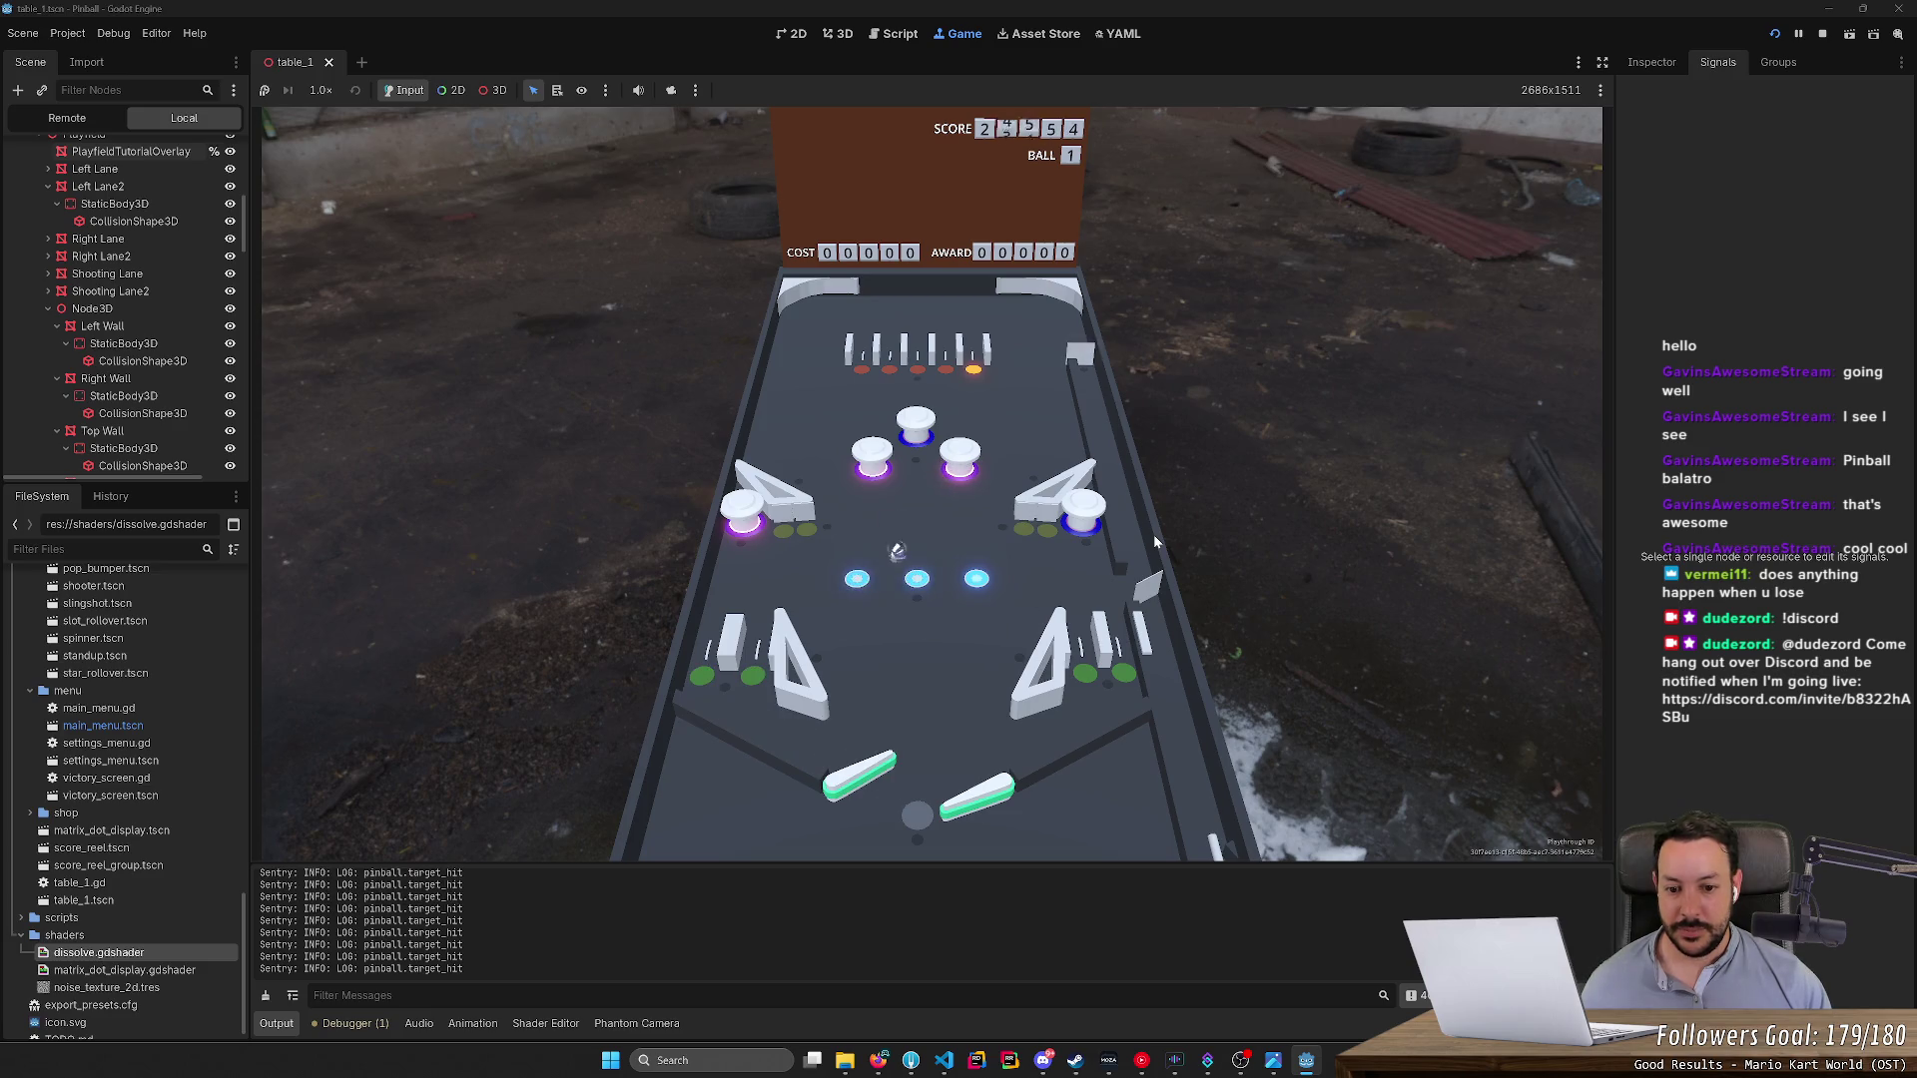
key("Right")
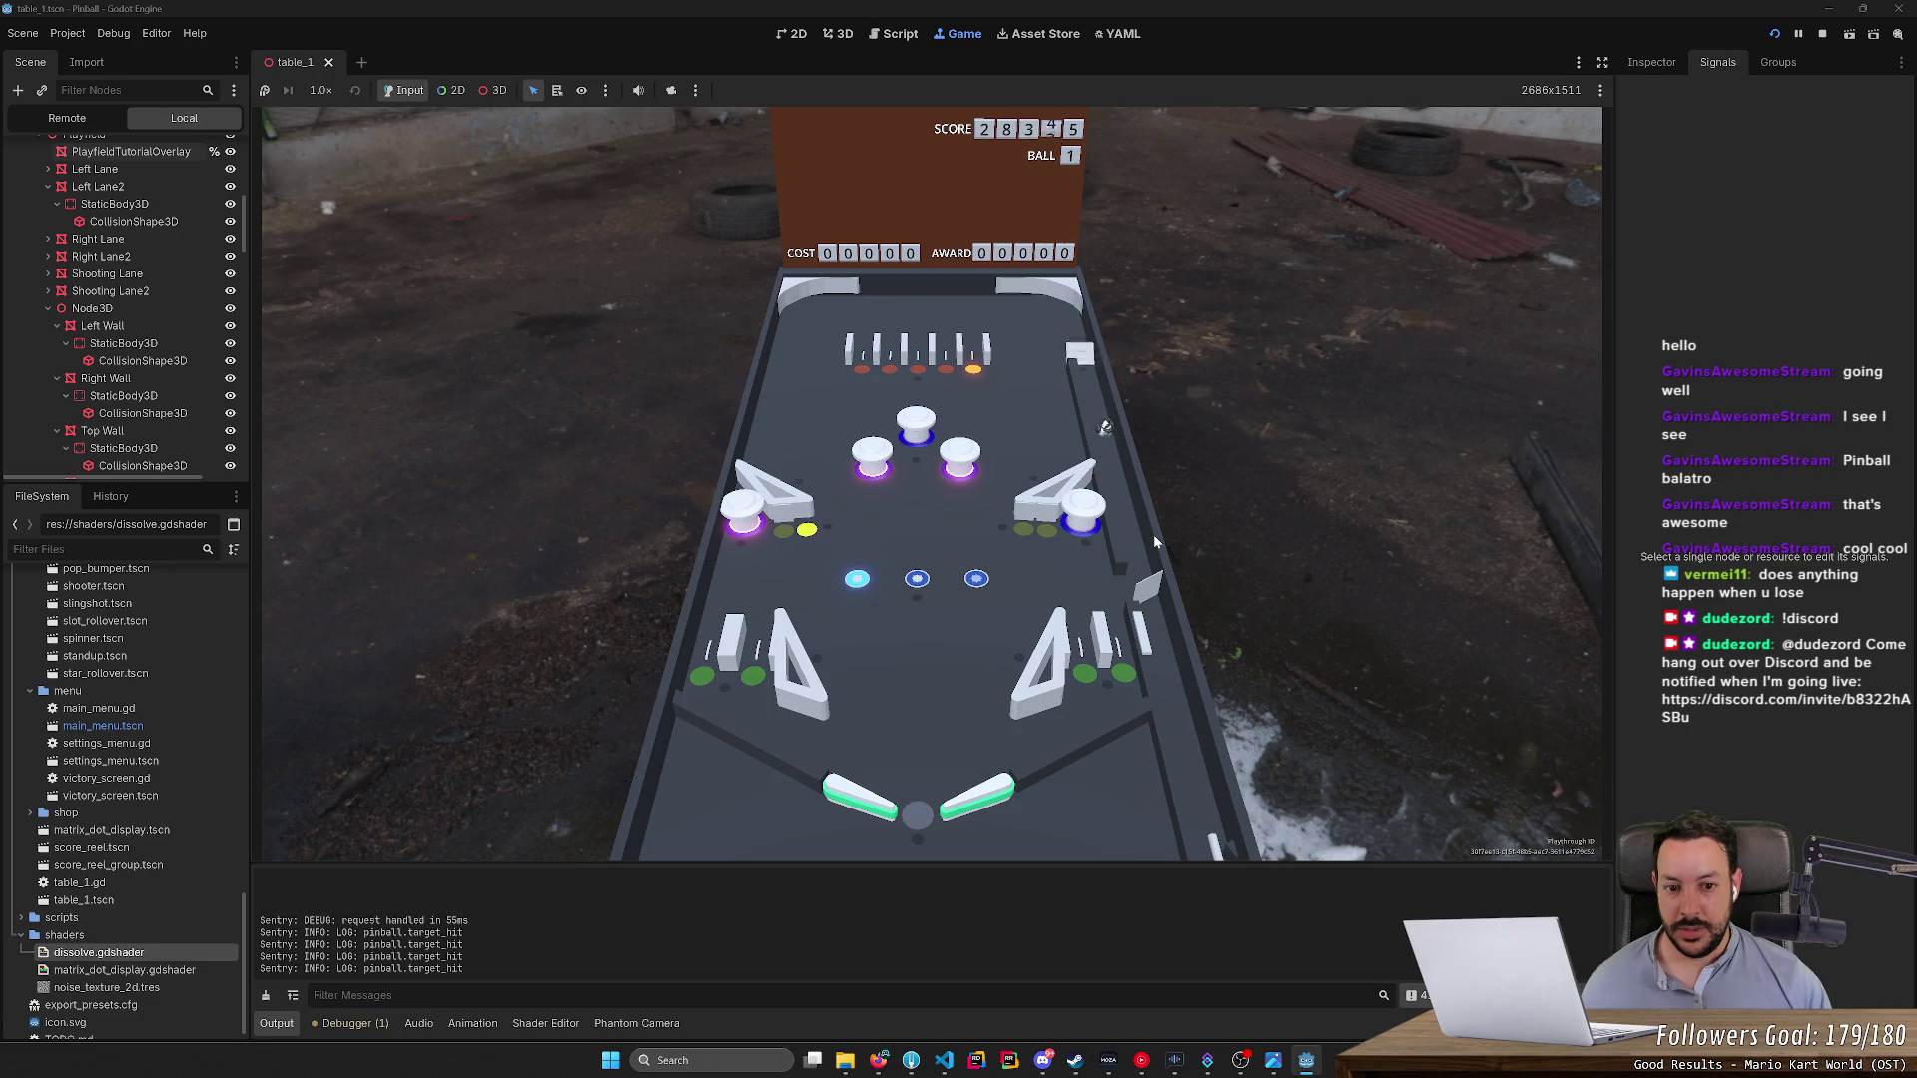
key("Left")
key("Left")
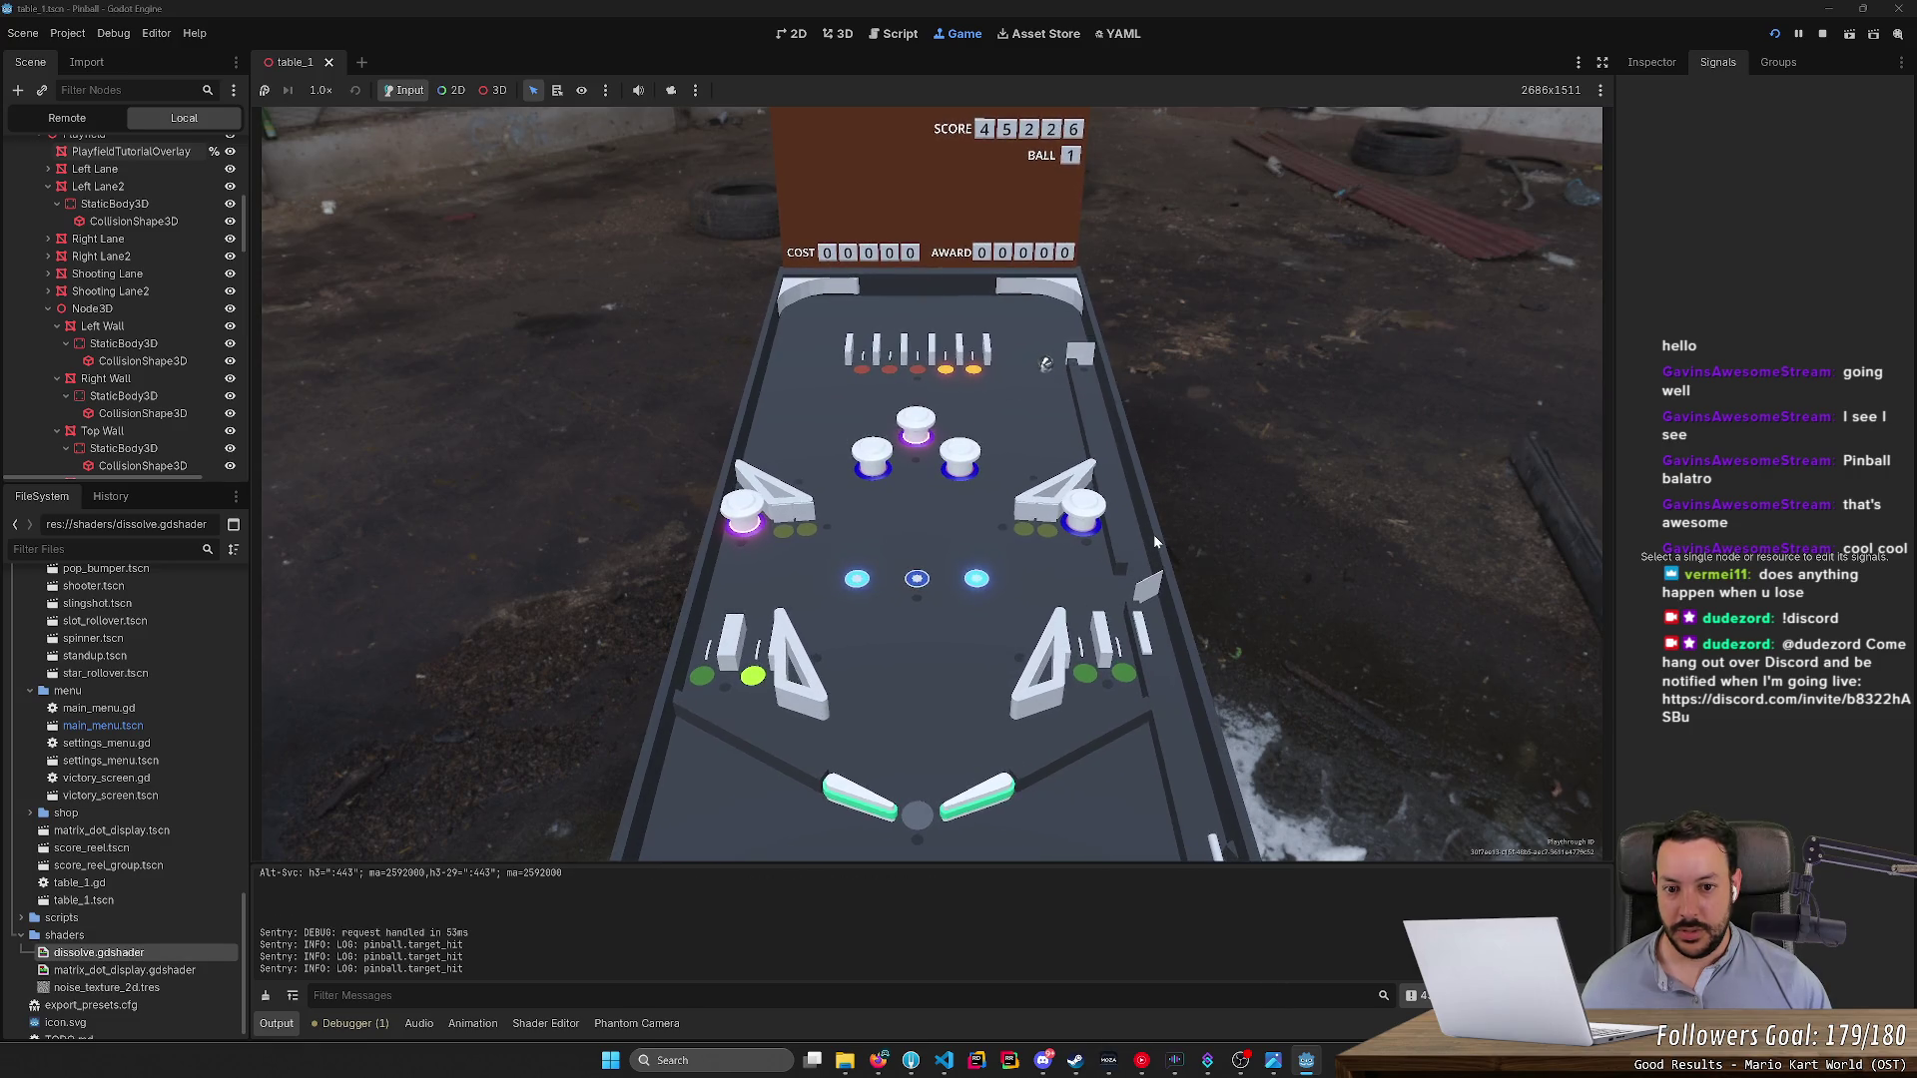
key("Right")
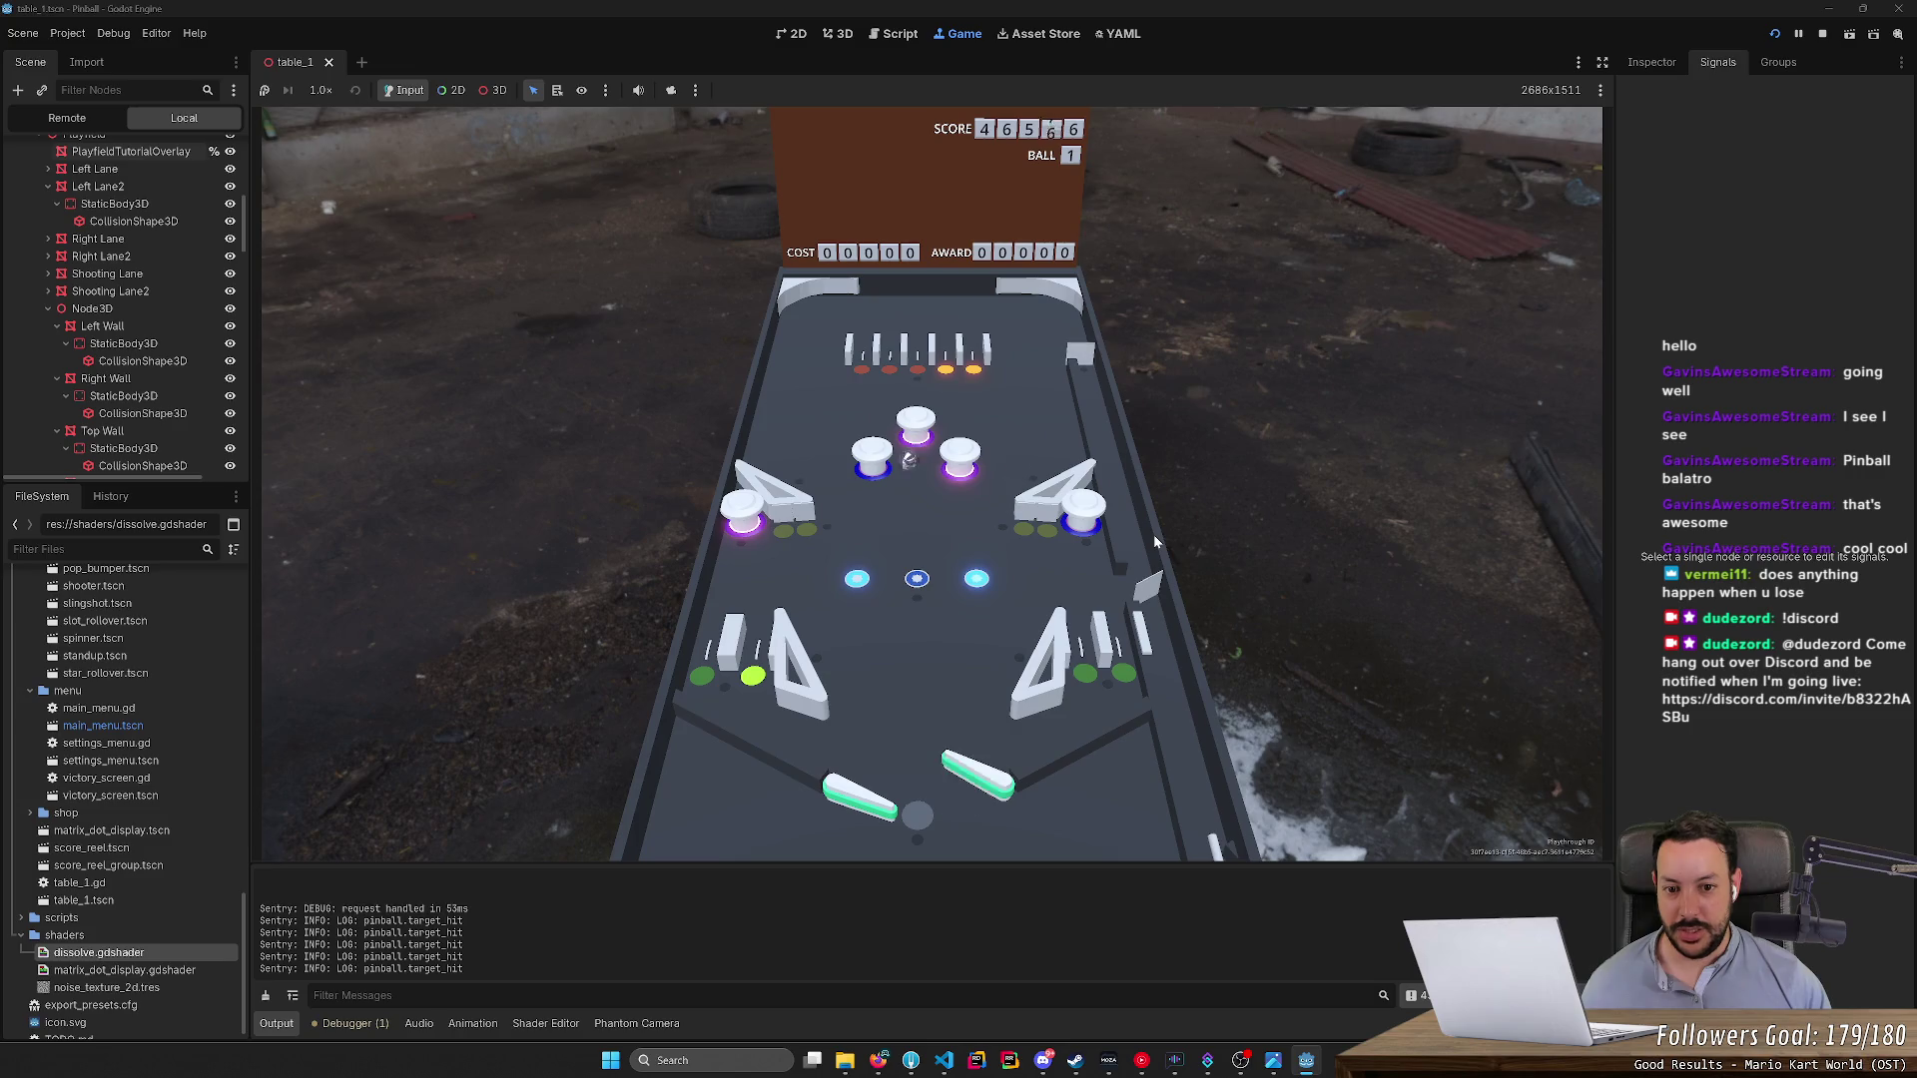
key("Left")
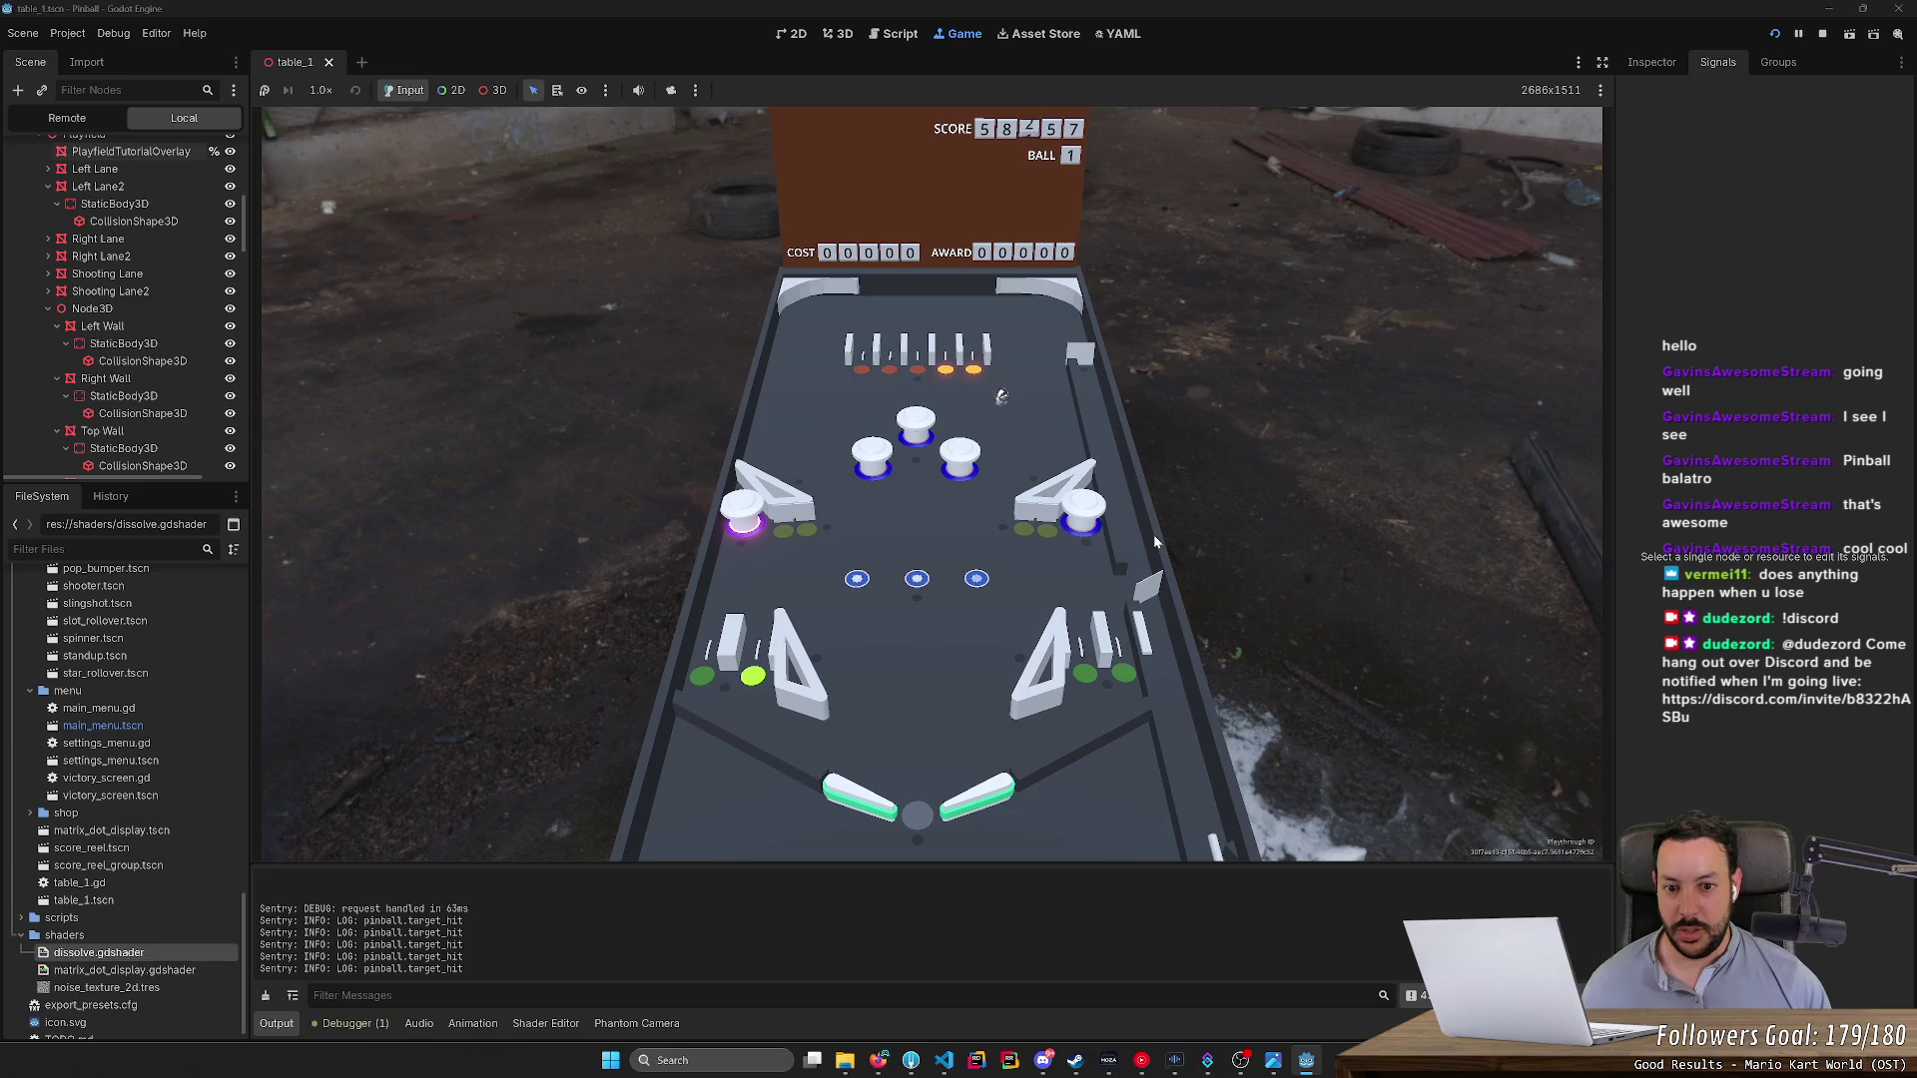
key("Right")
Keep flinging the current ball to the bumpers until it finally drains.
key("Left")
key("Left")
key("Left")
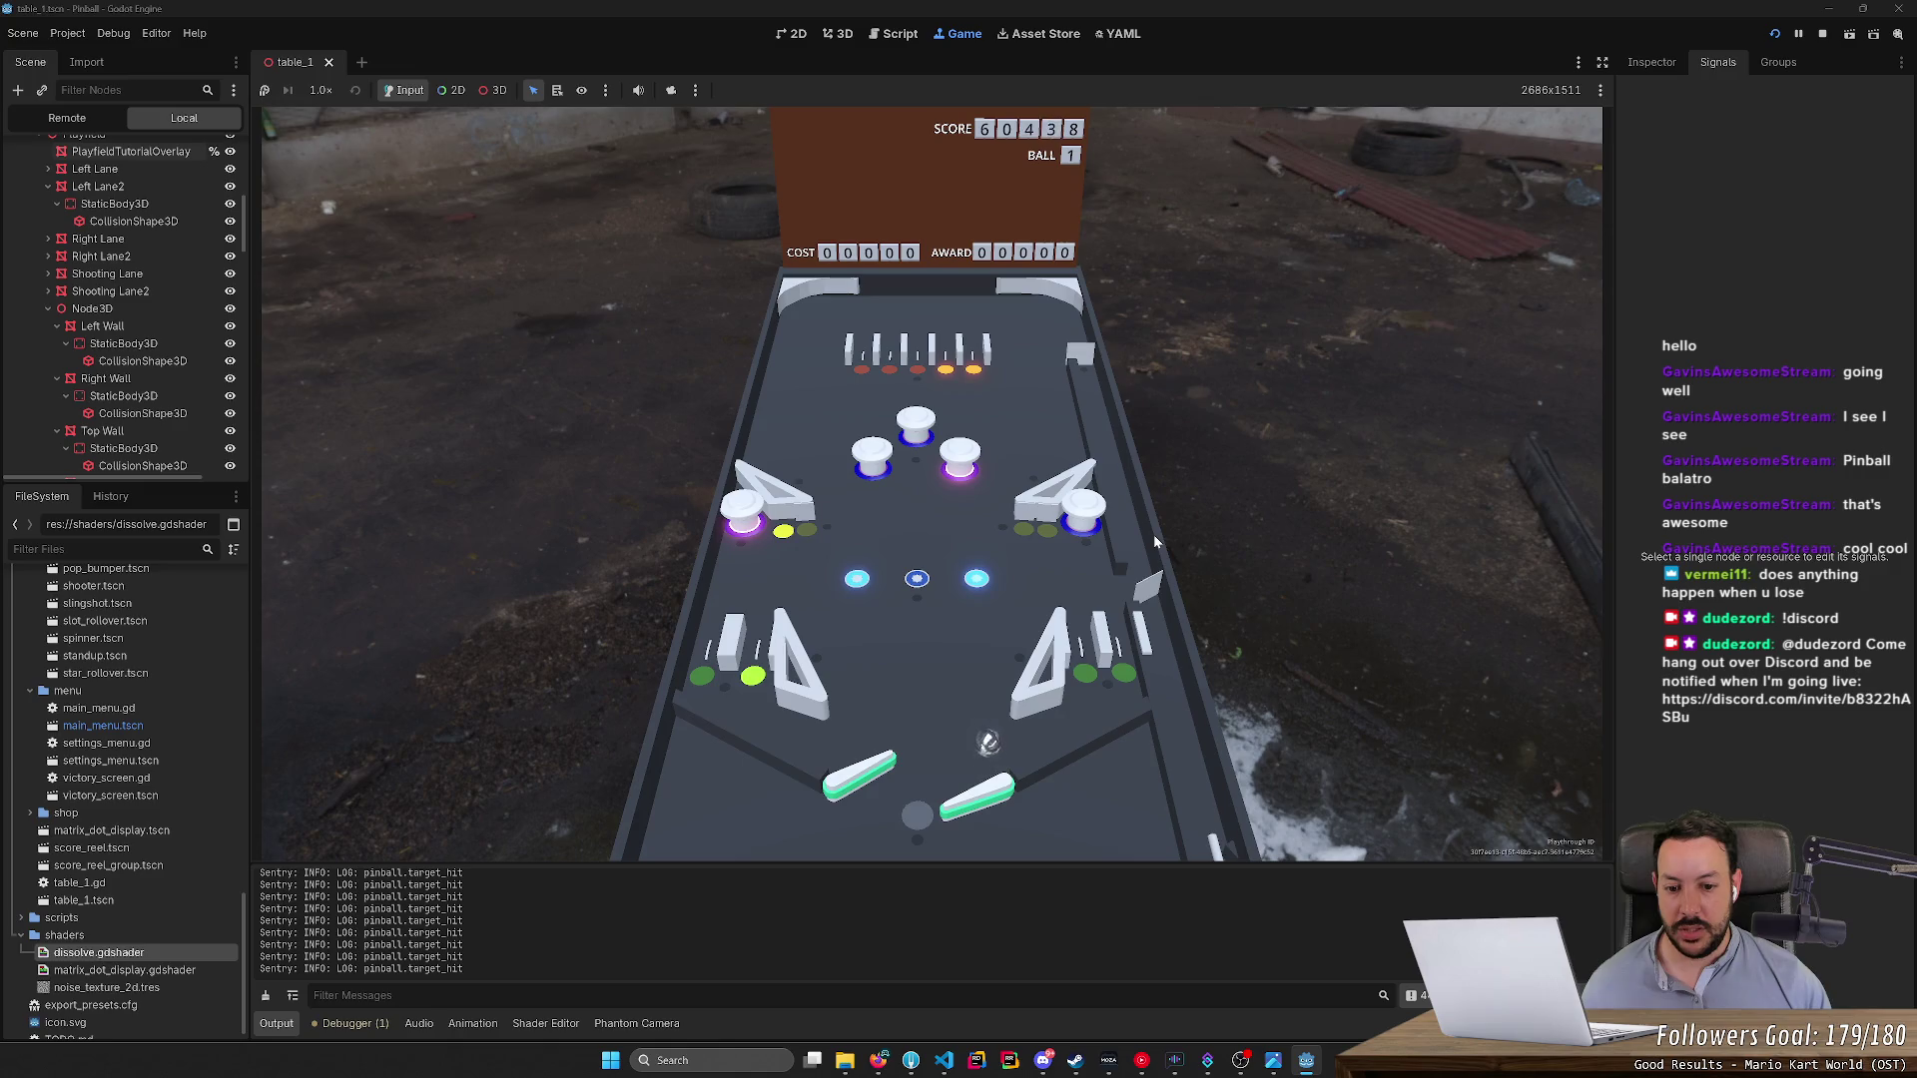
key("Right")
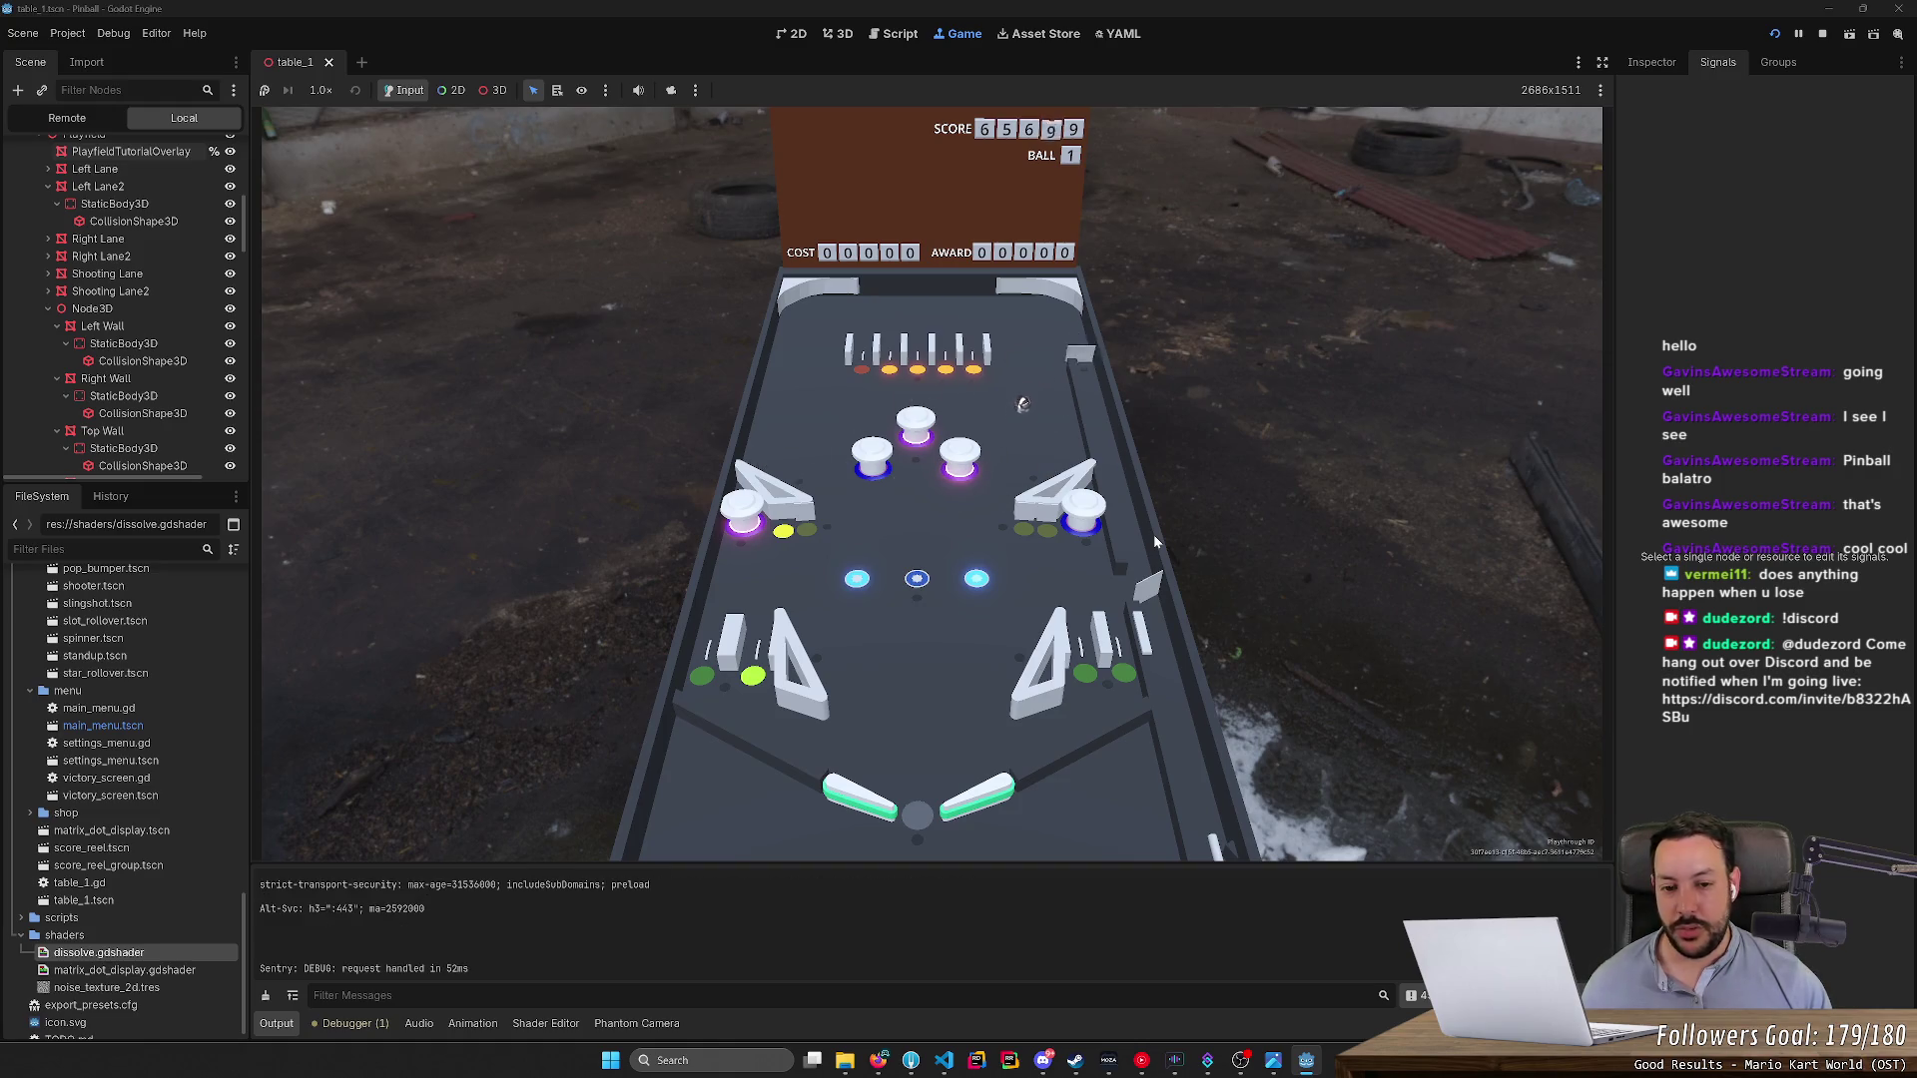
key("Left")
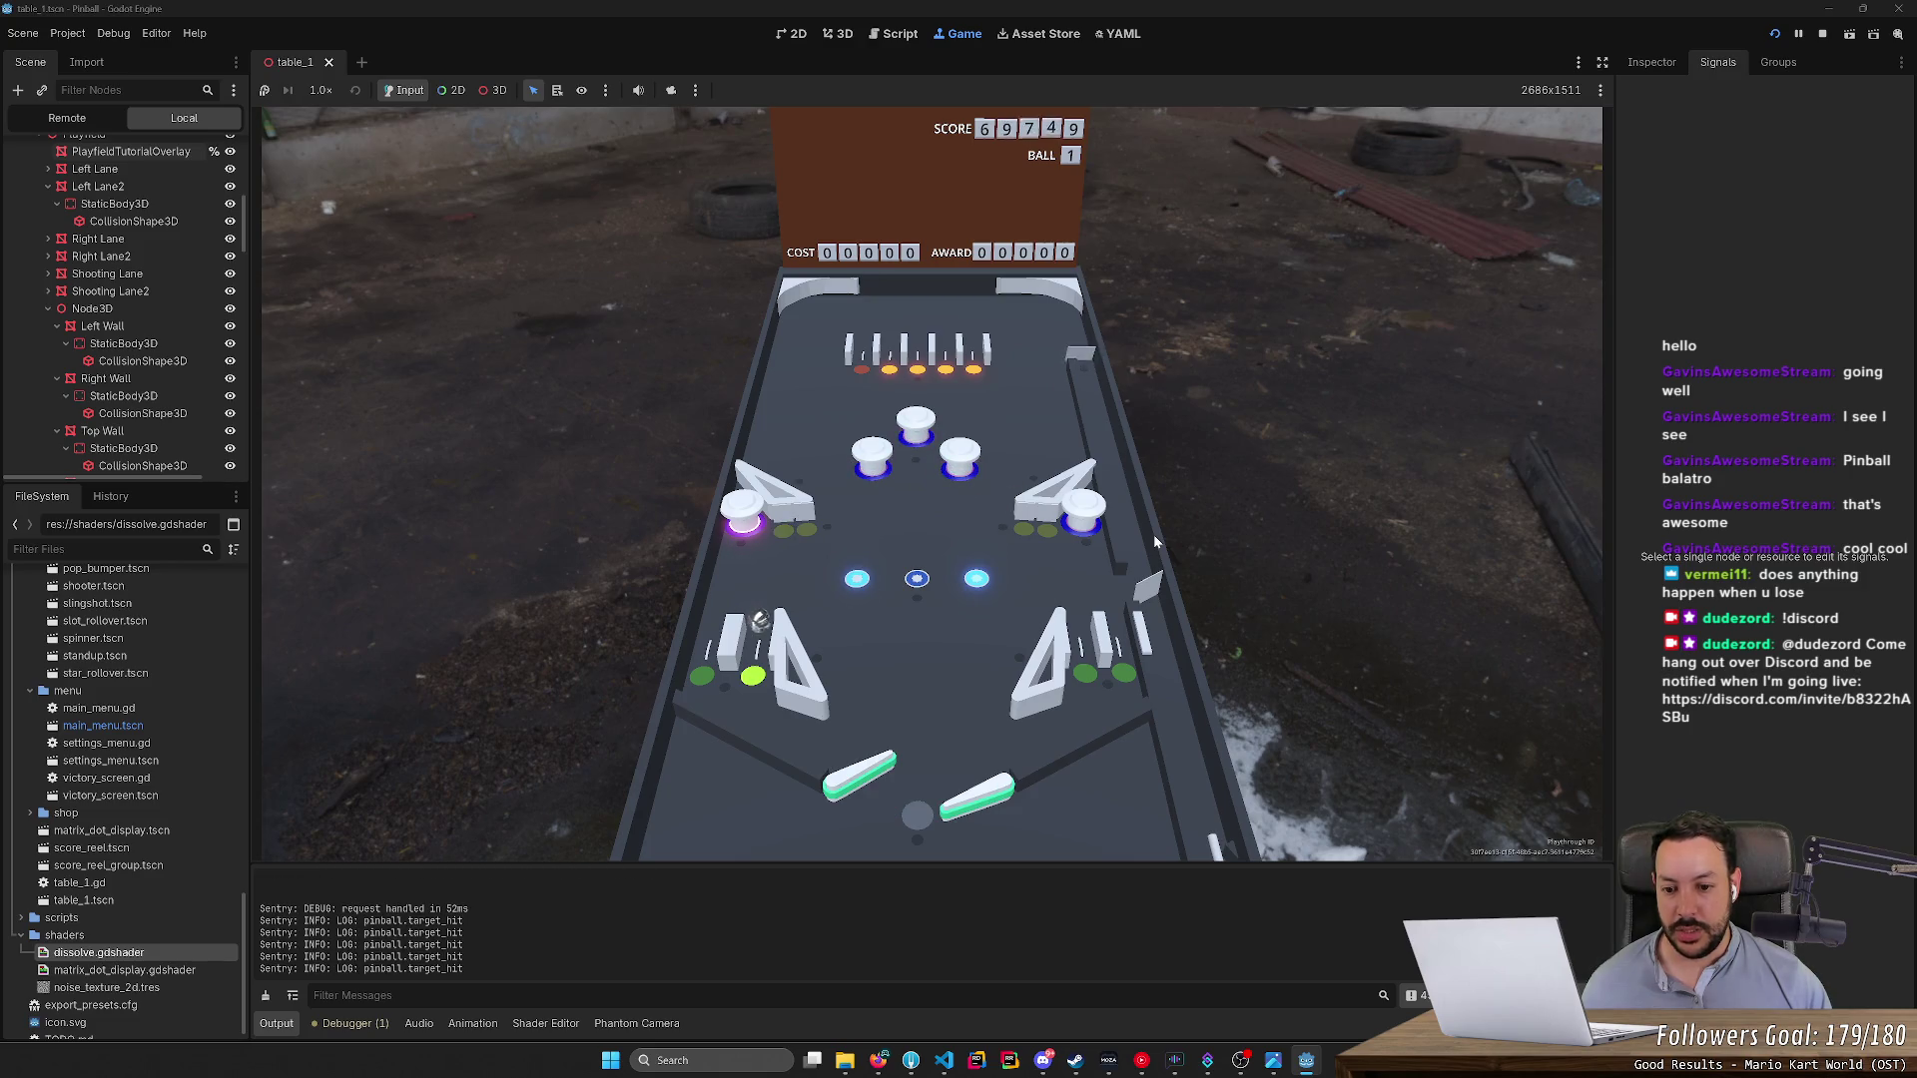
key("Left")
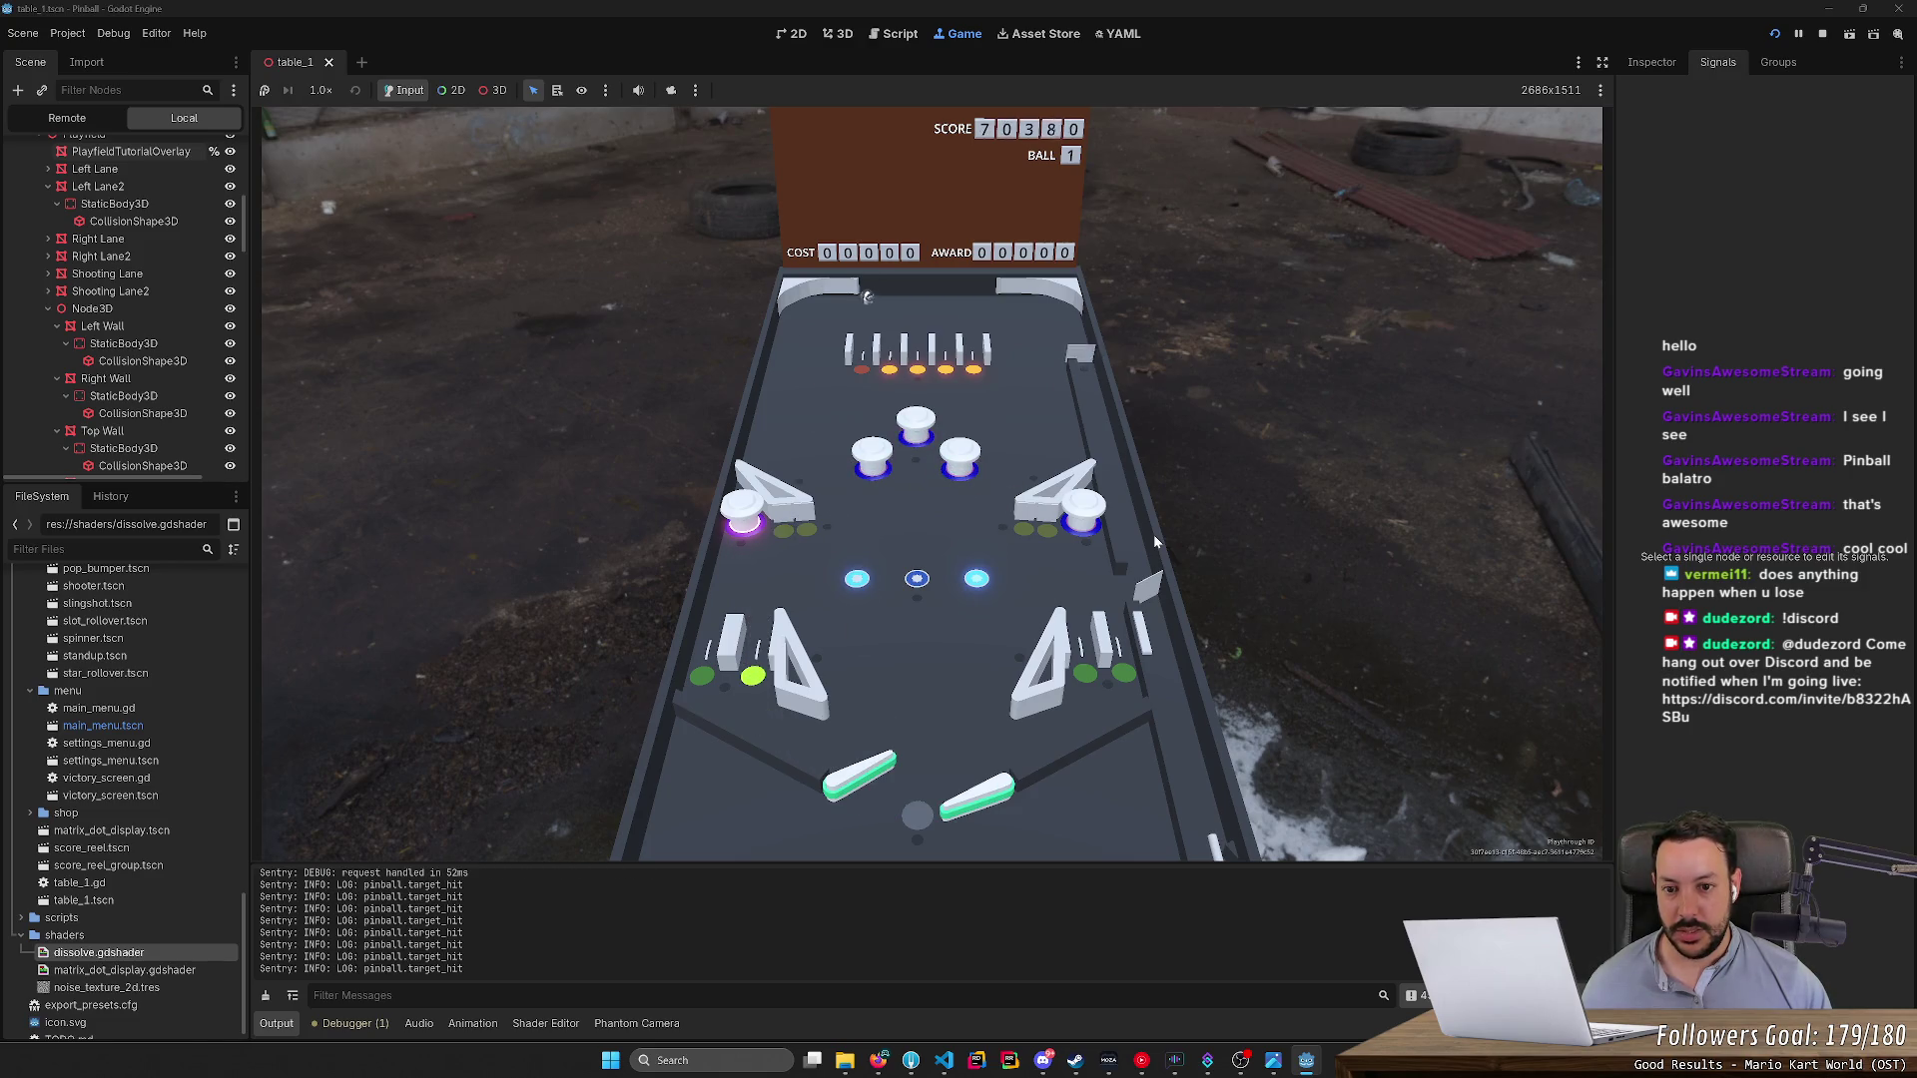
key("Left")
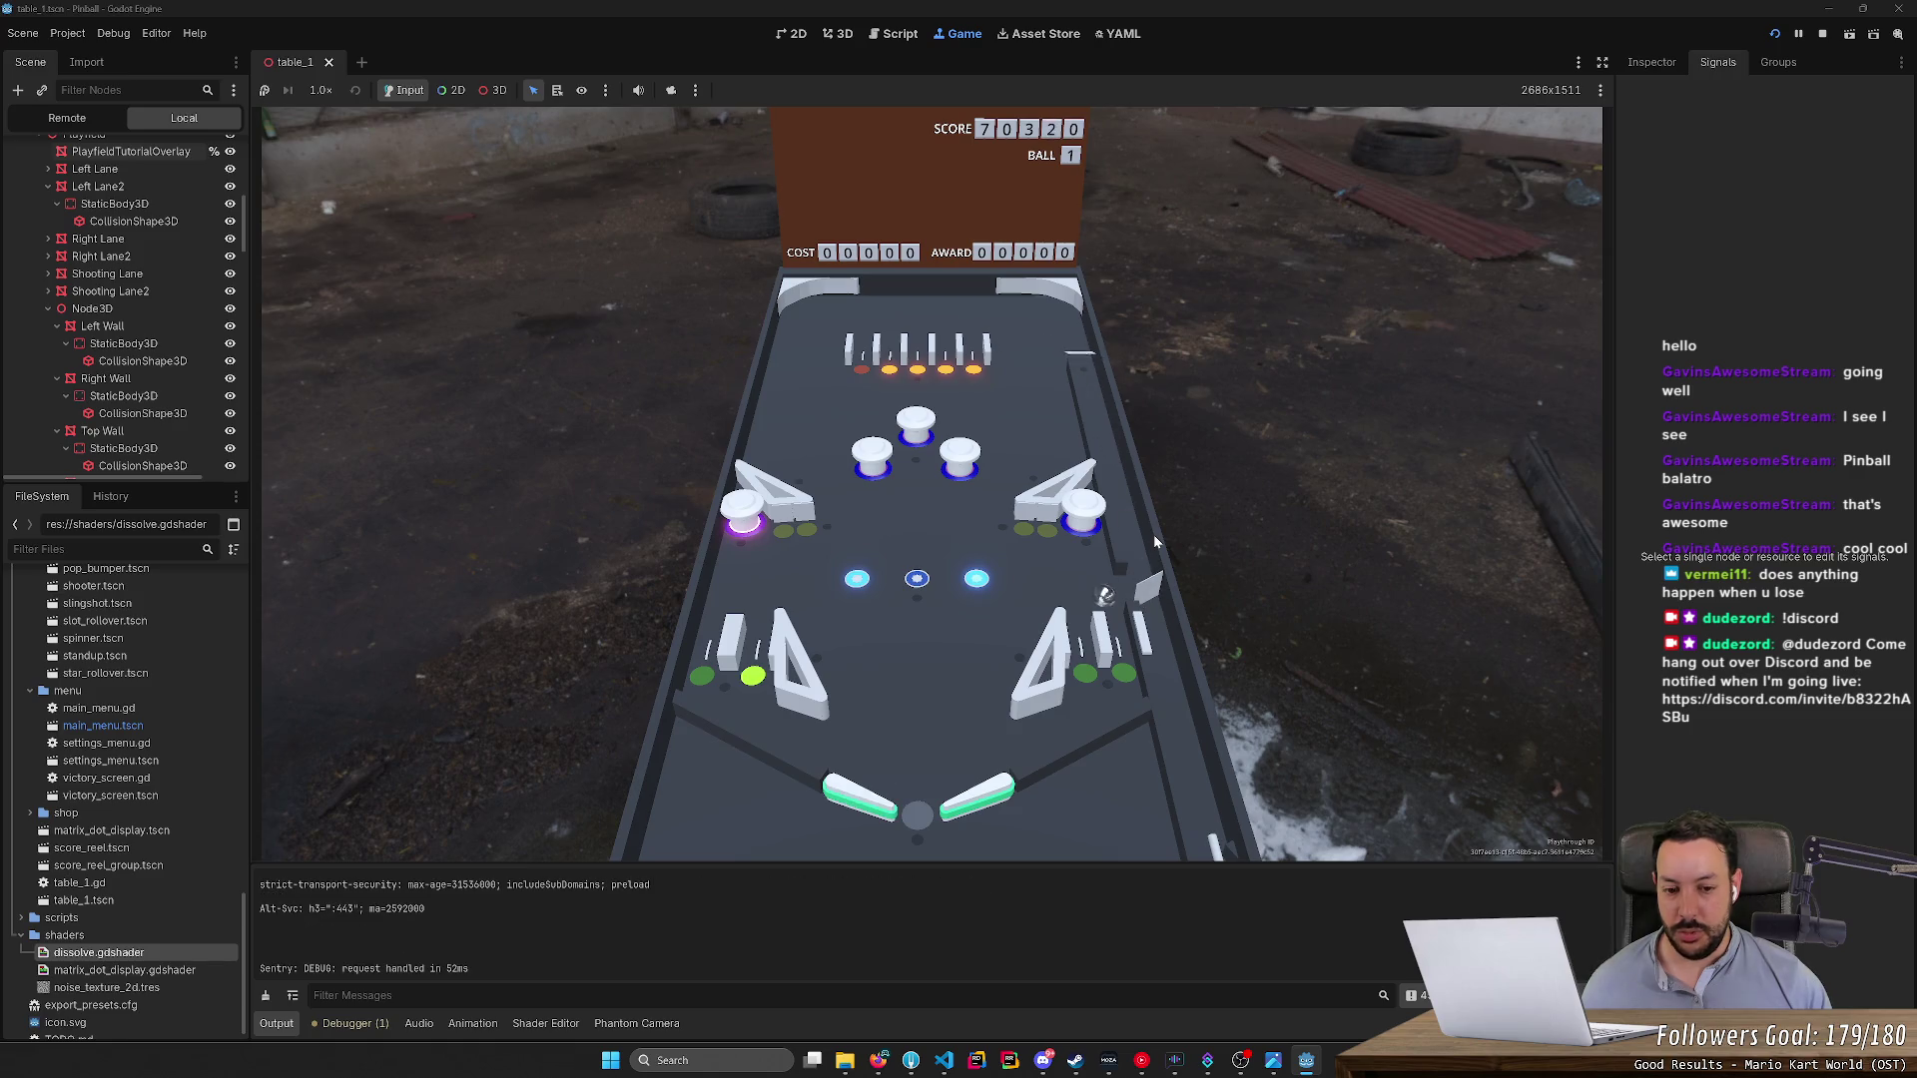
key("Left")
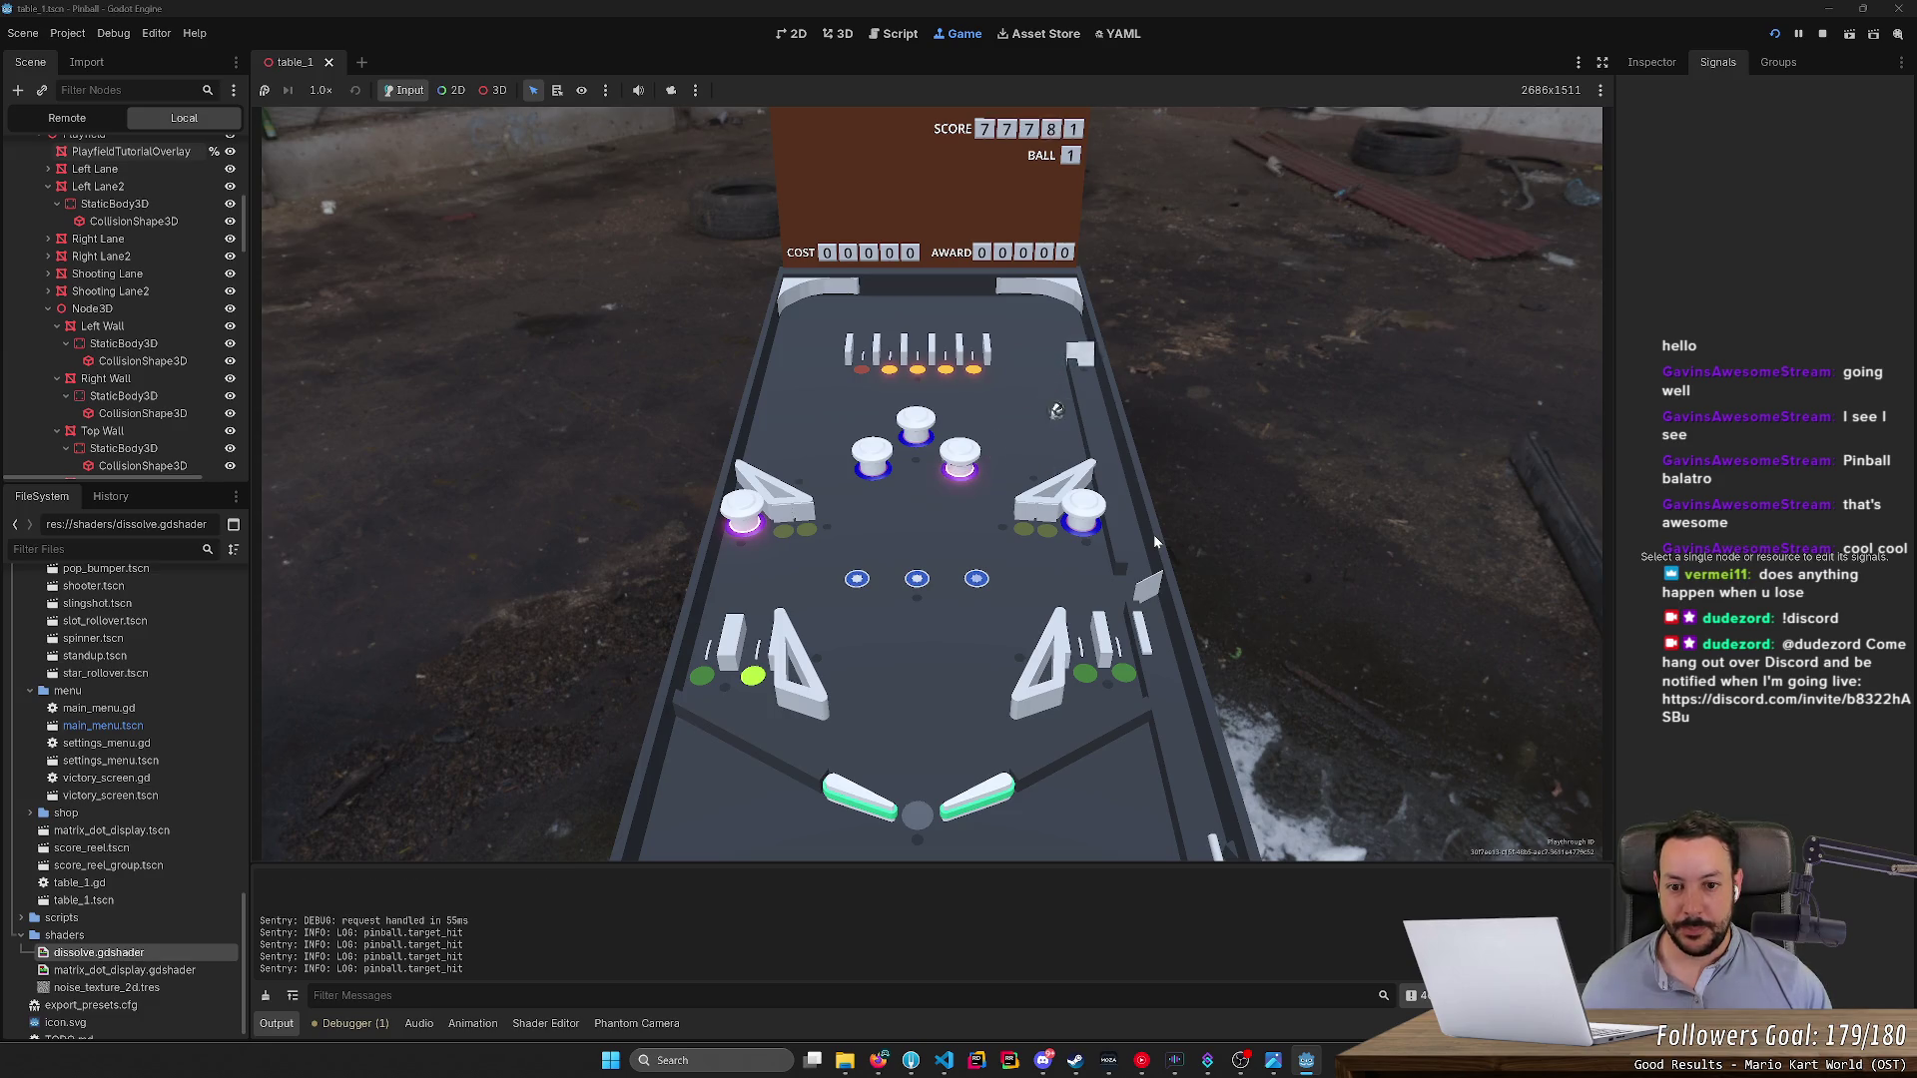
key("Left")
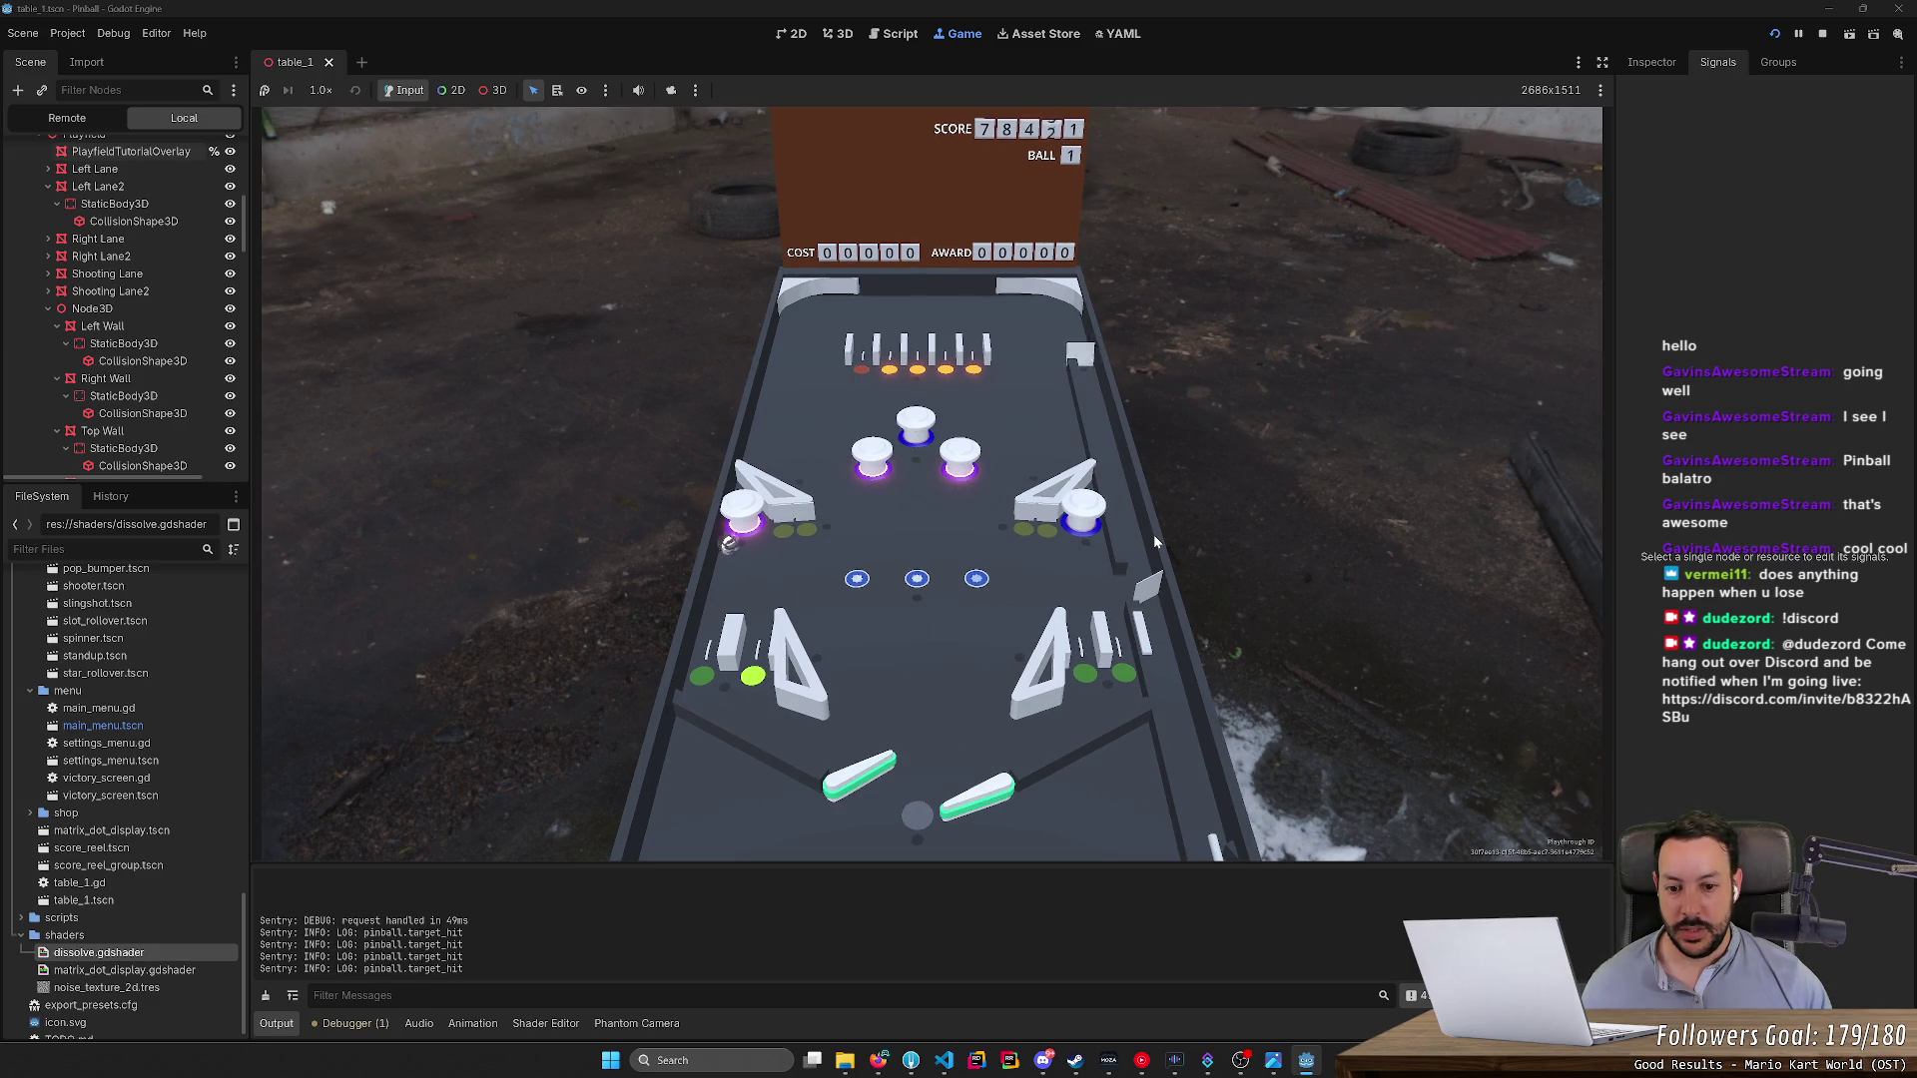
key("Right")
key("Left")
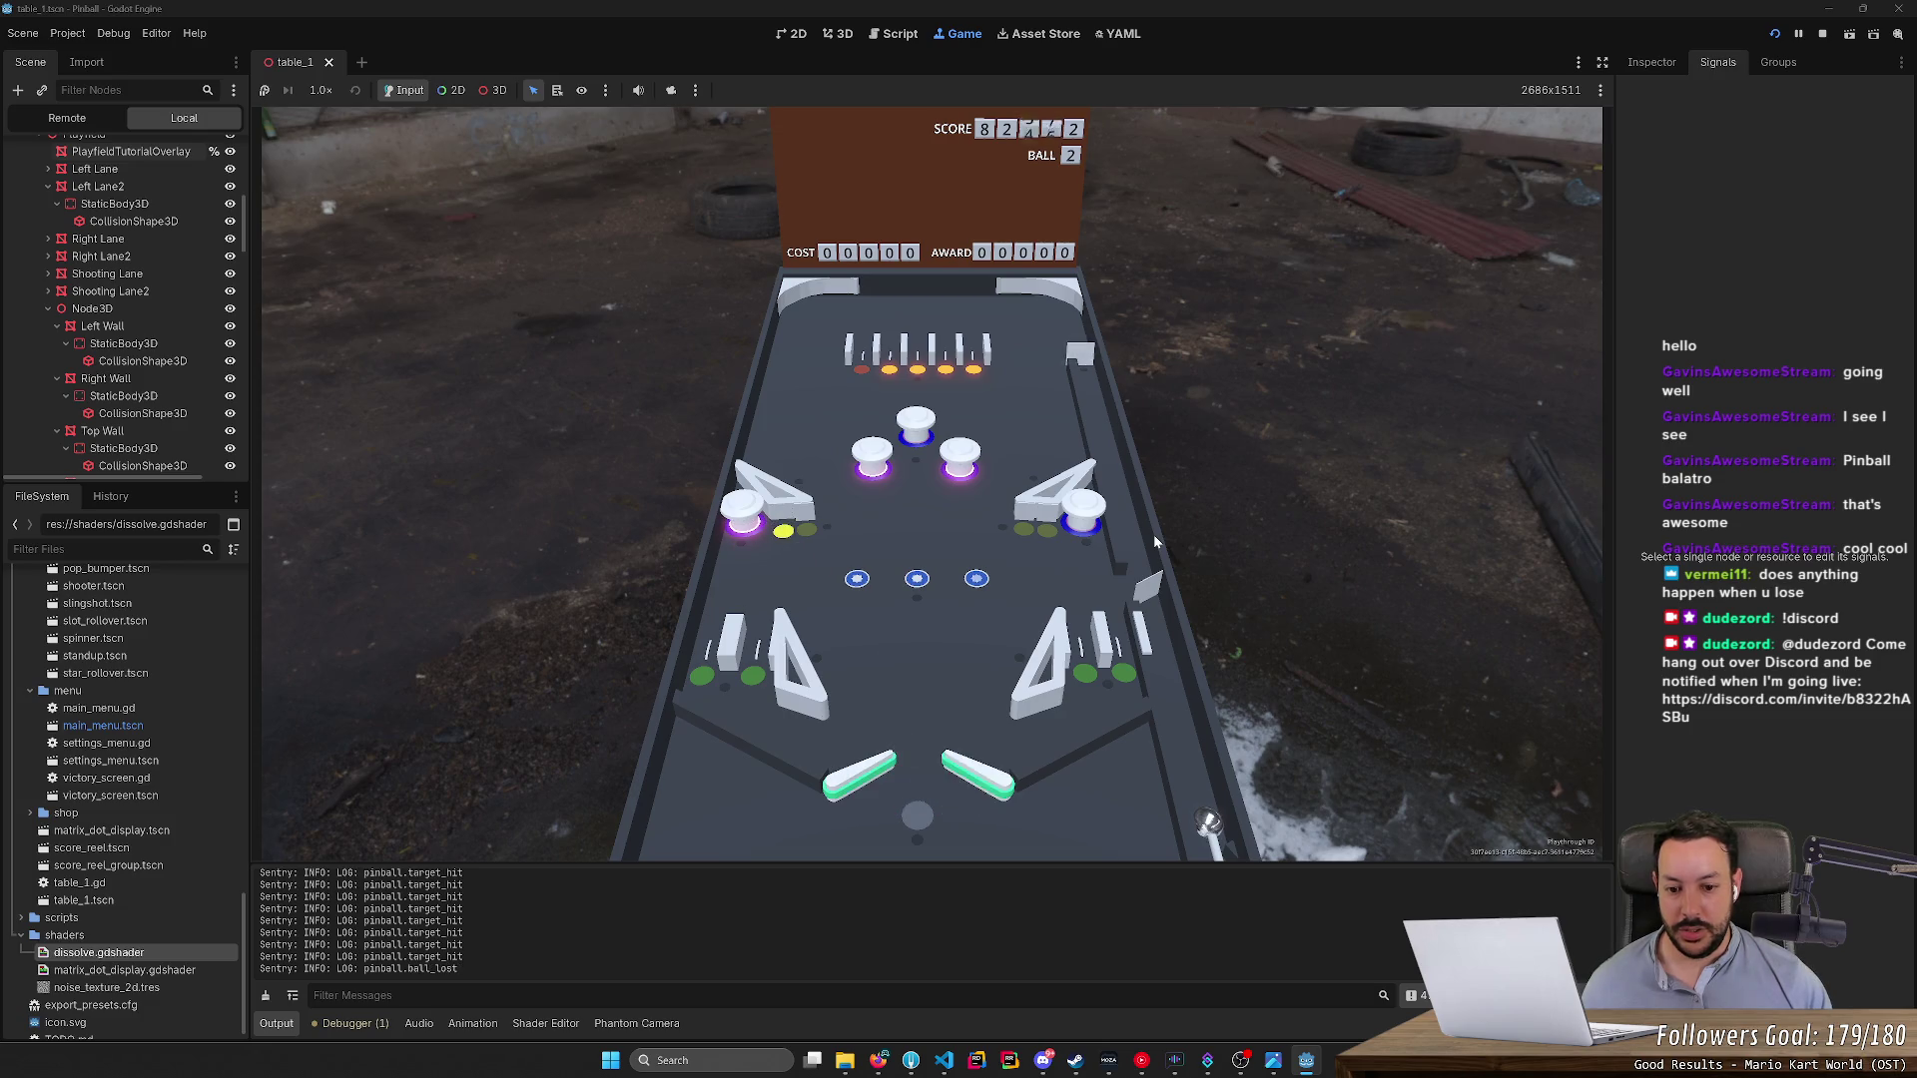
Launch and flip balls 2 and 3, ending near 95,000 as the game restarts.
key("space")
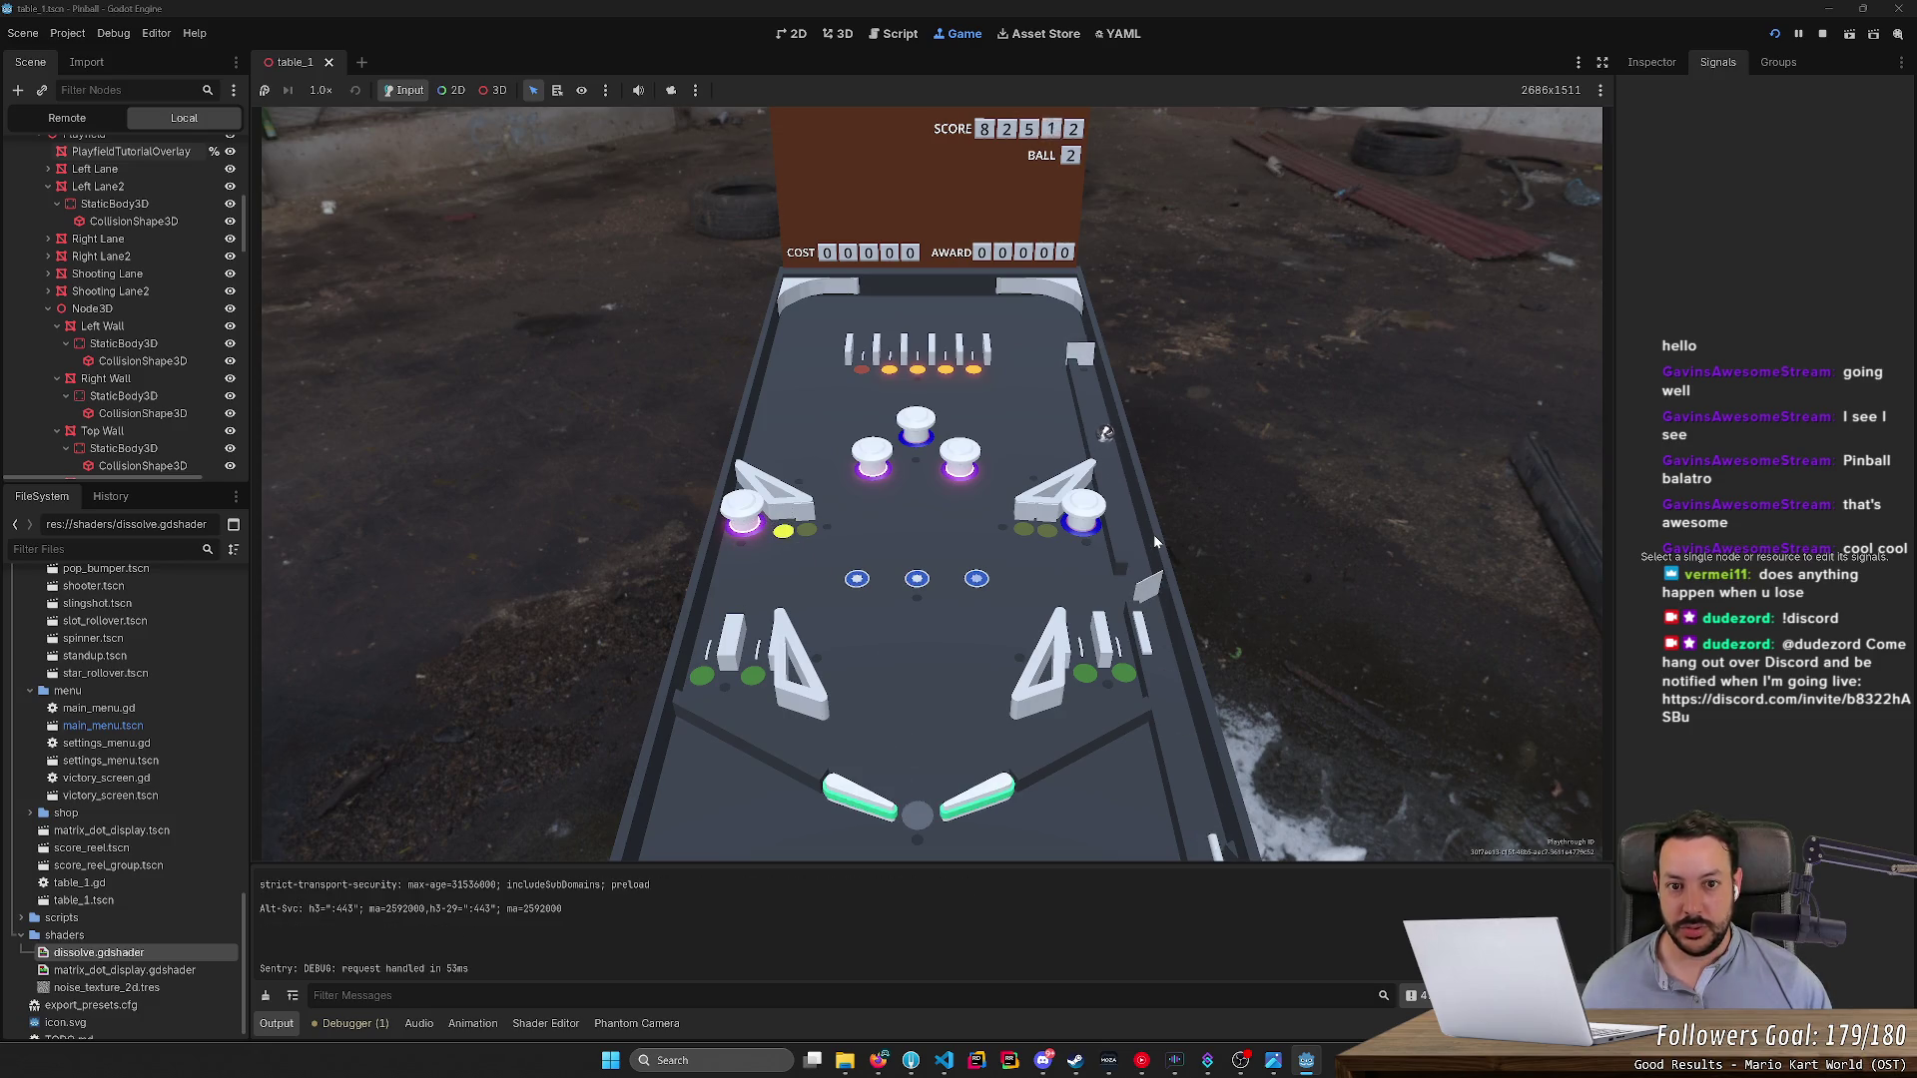
key("Left")
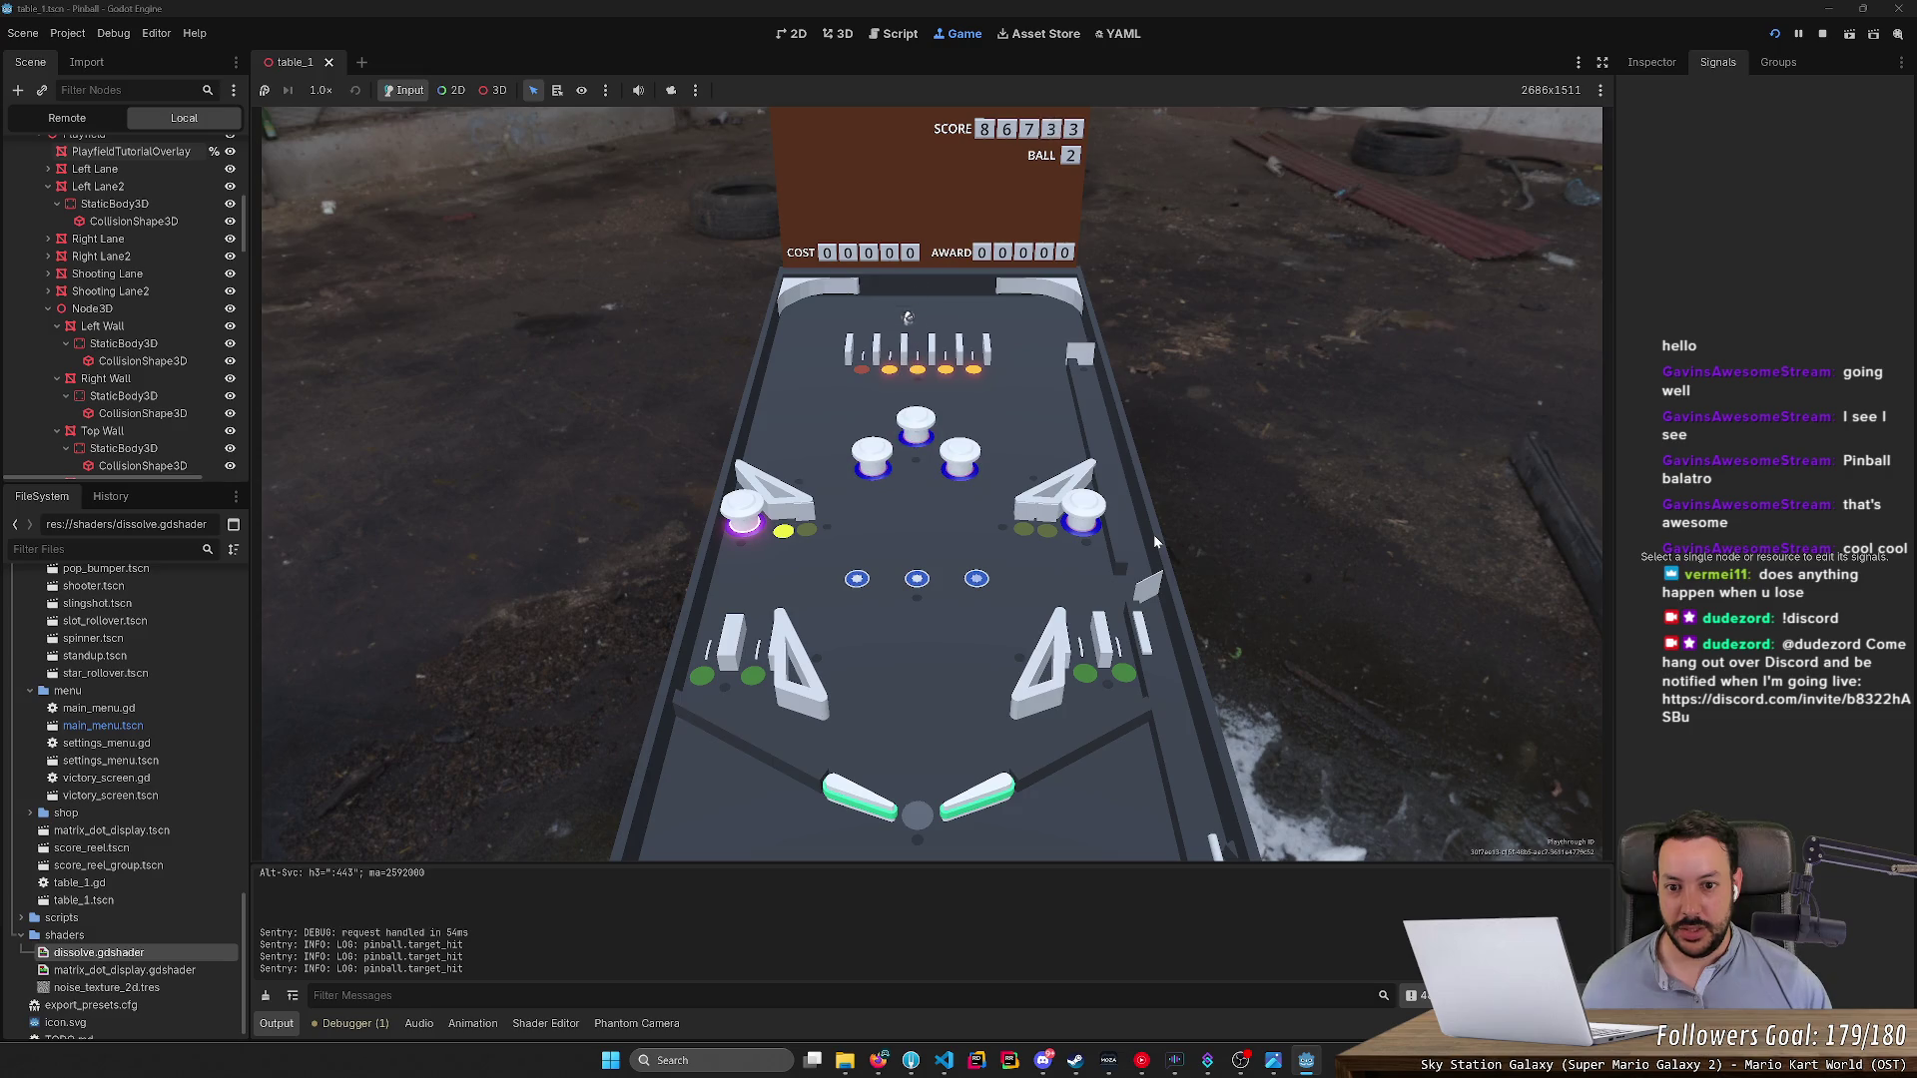
key("Left")
key("Right")
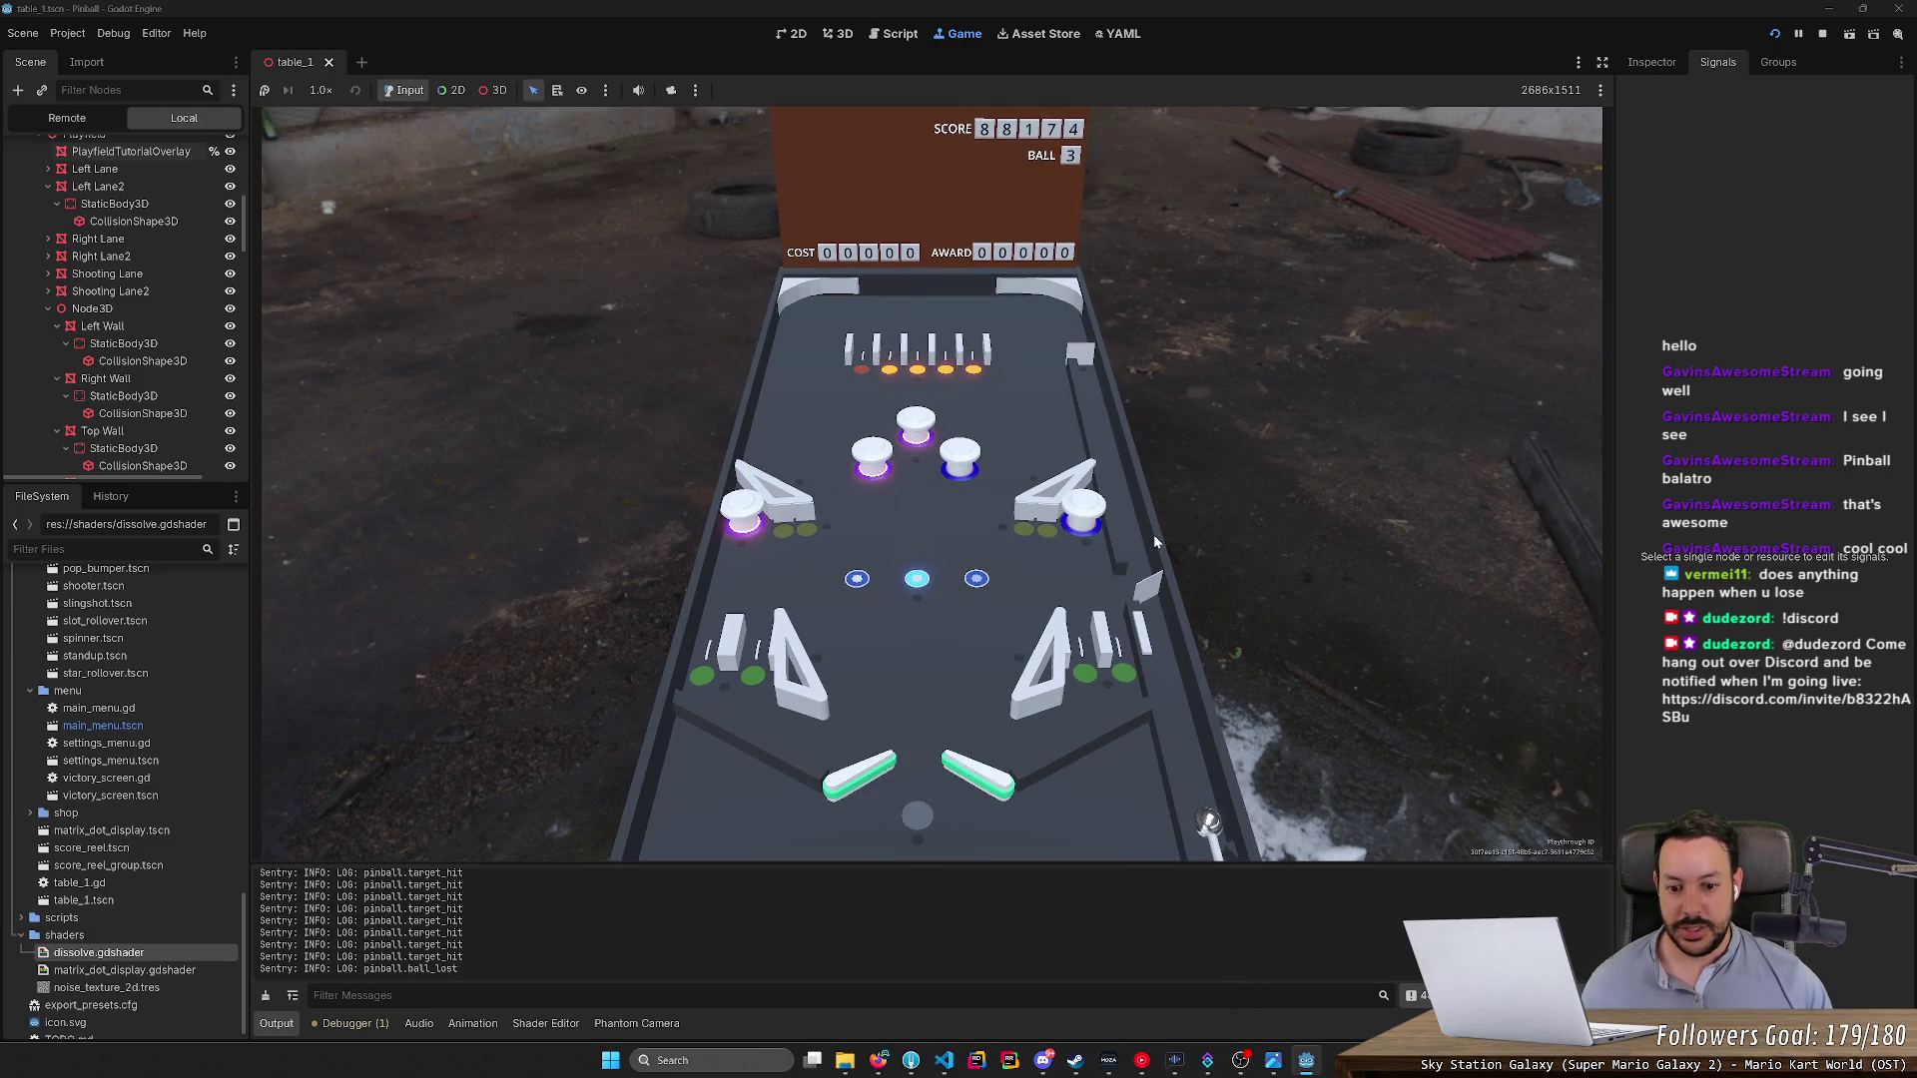
key("Left")
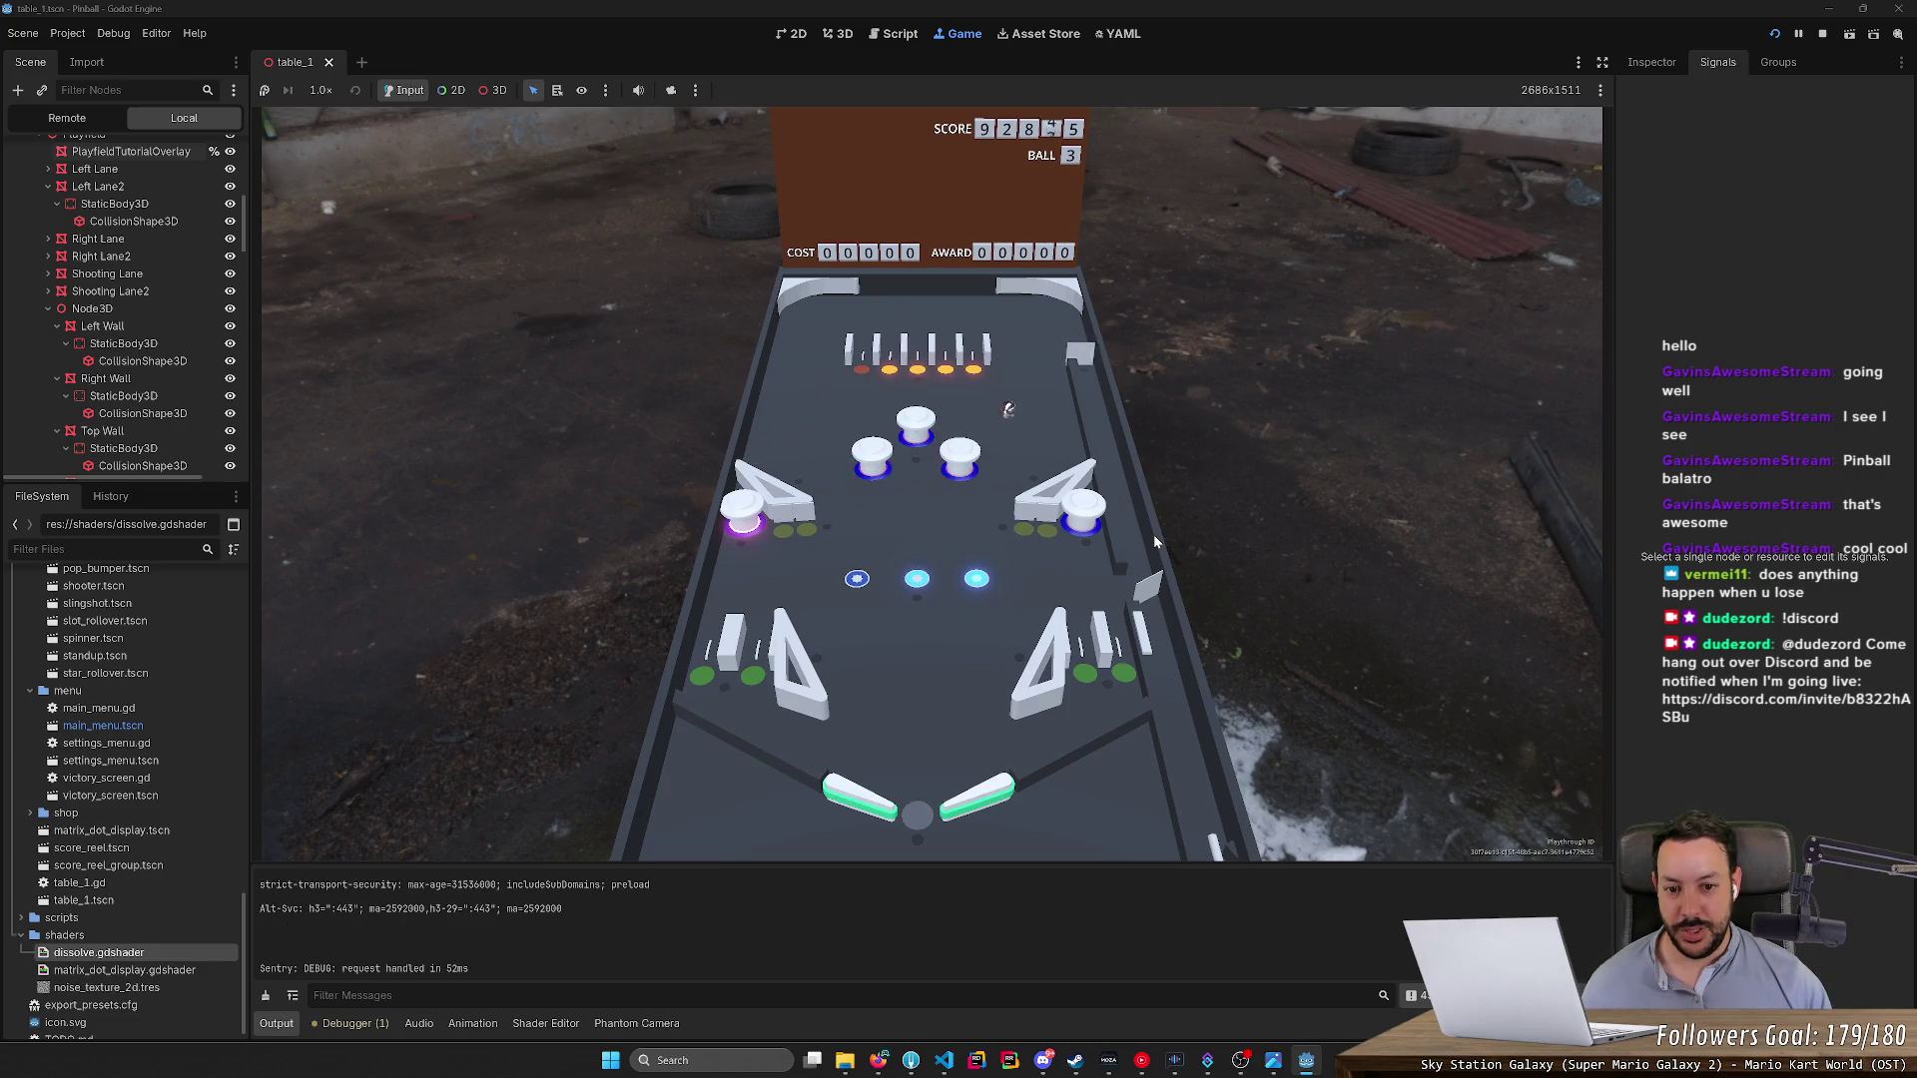
key("Right")
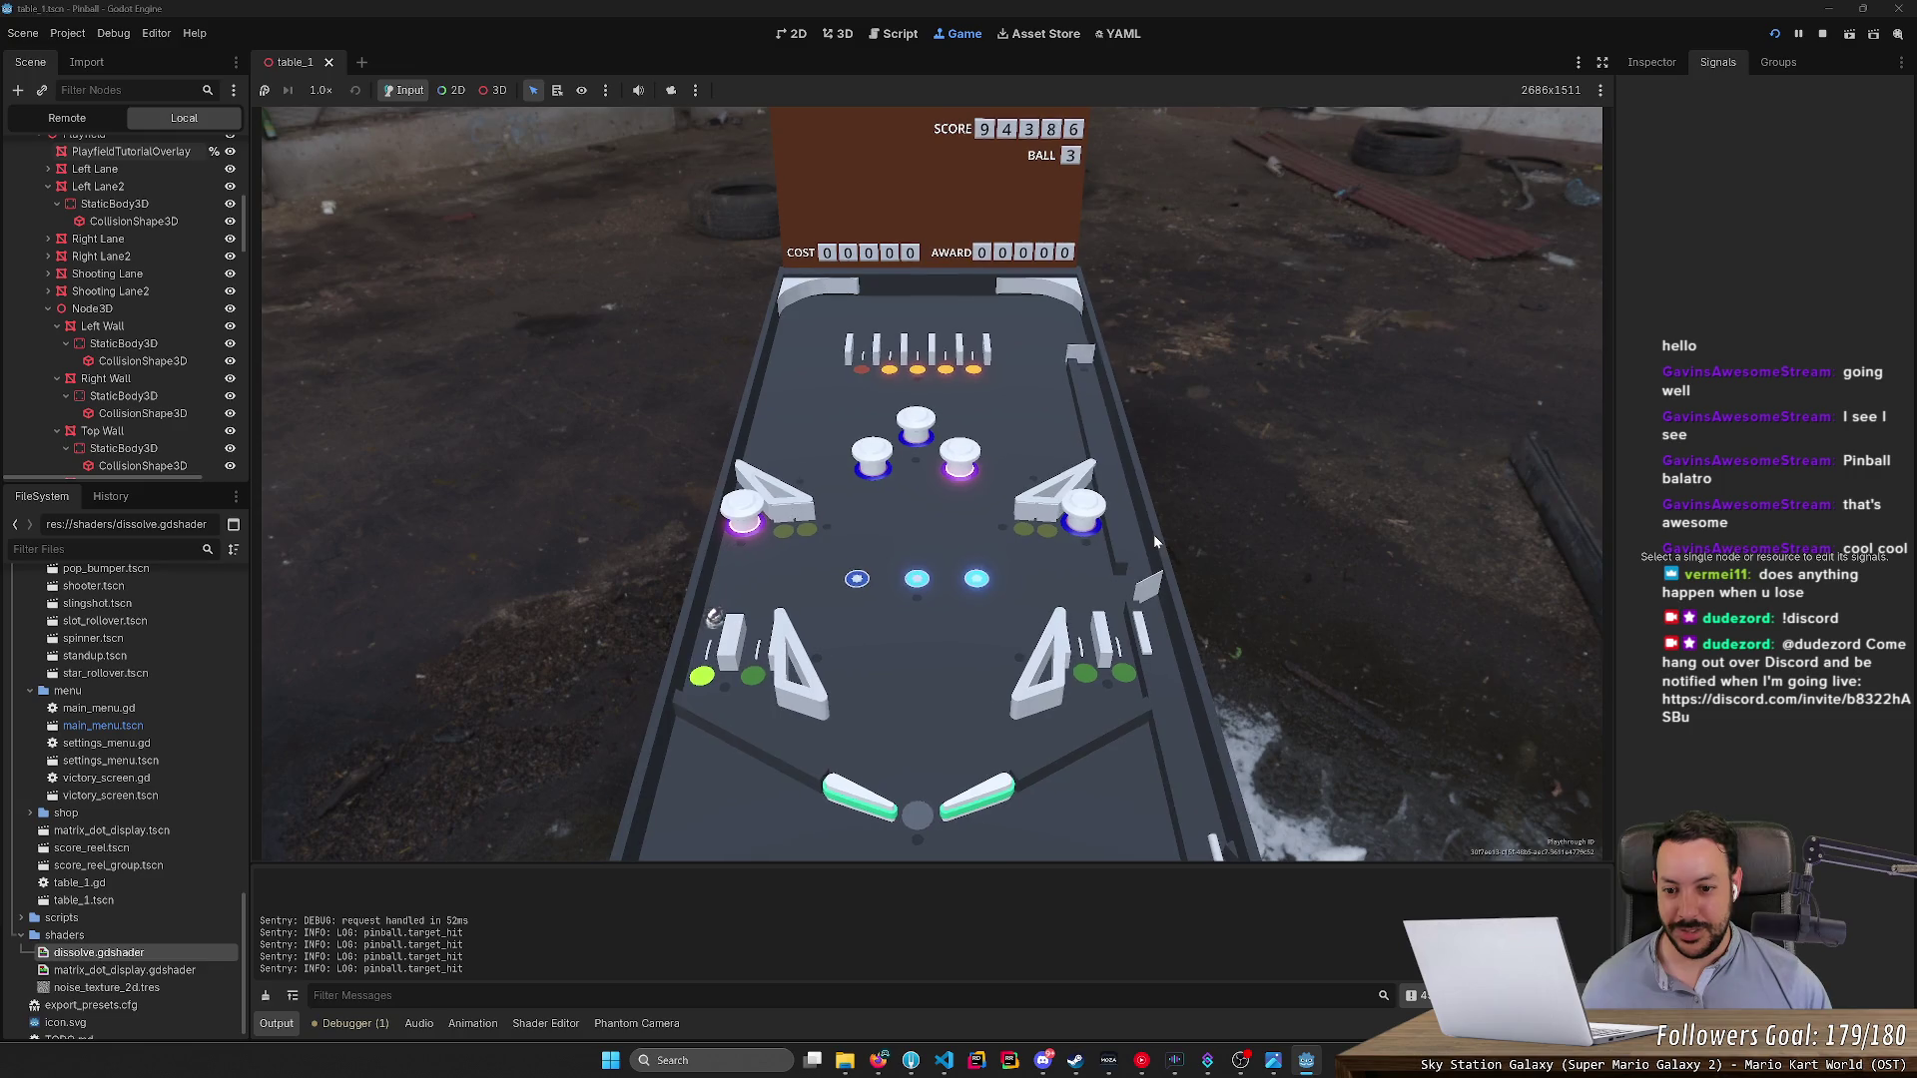
key("Left")
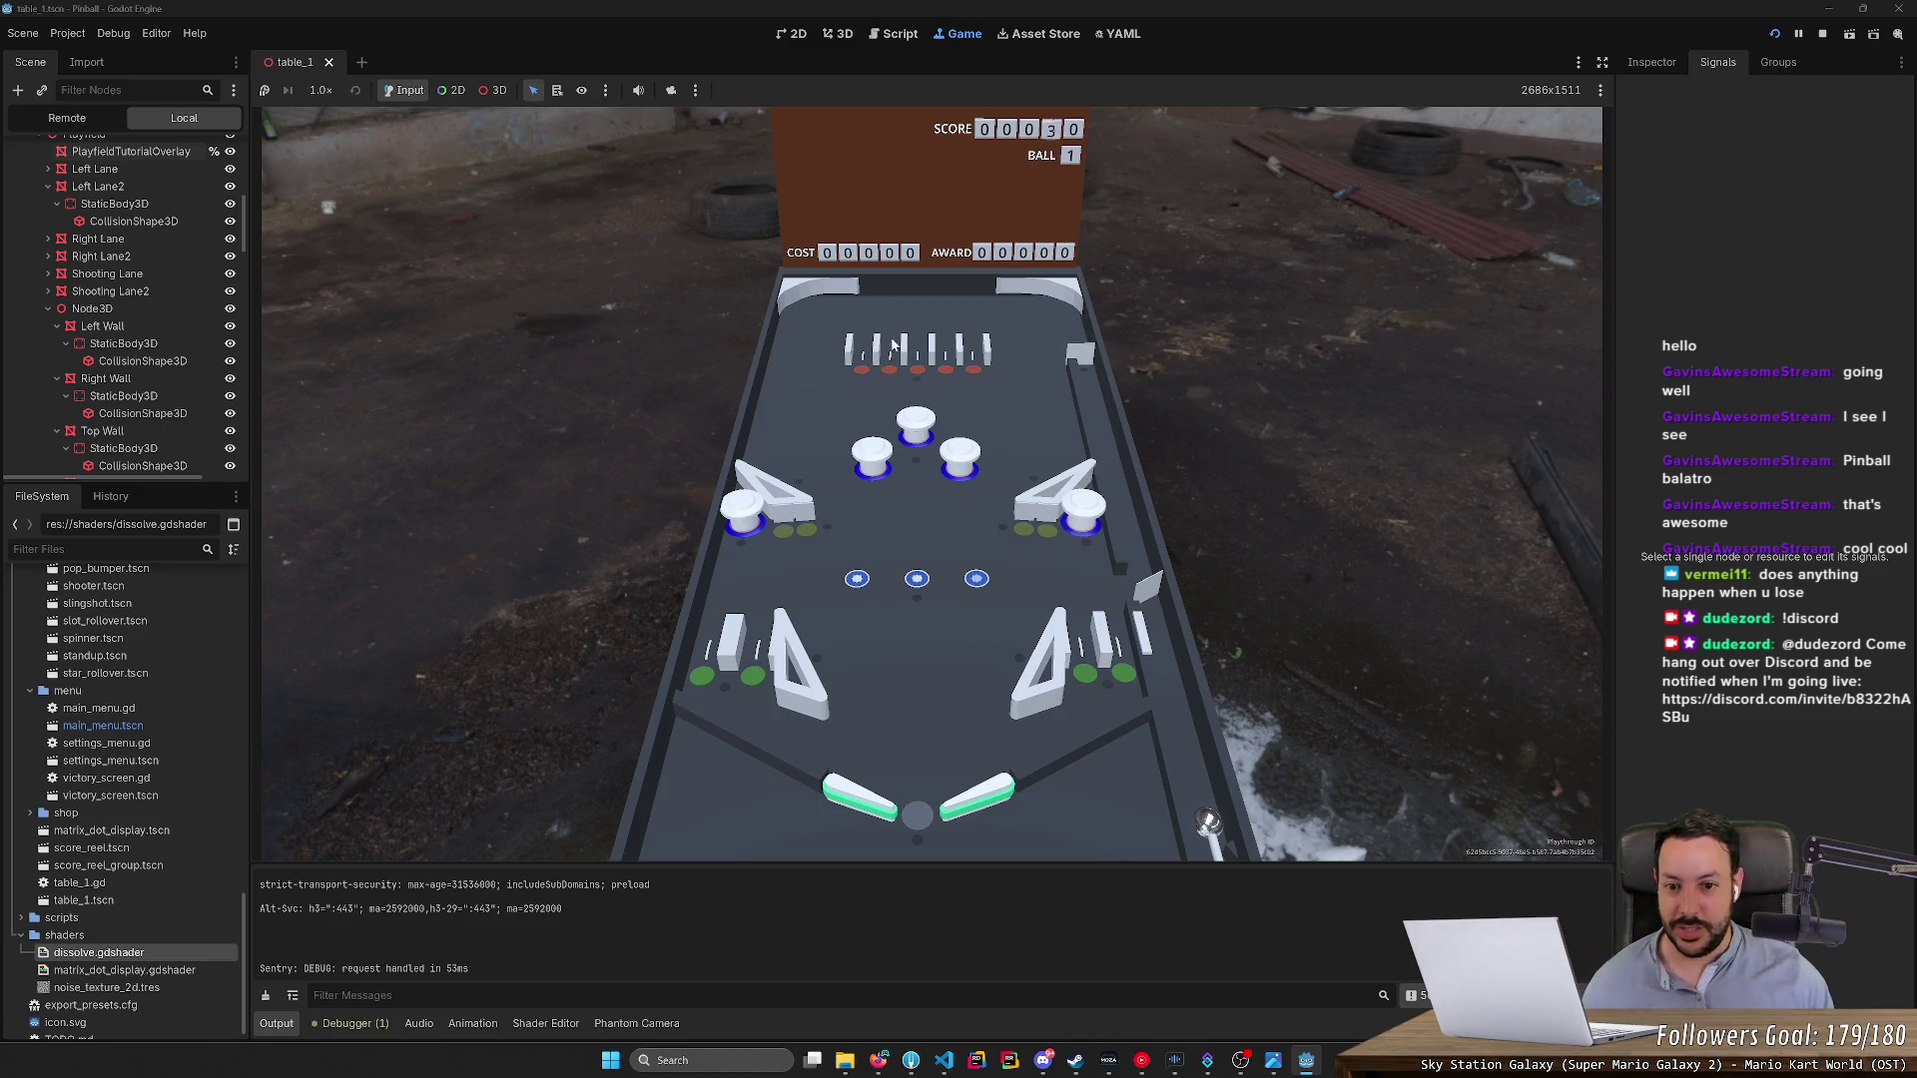
Launch the ball to reach the 'You win! Thanks for playing.' screen, then return to the main menu.
key("space")
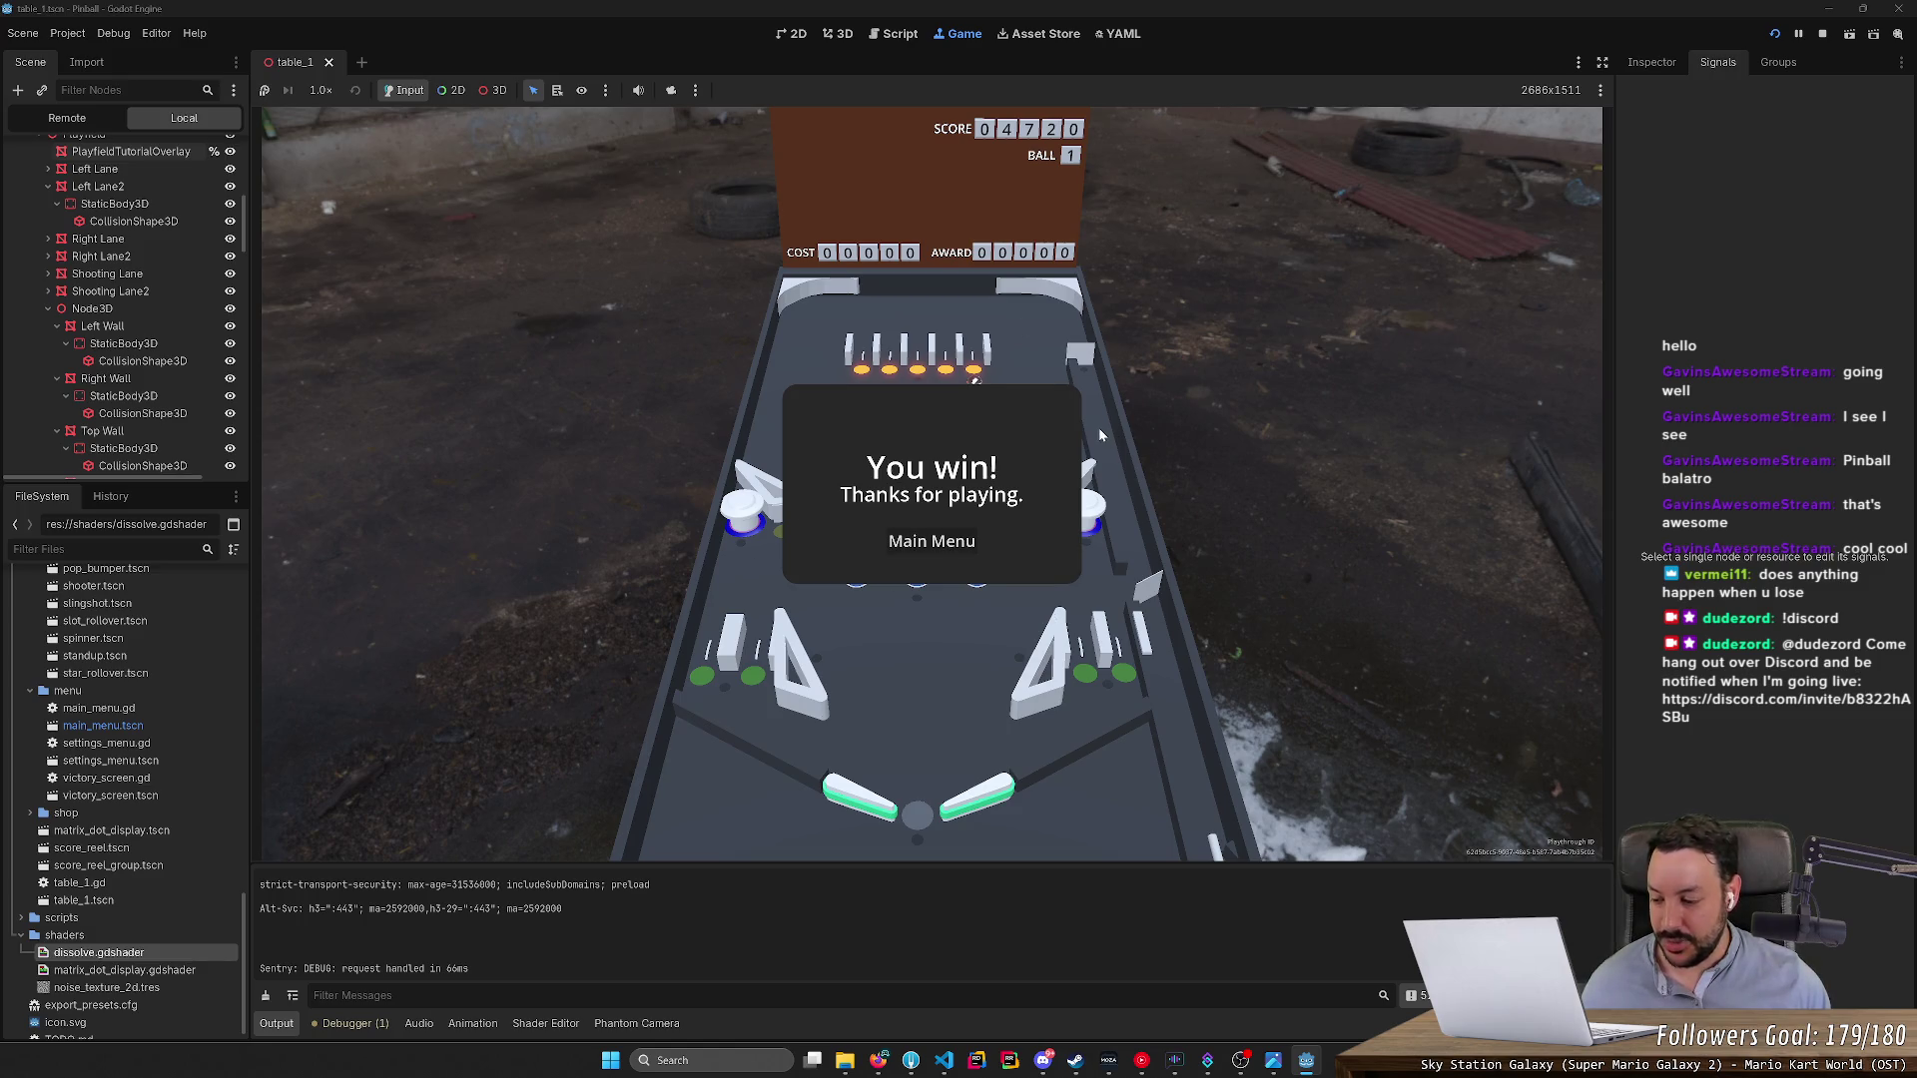
left_click(939, 542)
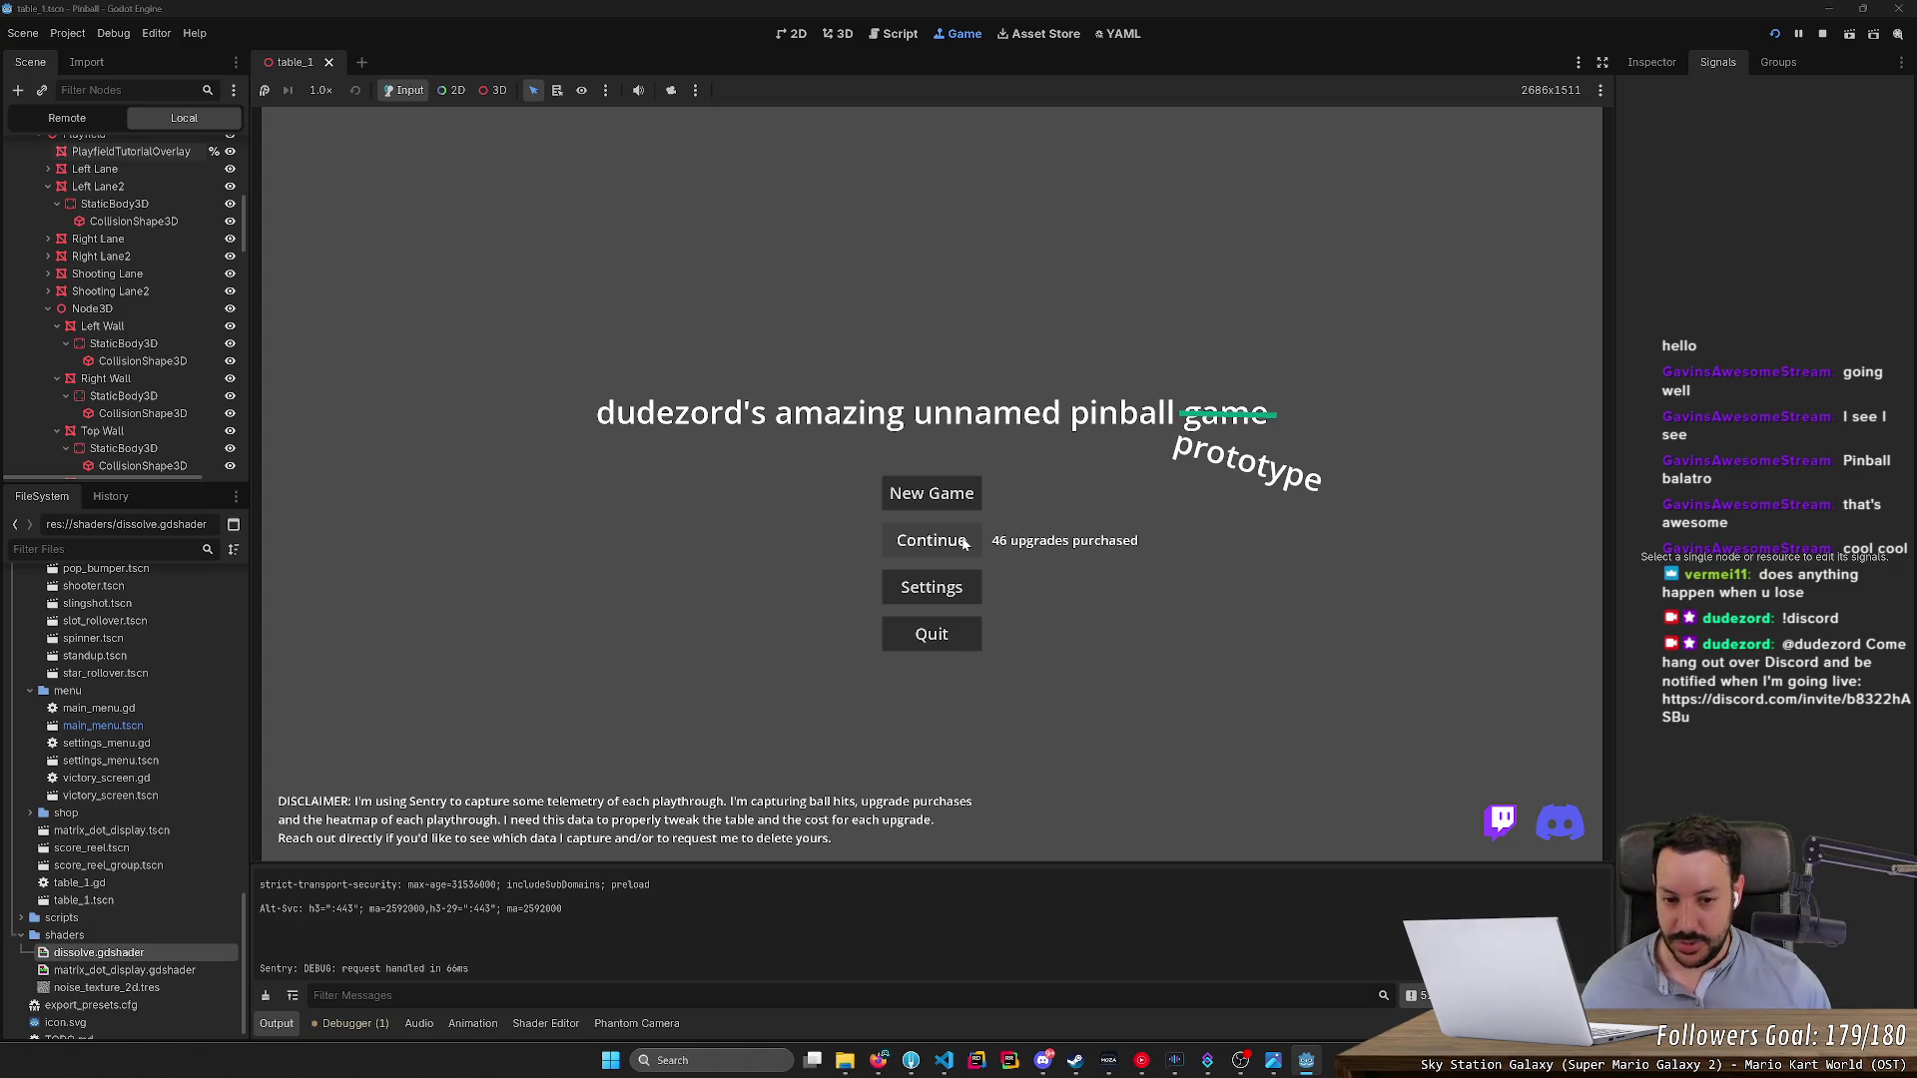
Leave the You win! overlay so the pinball table reloads on ball 1 with zero score.
left_click(947, 490)
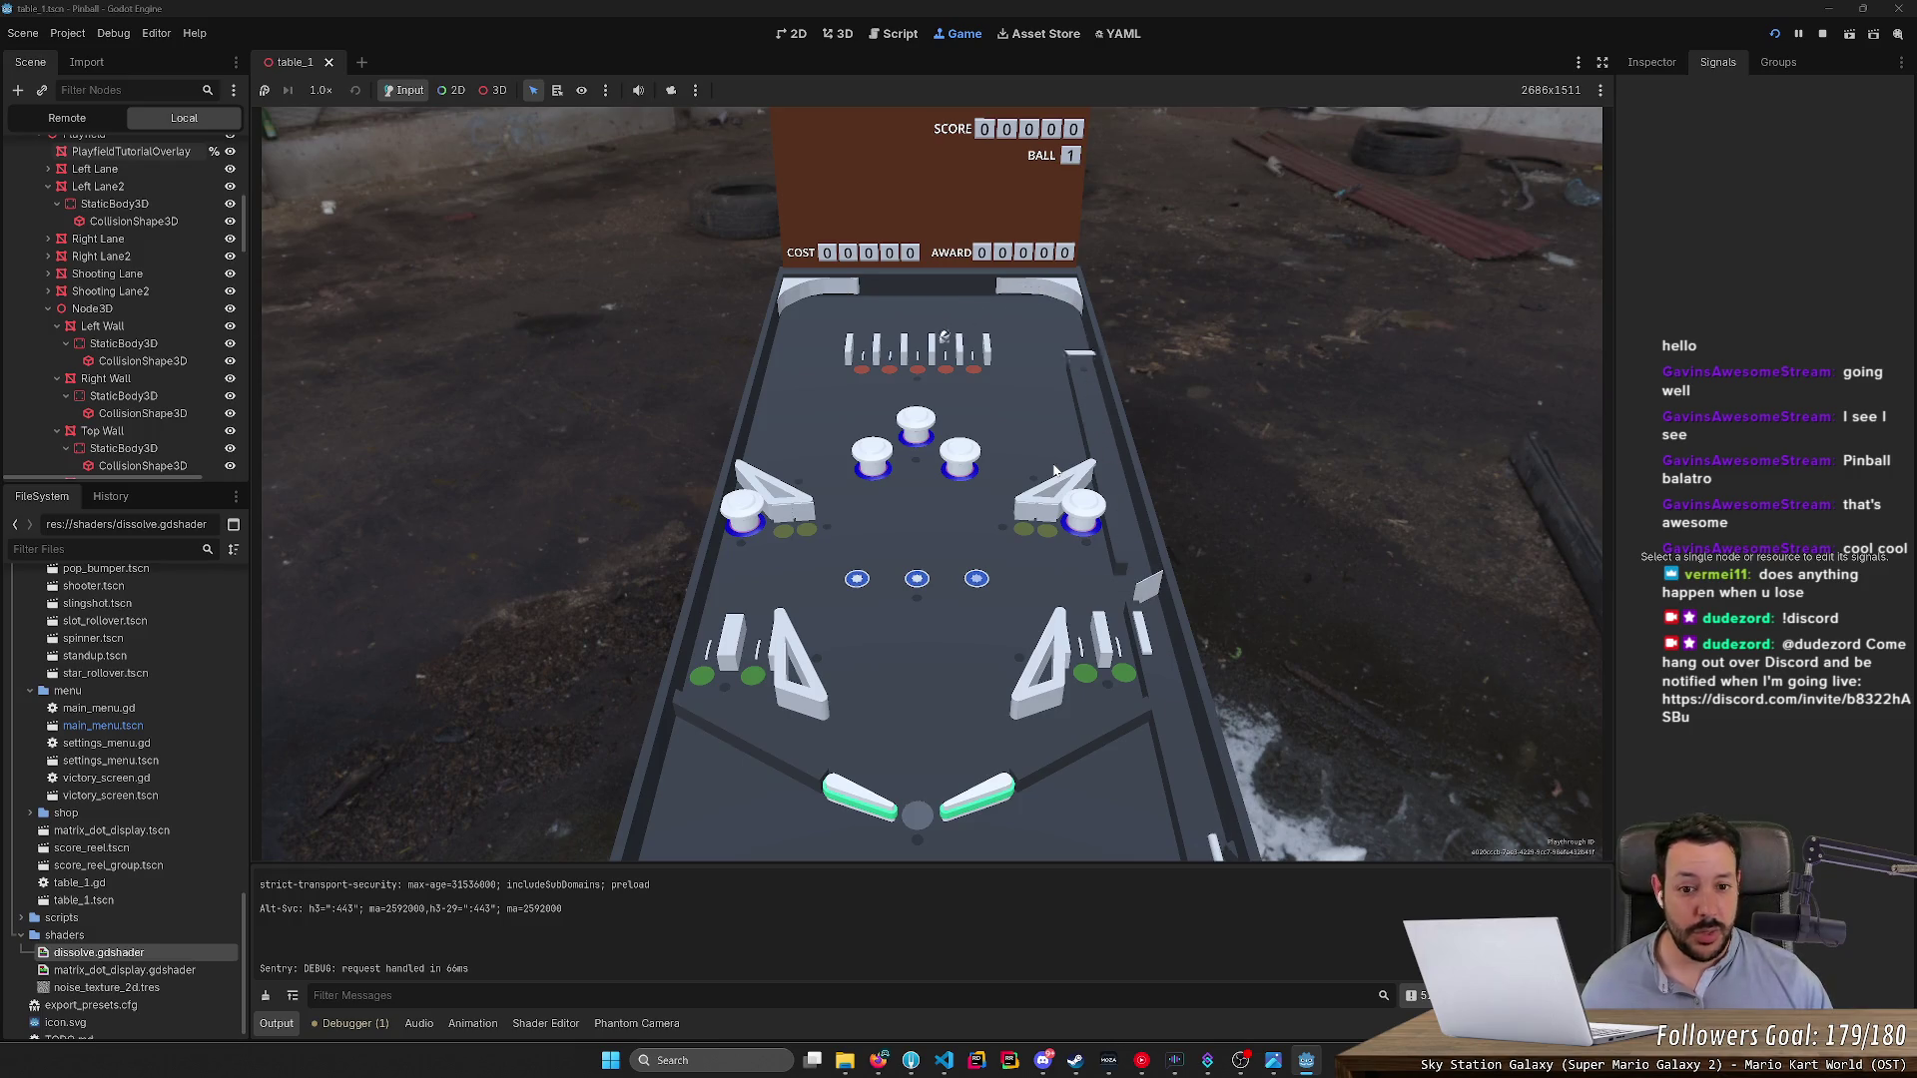
Hit the ball with the left and right flippers, bringing the score to 3.
key("Left")
key("Left")
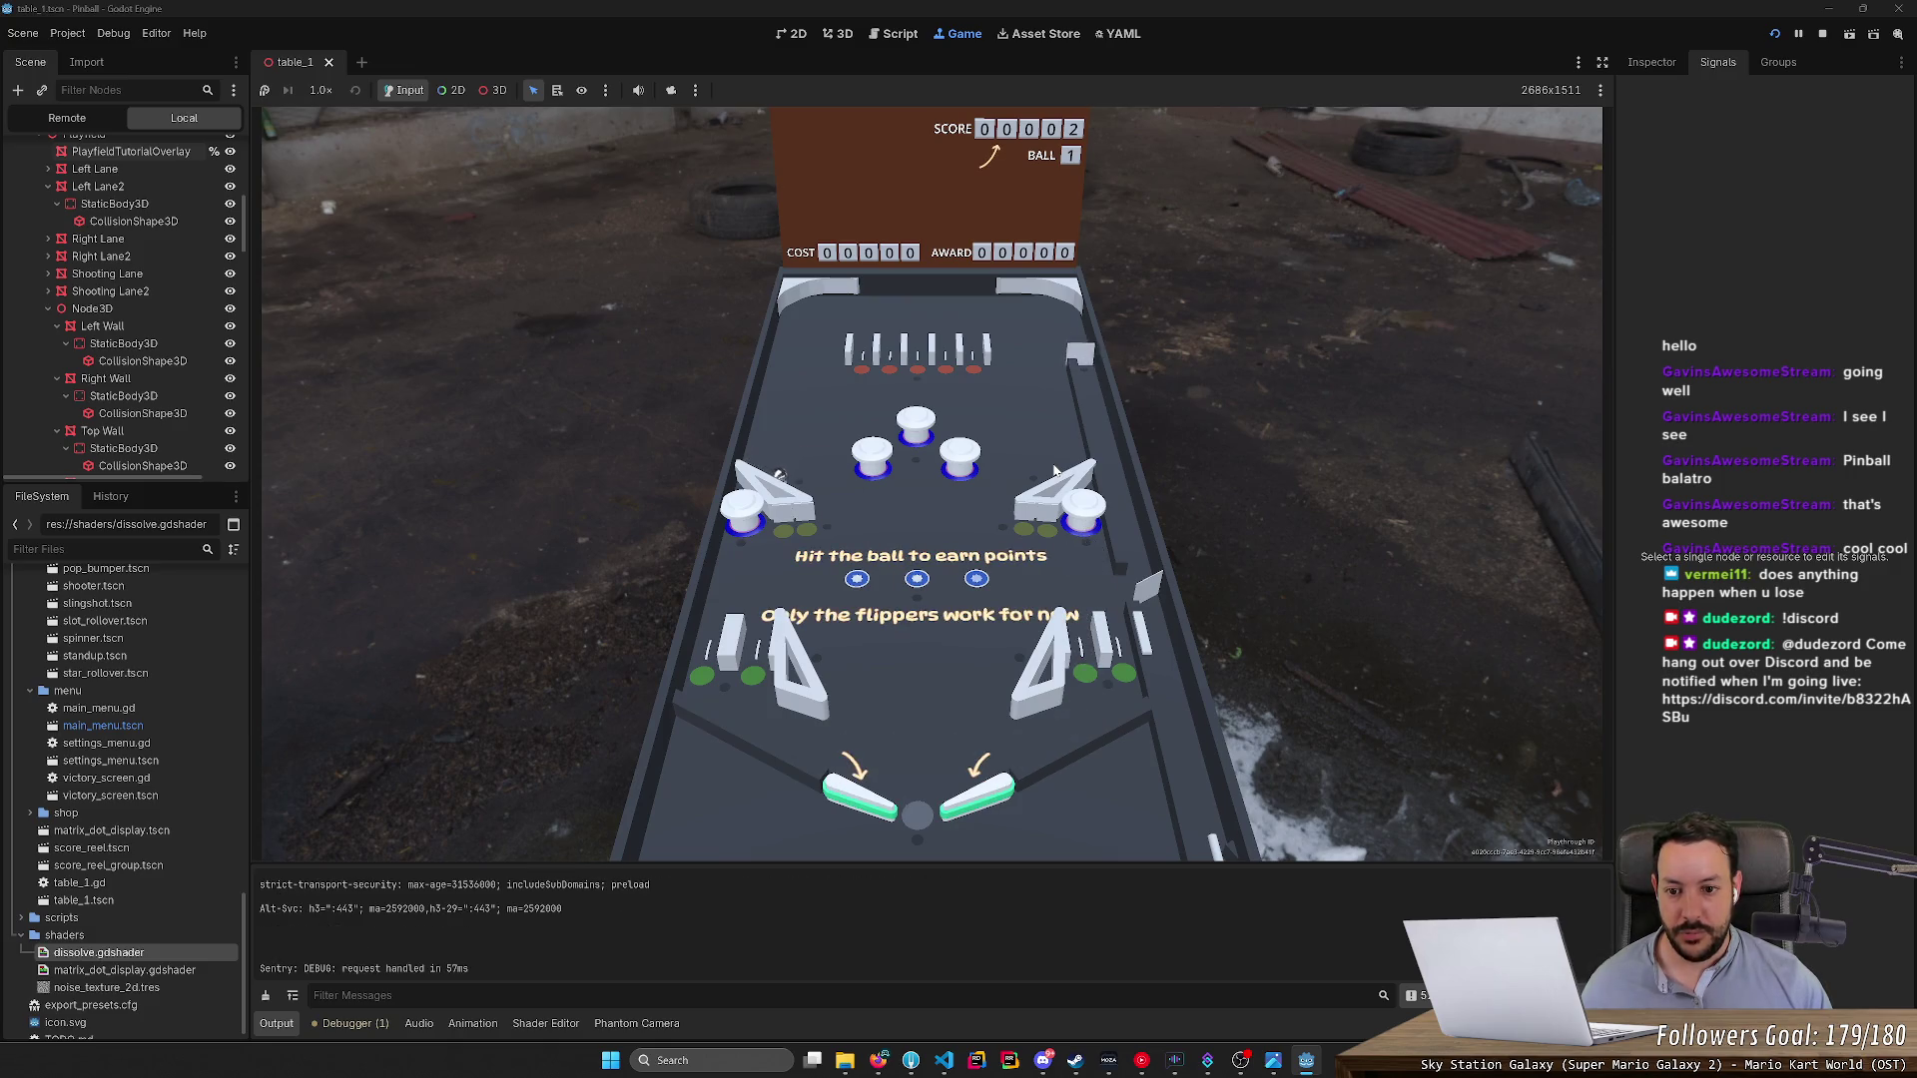
key("Right")
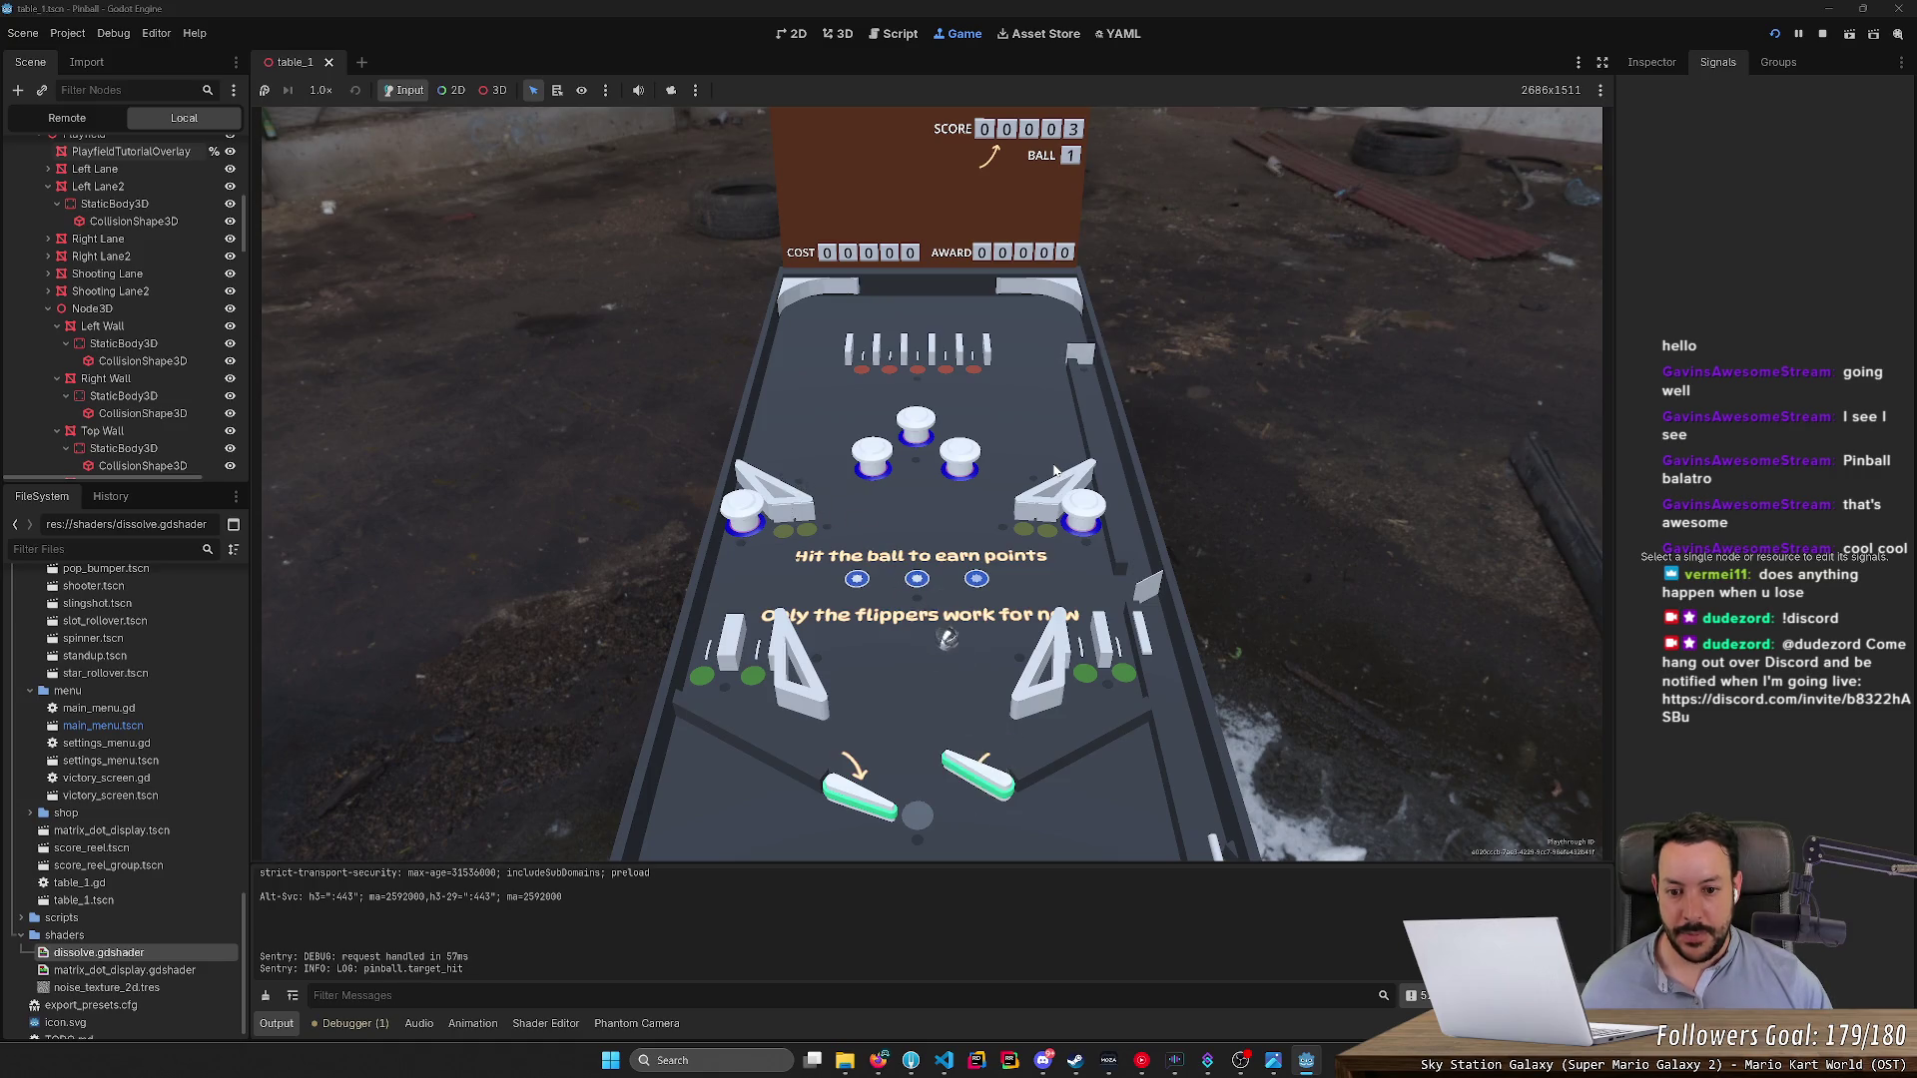